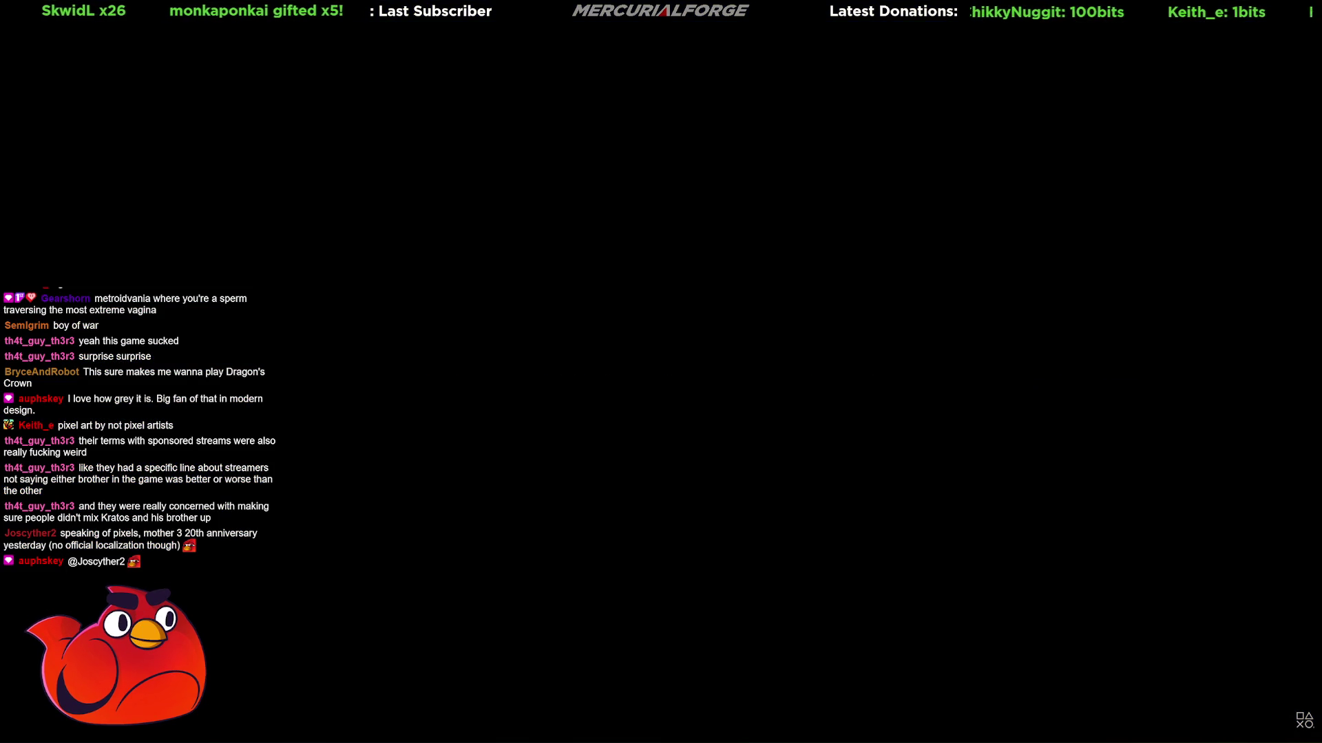
# Browse the PROTO FBX Export, Tombone and Bone Widget sidebar tabs, then switch to the Scripting workspace.
pyautogui.moveTo(1001, 584)
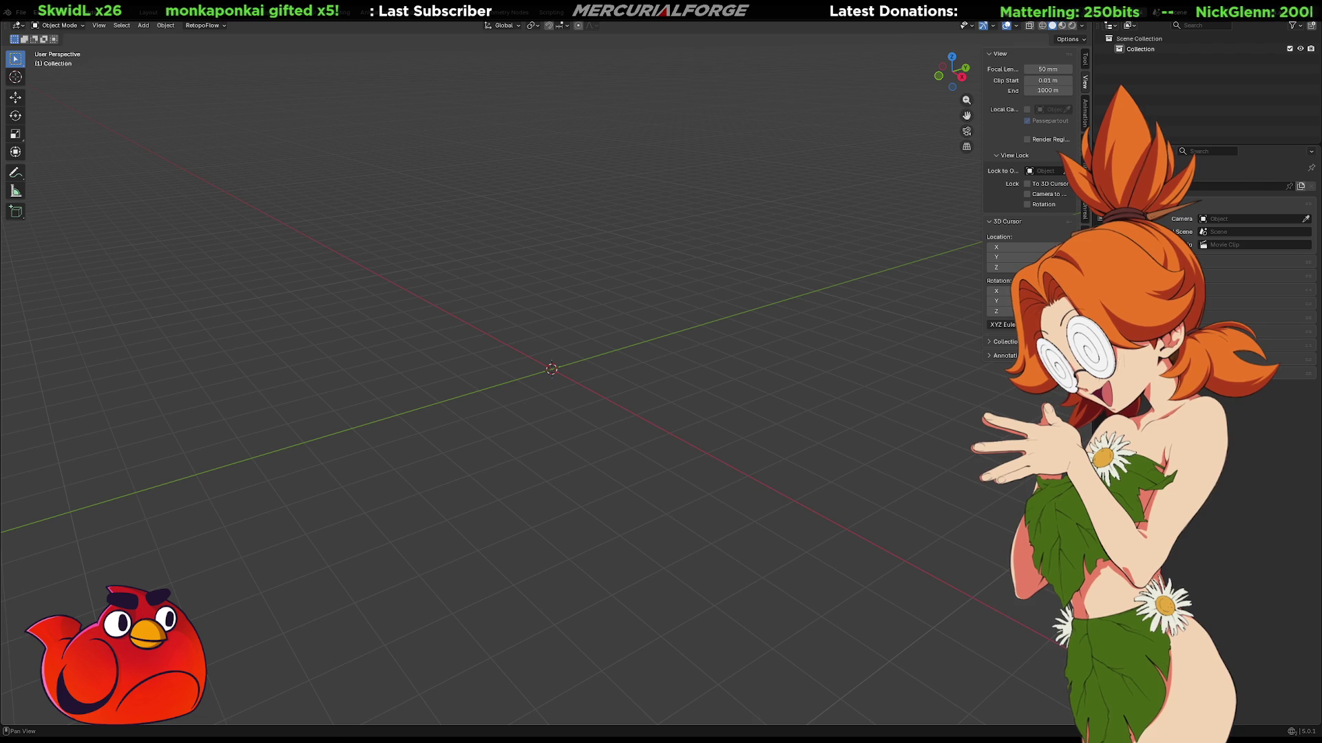
pyautogui.click(1085, 137)
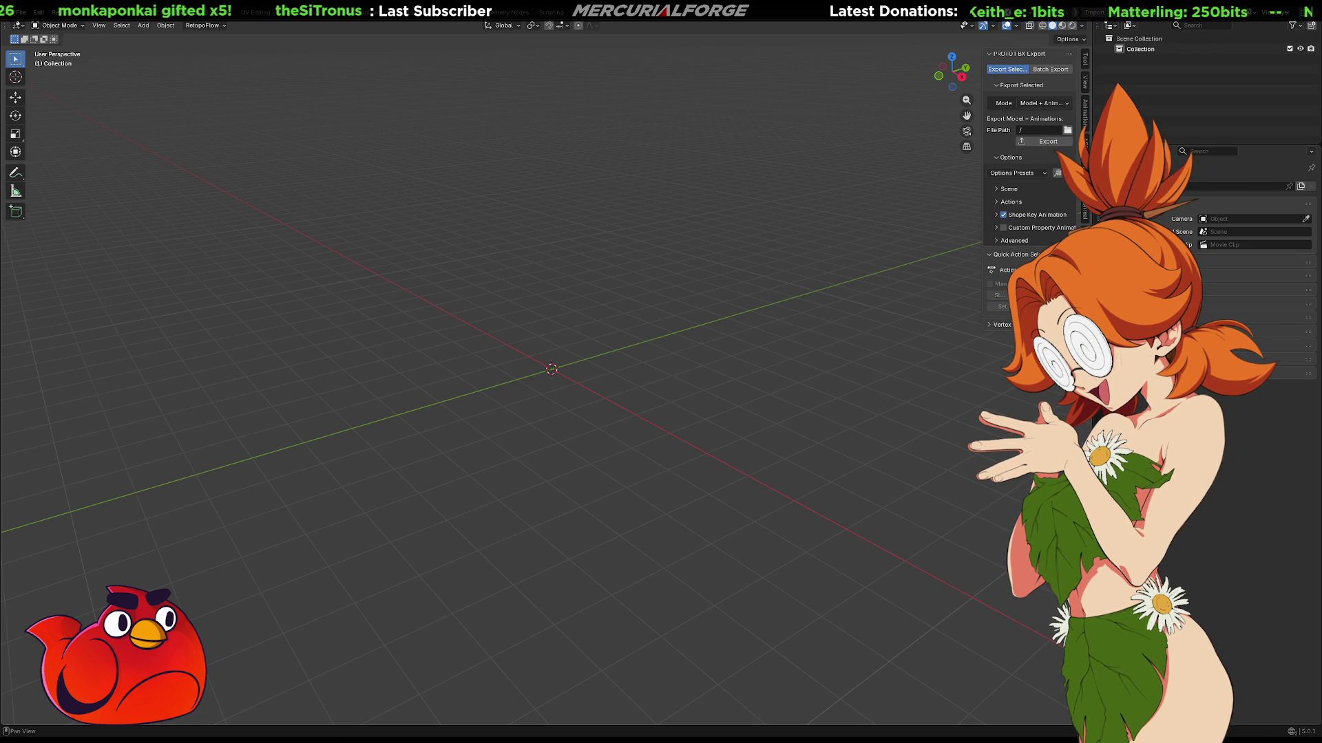
pyautogui.click(1085, 200)
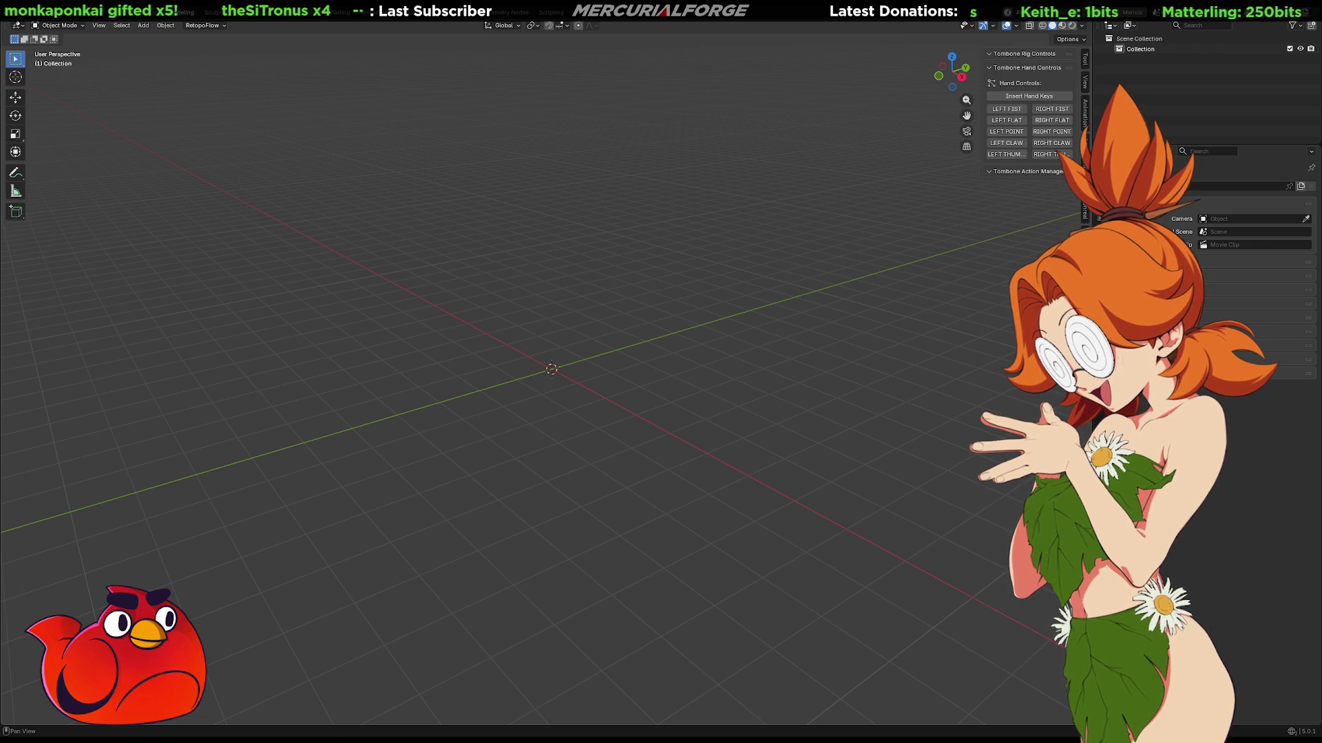
pyautogui.click(1085, 172)
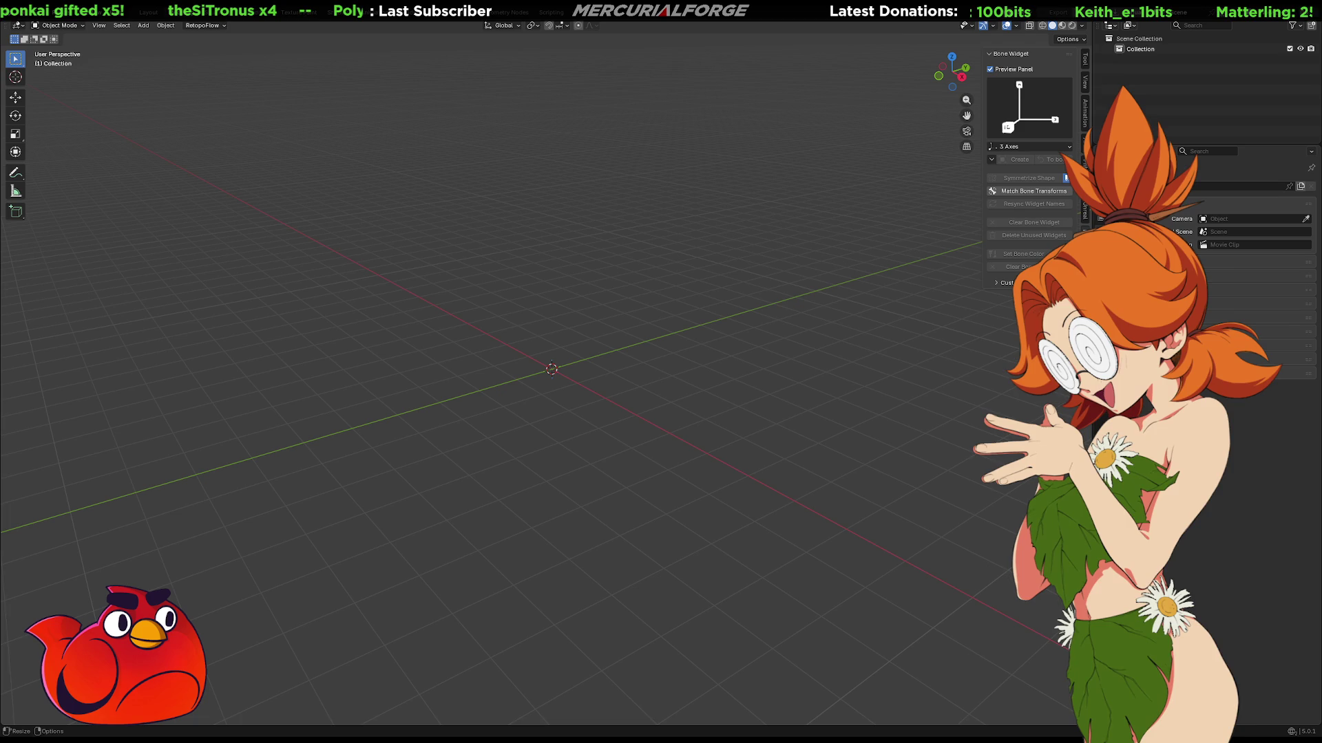
pyautogui.click(1085, 164)
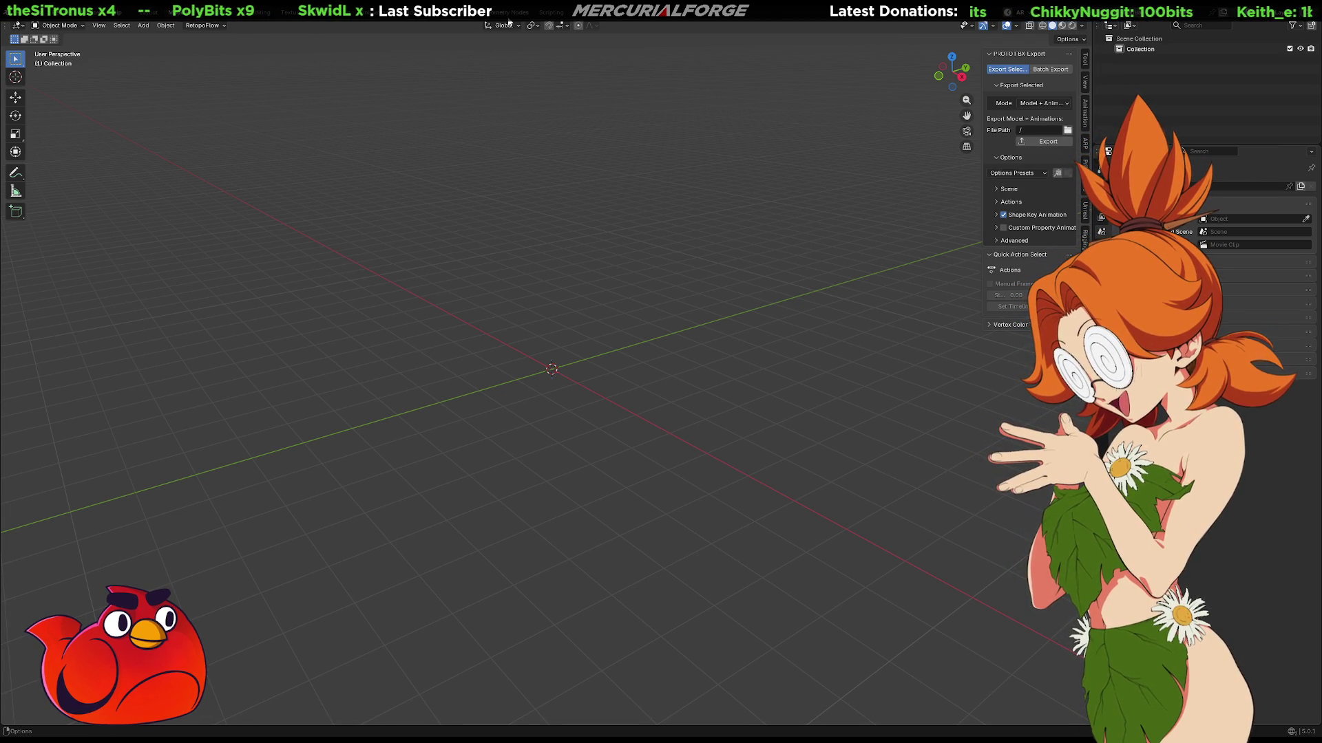
pyautogui.click(550, 12)
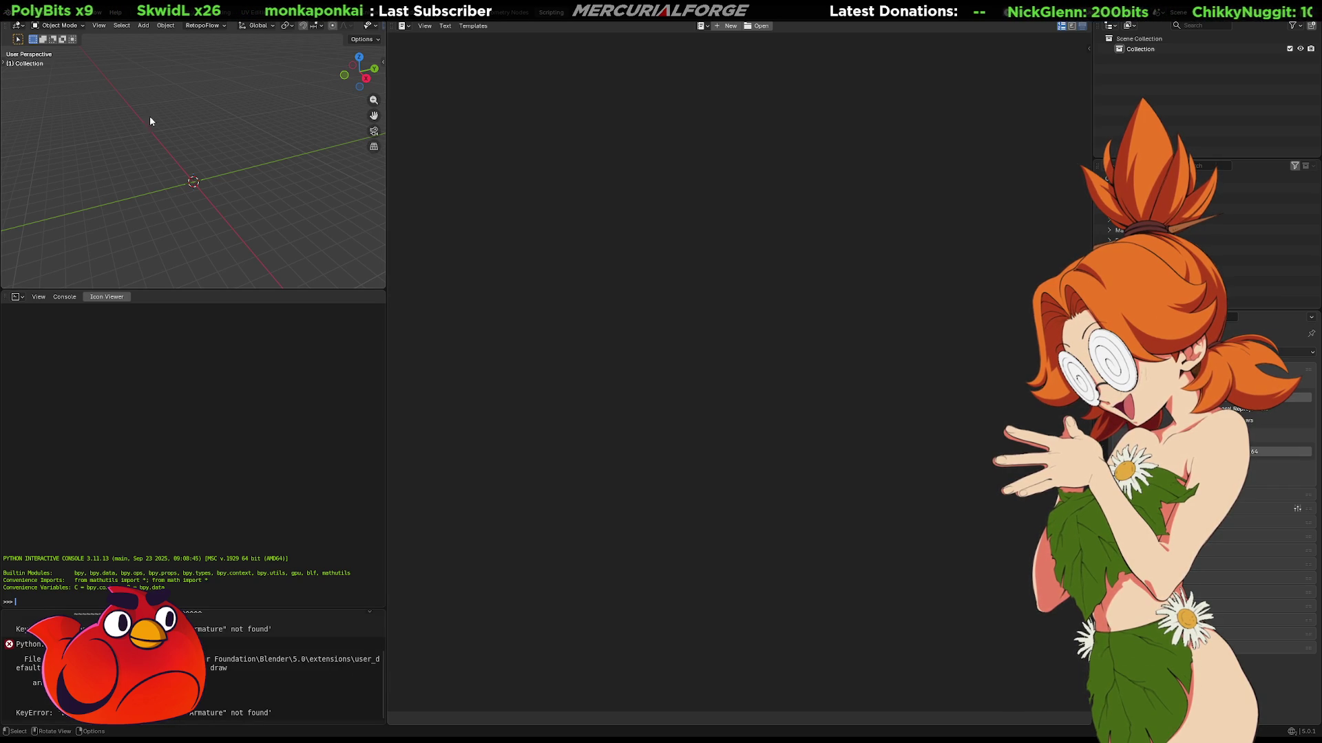
# Return to Layout, look through the Edit and Render menus and F3 search, then switch to Animation.
pyautogui.click(141, 12)
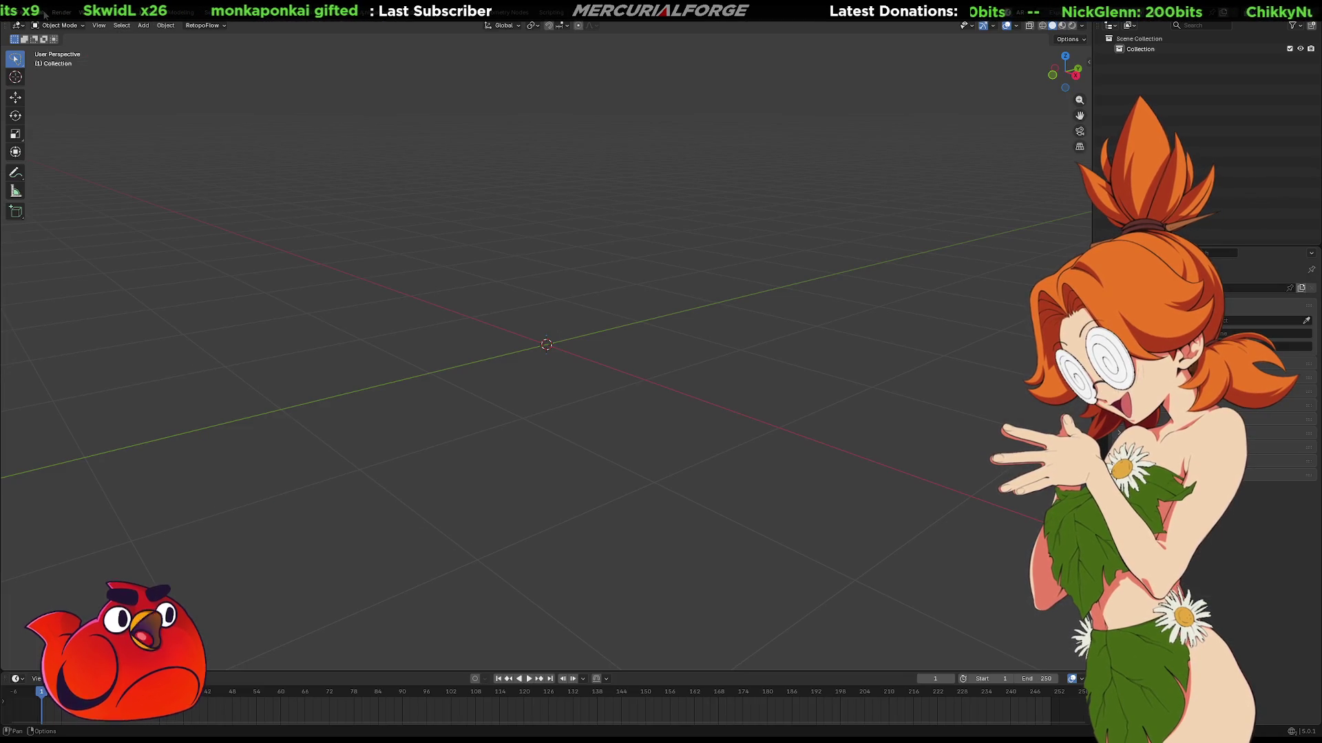
pyautogui.click(39, 11)
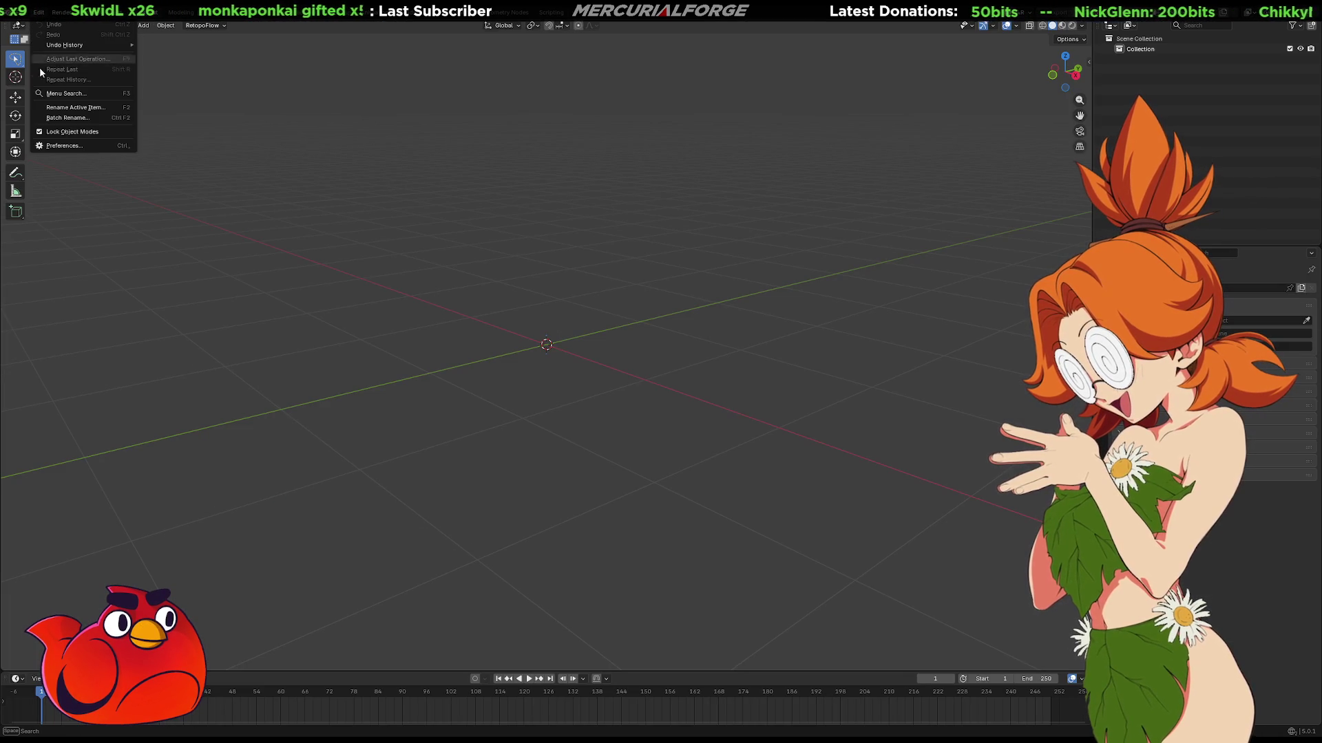
pyautogui.click(51, 13)
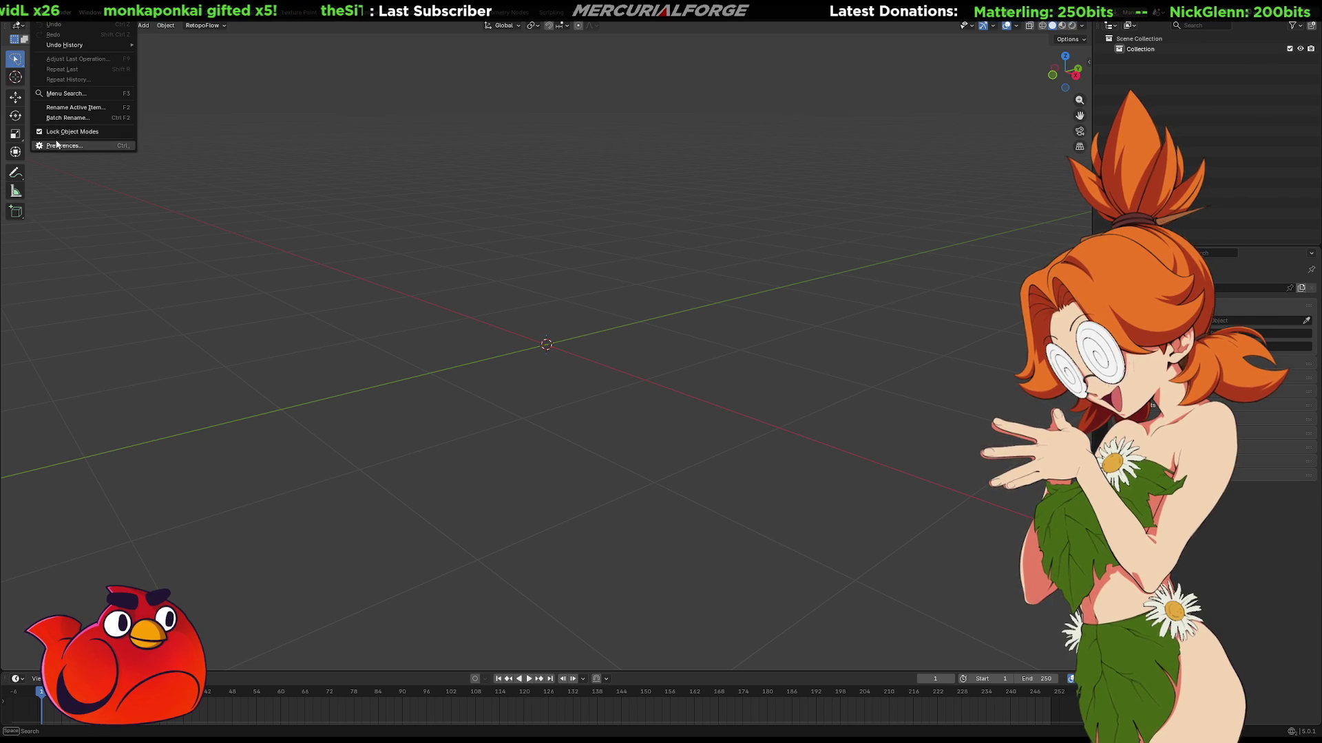
pyautogui.click(56, 148)
pyautogui.press('F3')
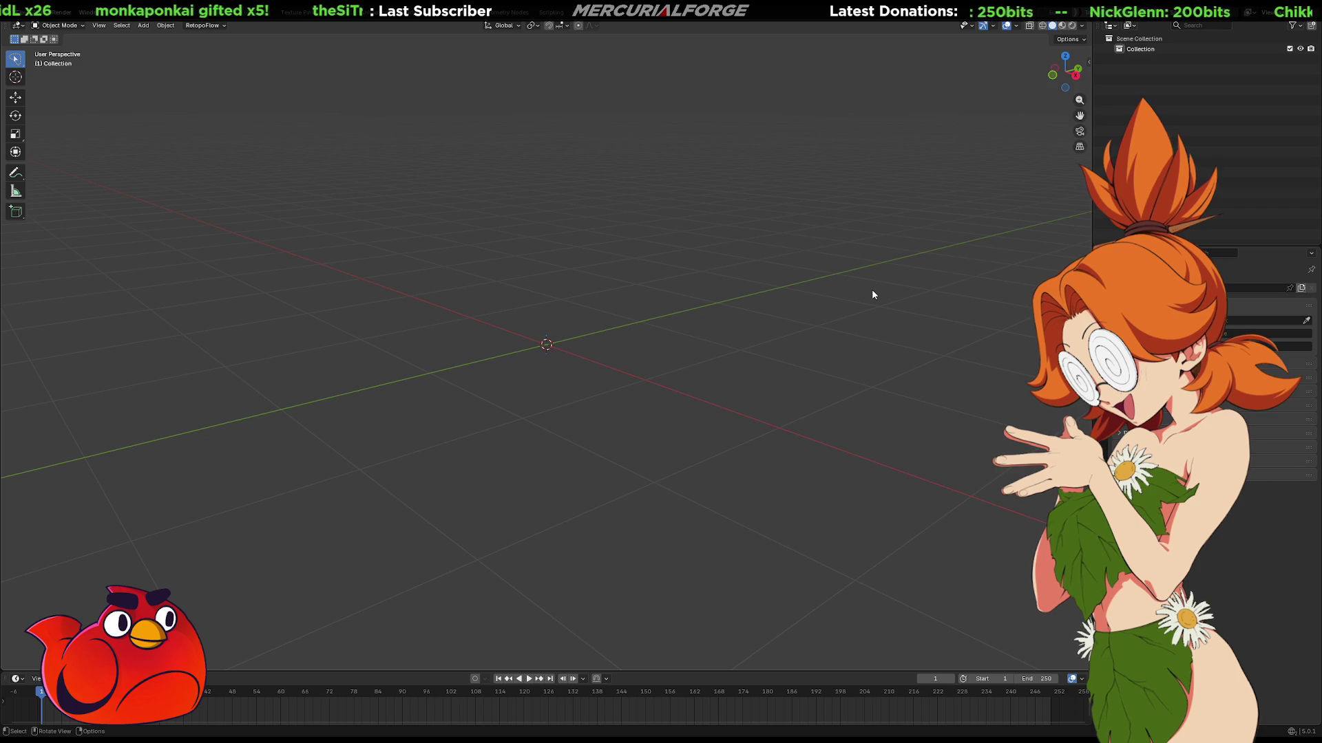
pyautogui.press('n')
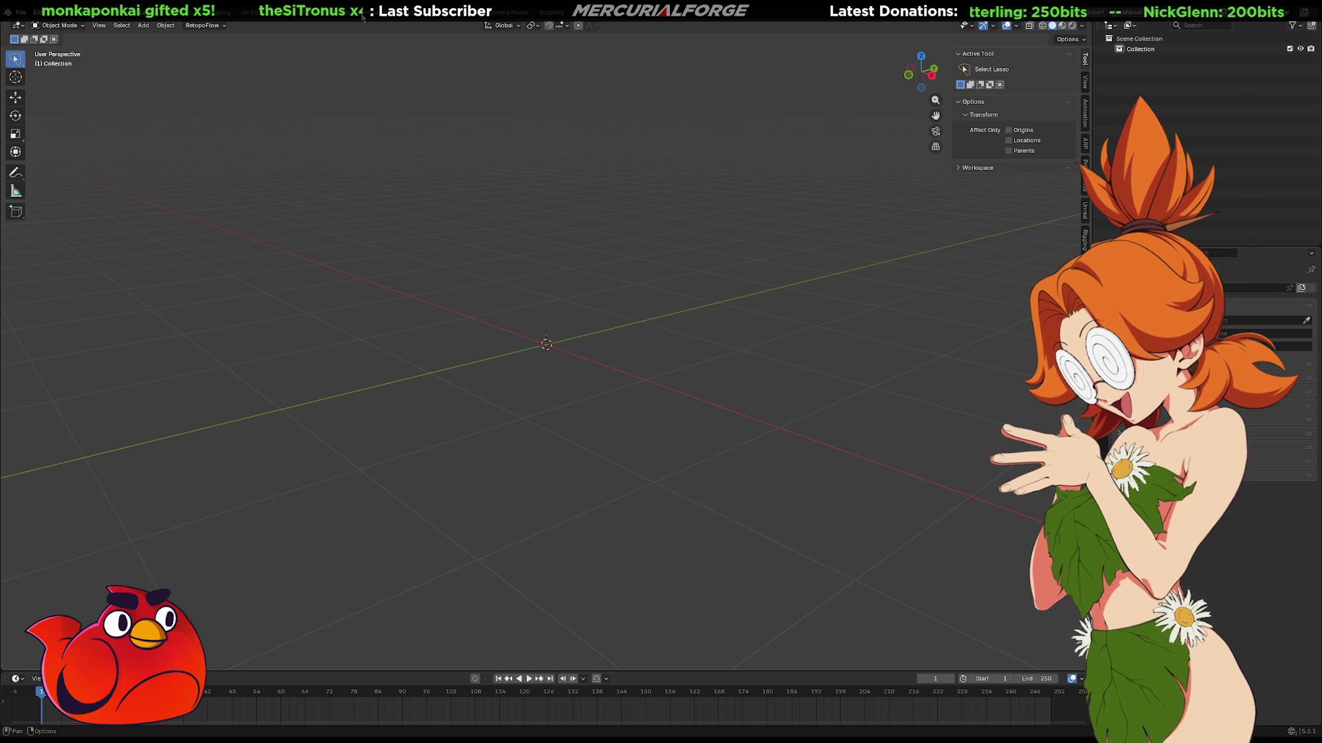
pyautogui.click(375, 12)
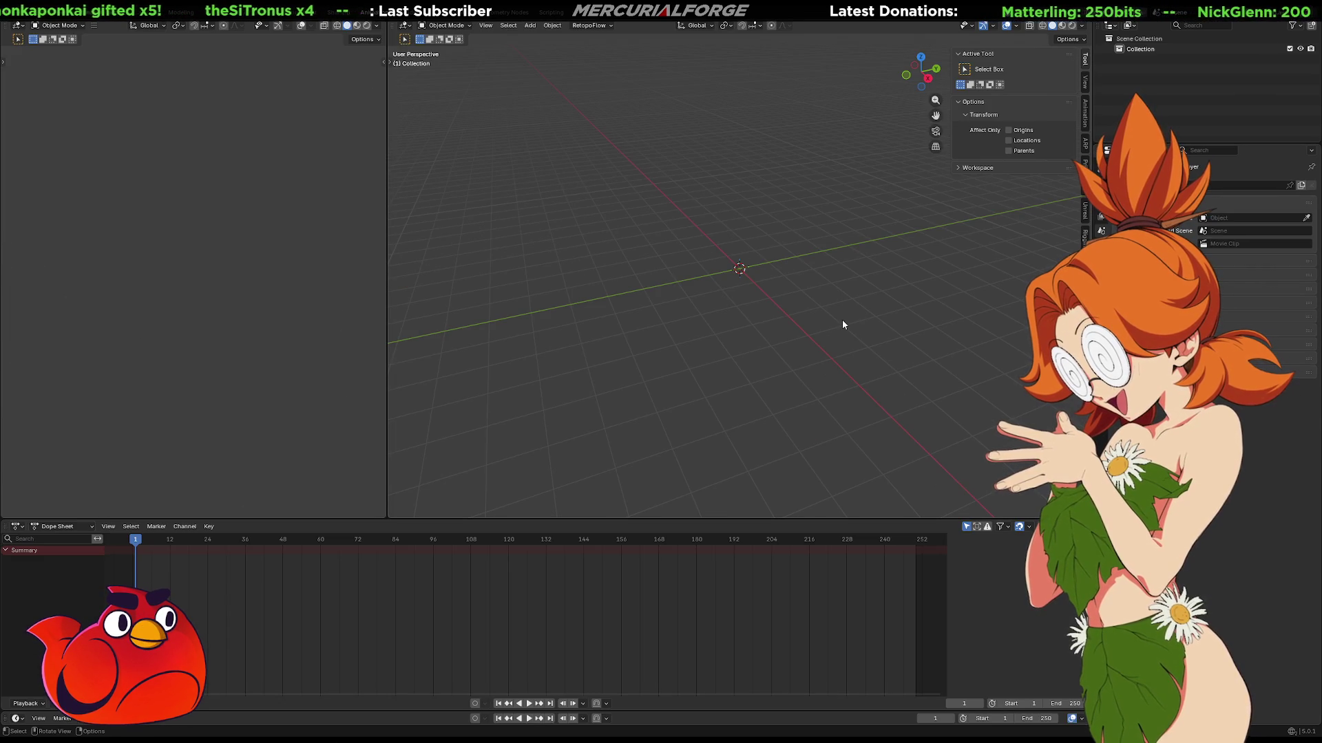
# Toggle the N sidebar back to the FBX export settings, orbit the view, and switch to Modeling.
pyautogui.moveTo(953, 207); pyautogui.dragTo(1088, 224)
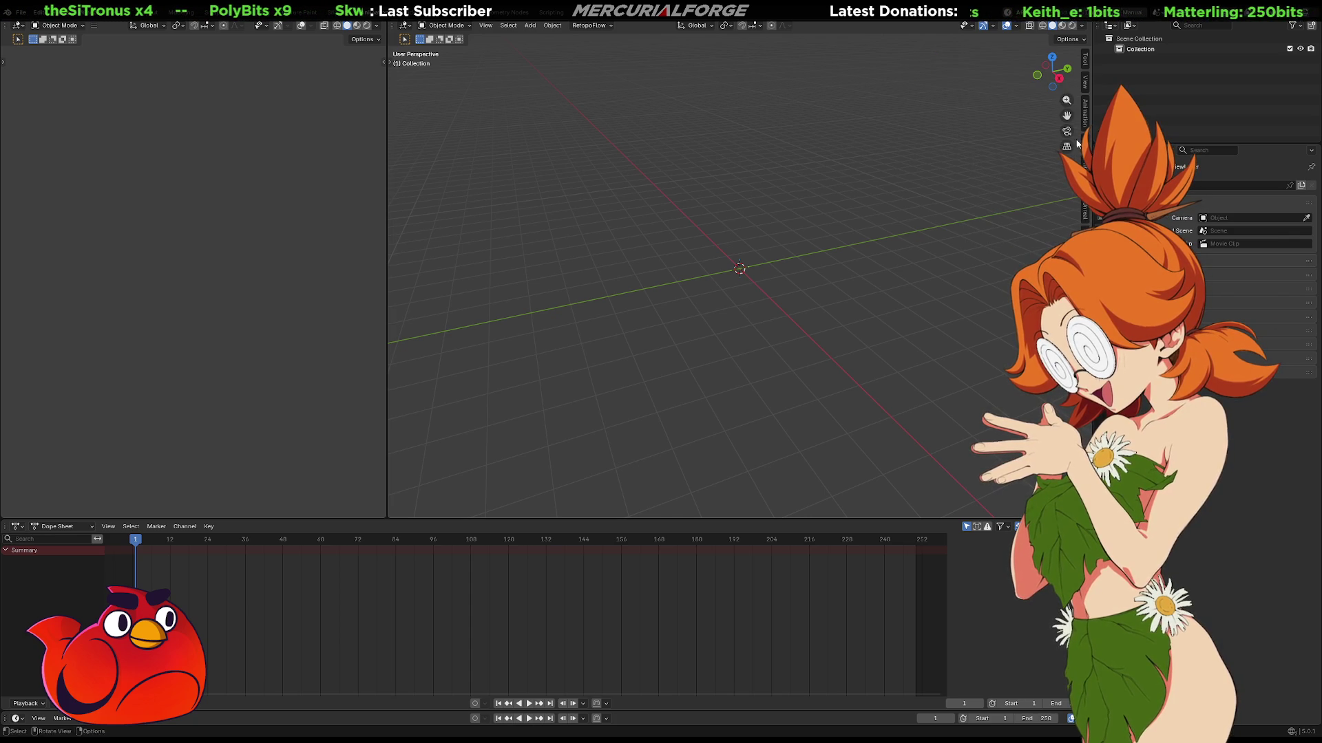
pyautogui.press('n')
pyautogui.press('n')
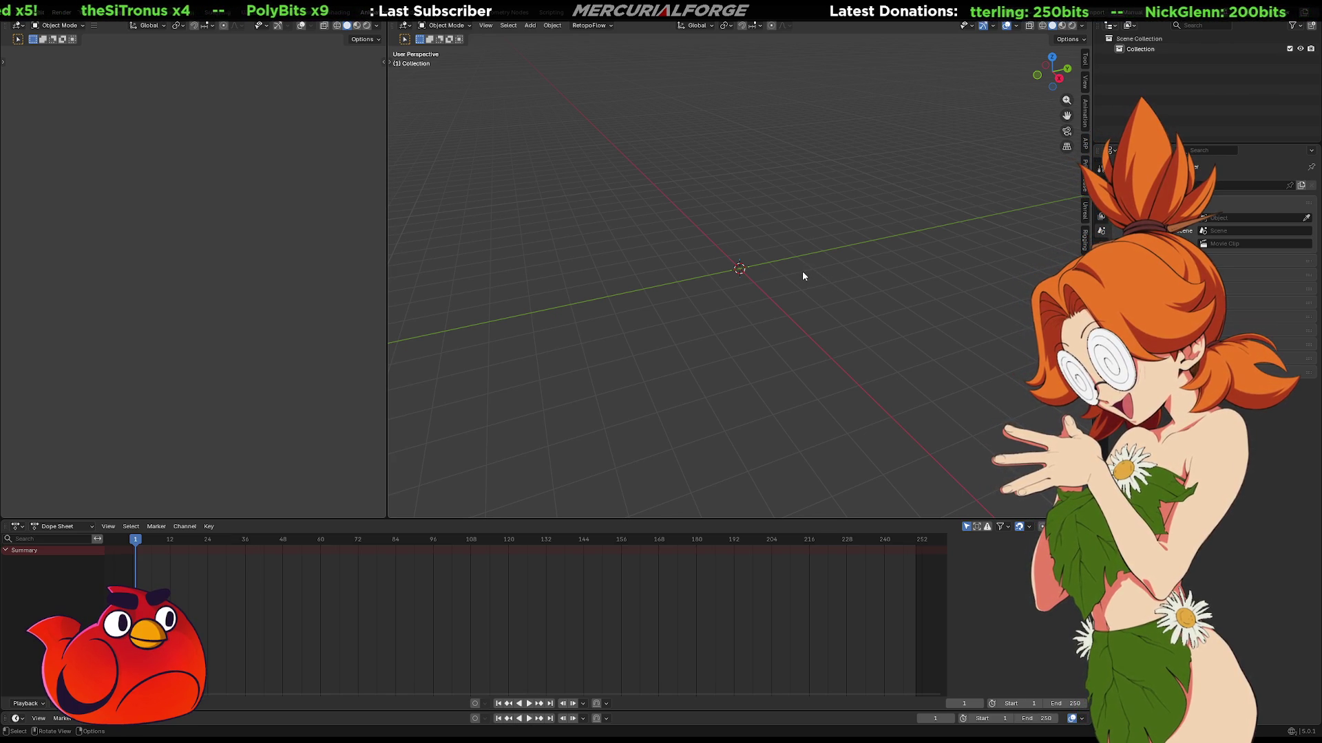
pyautogui.moveTo(806, 272)
pyautogui.mouseDown(button='middle')
pyautogui.moveTo(791, 266)
pyautogui.moveTo(824, 275)
pyautogui.moveTo(817, 289)
pyautogui.moveTo(773, 303)
pyautogui.moveTo(788, 289)
pyautogui.moveTo(722, 294)
pyautogui.moveTo(785, 369)
pyautogui.moveTo(751, 274)
pyautogui.moveTo(746, 293)
pyautogui.moveTo(817, 267)
pyautogui.moveTo(834, 284)
pyautogui.moveTo(775, 273)
pyautogui.moveTo(829, 273)
pyautogui.moveTo(835, 286)
pyautogui.moveTo(814, 260)
pyautogui.mouseUp(button='middle')
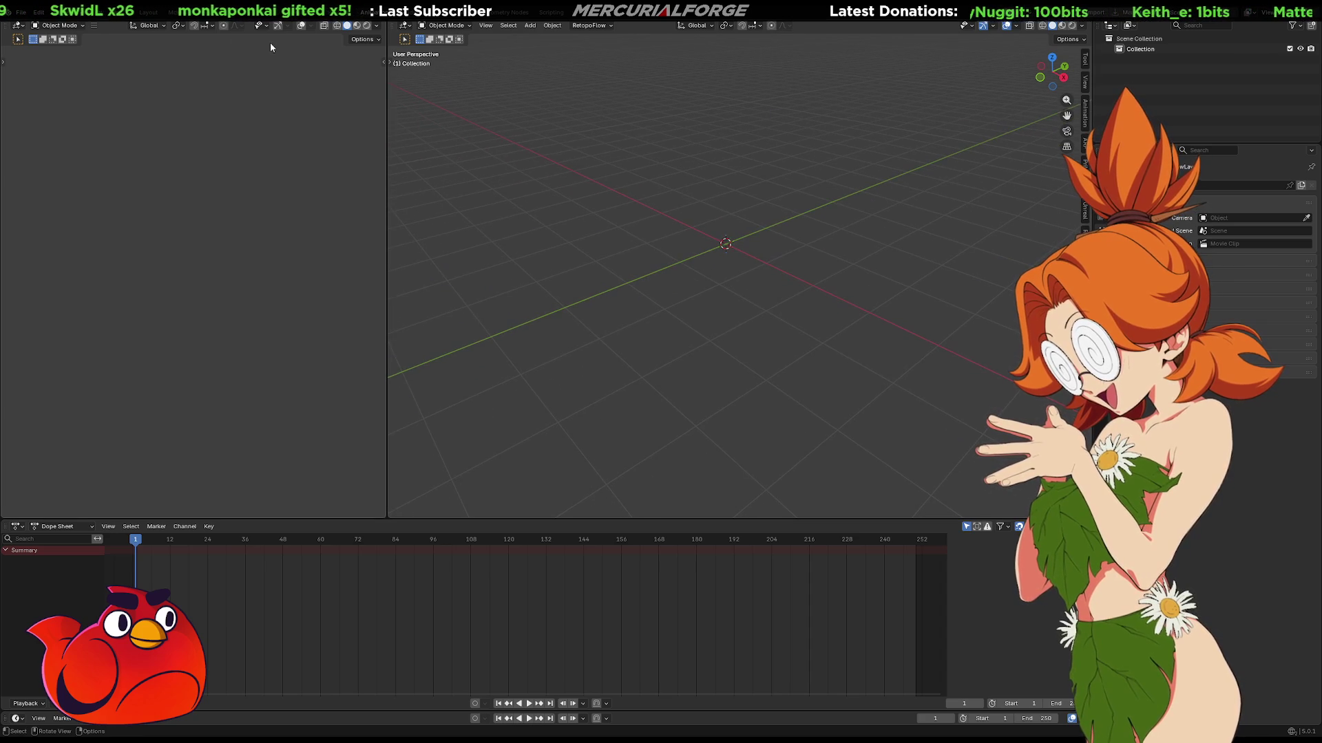
pyautogui.click(190, 14)
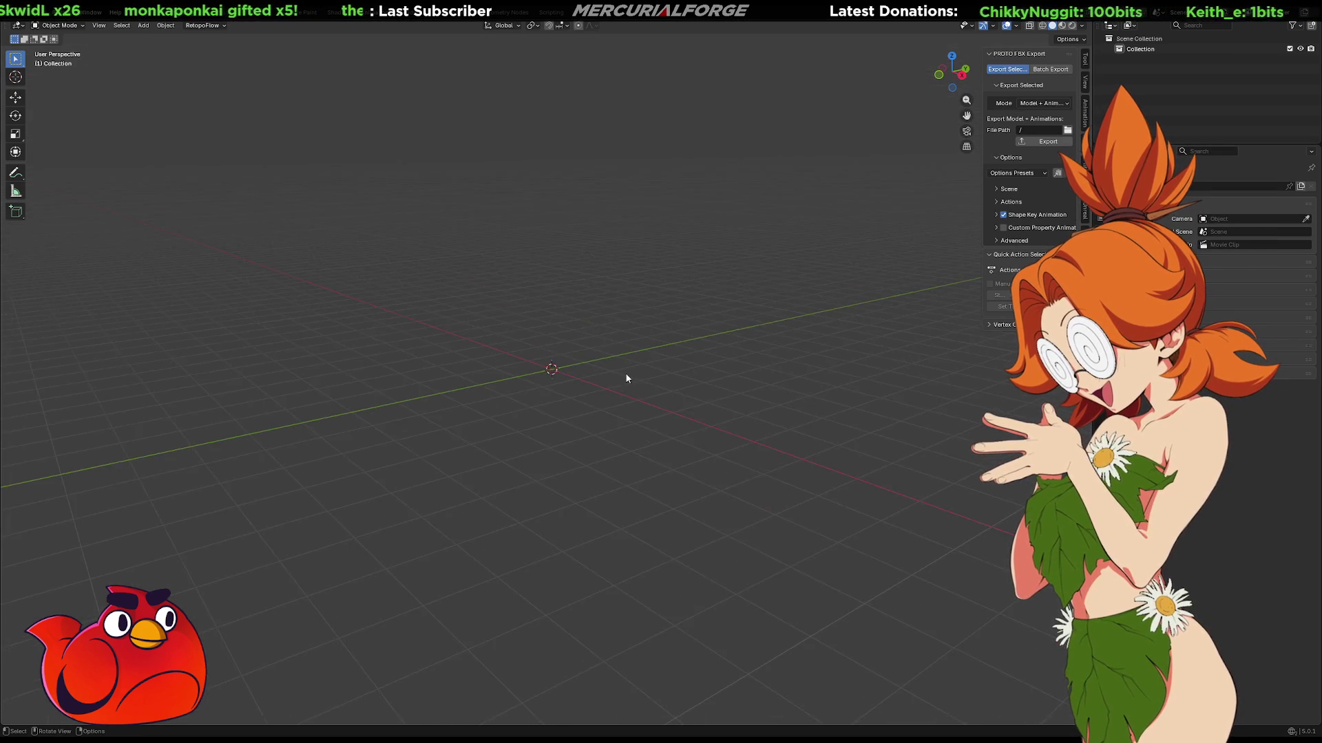
# Add a cube mesh at the 3D cursor with Shift+A.
pyautogui.moveTo(627, 377)
pyautogui.mouseDown(button='middle')
pyautogui.moveTo(645, 445)
pyautogui.moveTo(670, 416)
pyautogui.moveTo(626, 369)
pyautogui.moveTo(628, 393)
pyautogui.moveTo(811, 390)
pyautogui.moveTo(662, 373)
pyautogui.moveTo(675, 377)
pyautogui.mouseUp(button='middle')
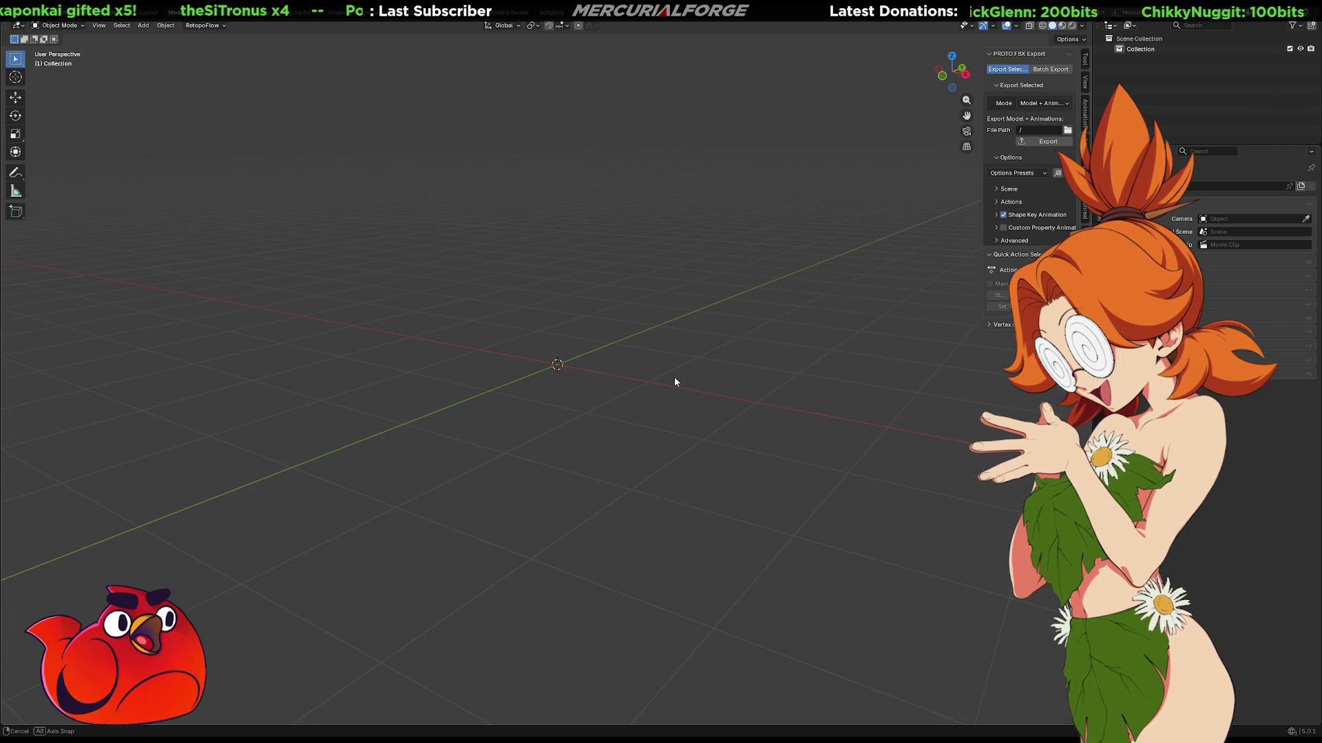
pyautogui.hotkey('shift', 'a')
pyautogui.moveTo(659, 384)
pyautogui.click(730, 393)
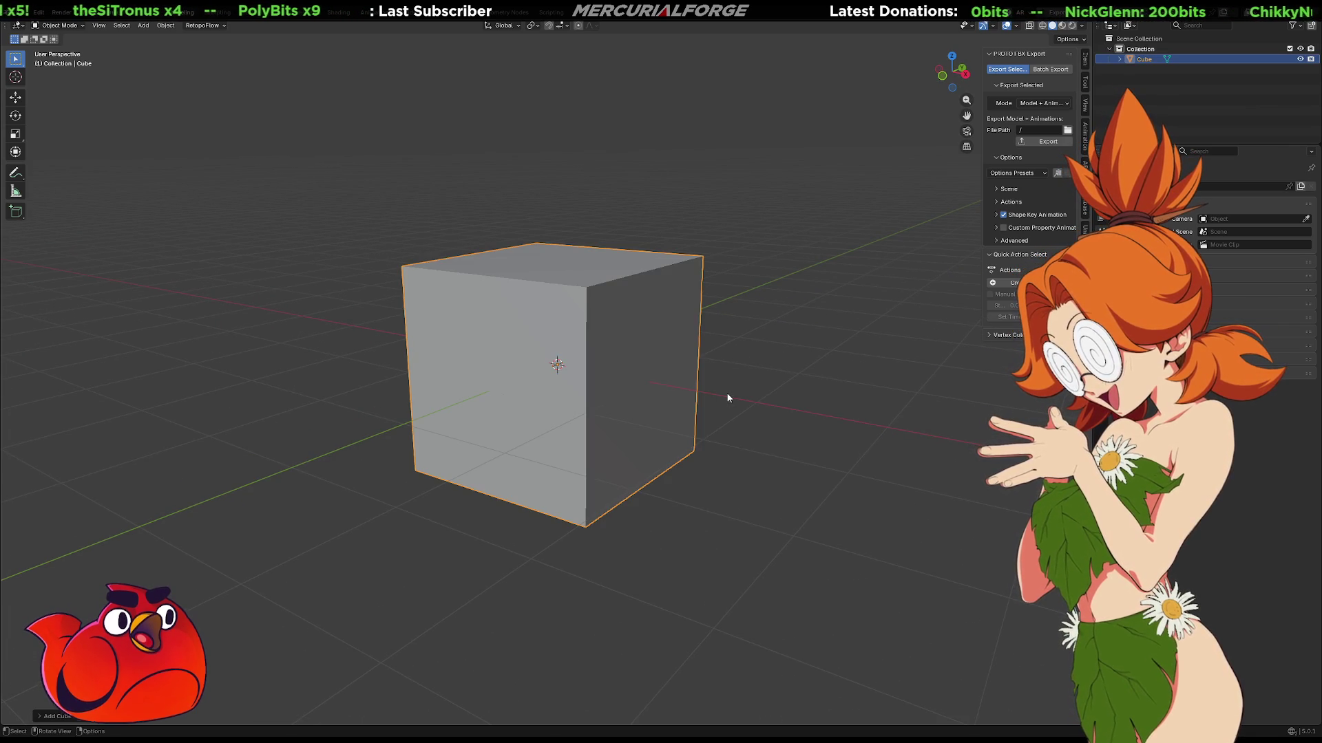
pyautogui.moveTo(603, 369); pyautogui.dragTo(637, 375, button='middle')
pyautogui.click(945, 507)
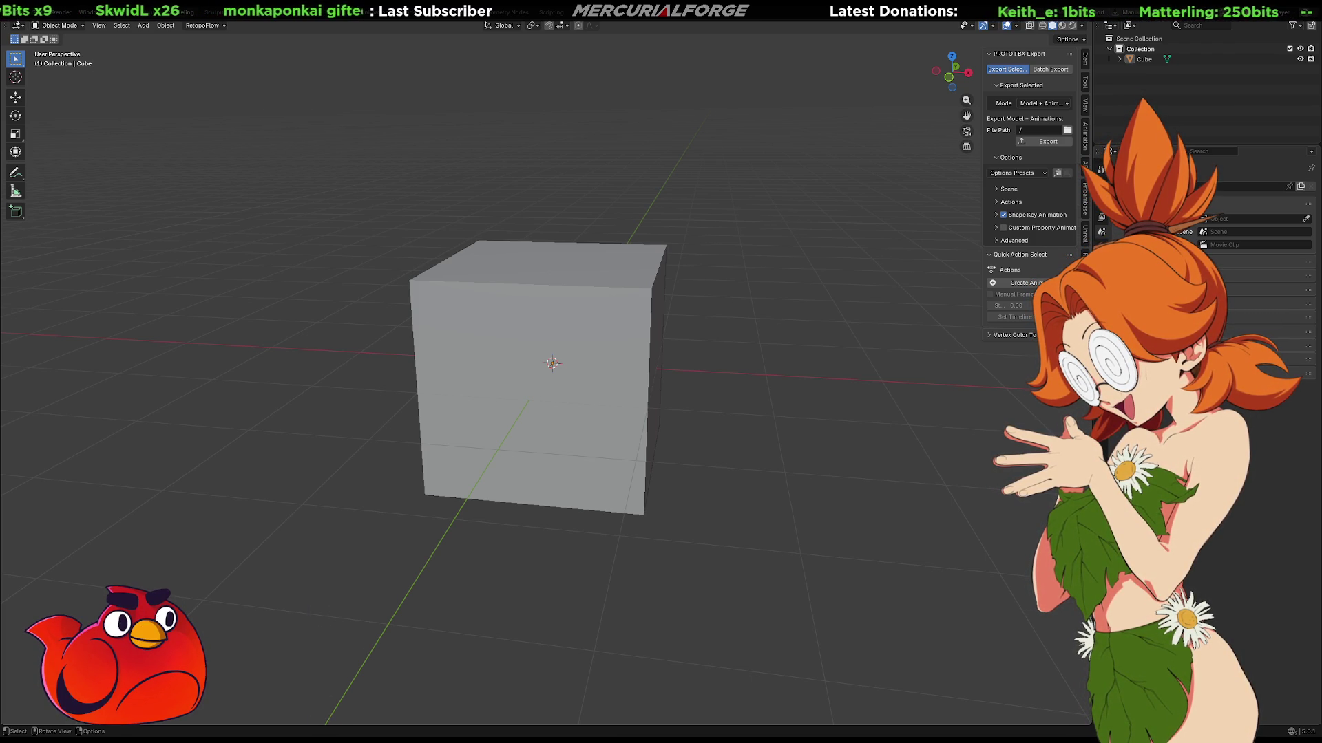
# Put the cube into Edit Mode and deselect all of its elements.
pyautogui.moveTo(633, 378); pyautogui.dragTo(665, 379, button='middle')
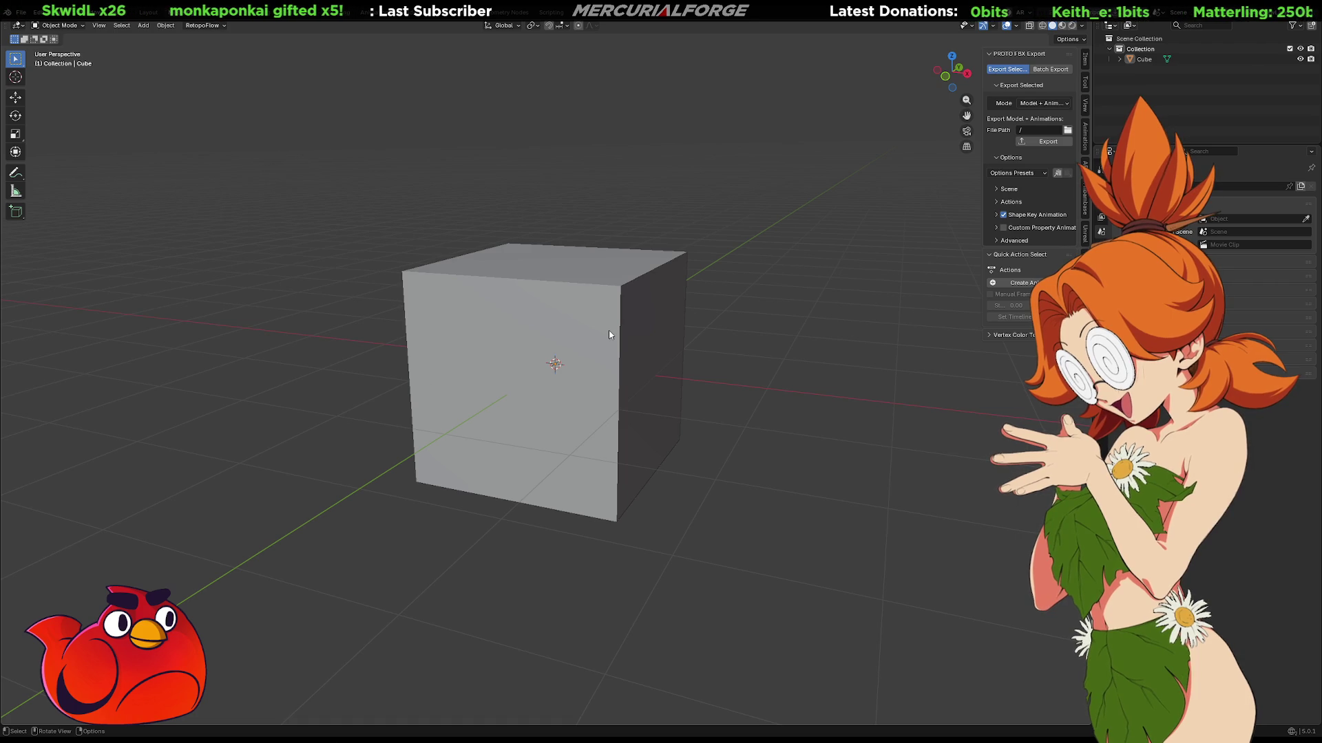
pyautogui.press('Tab')
pyautogui.moveTo(609, 335)
pyautogui.mouseDown(button='middle')
pyautogui.moveTo(605, 354)
pyautogui.moveTo(548, 366)
pyautogui.moveTo(625, 354)
pyautogui.moveTo(634, 299)
pyautogui.moveTo(566, 360)
pyautogui.moveTo(538, 361)
pyautogui.mouseUp(button='middle')
pyautogui.hotkey('alt', 'a')
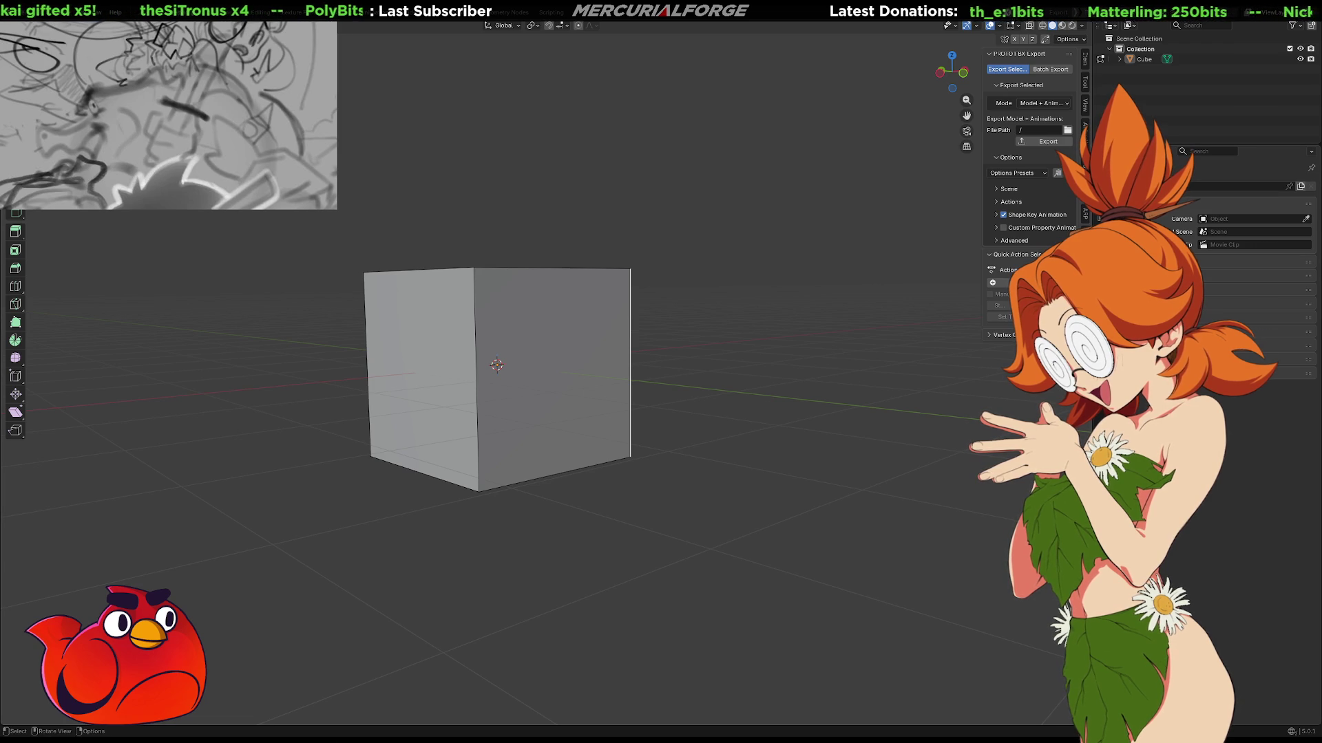
# Select the cube, enter Edit Mode and pick its right-hand face.
pyautogui.rightClick(965, 412)
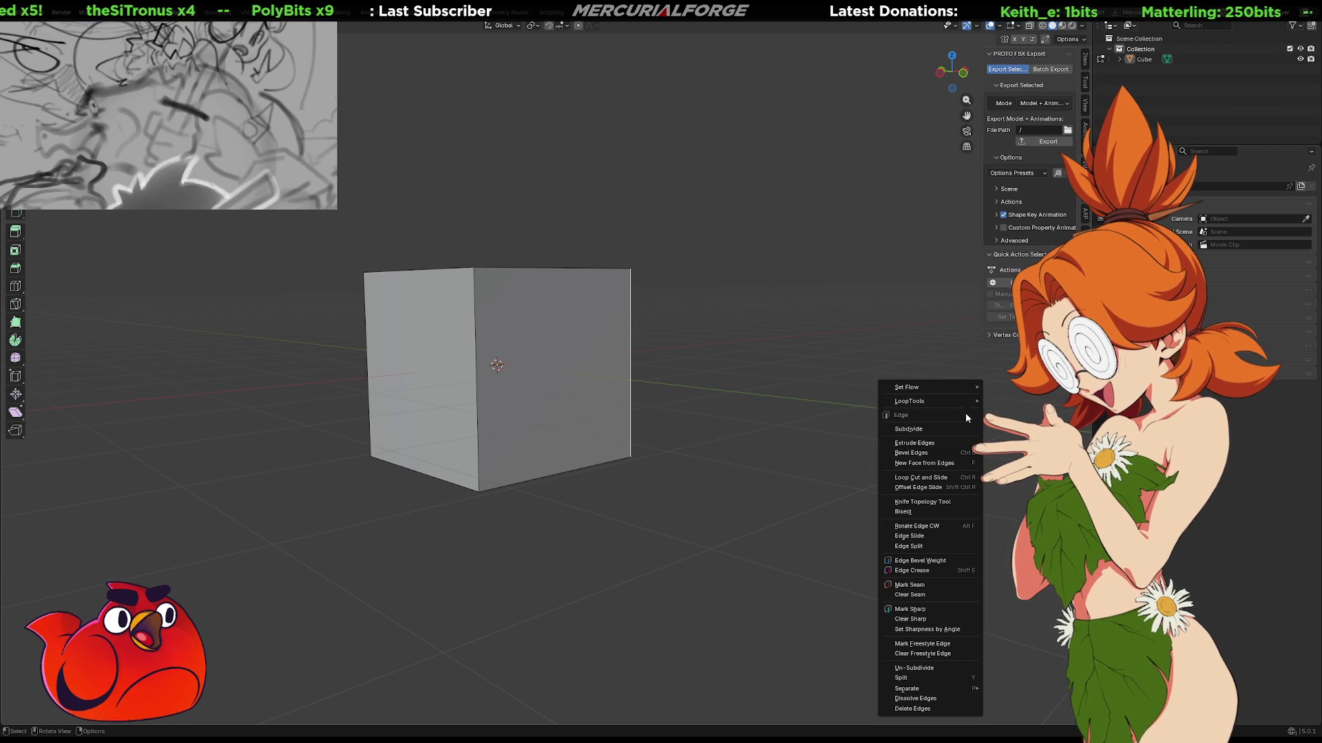
pyautogui.moveTo(743, 340)
pyautogui.mouseDown(button='middle')
pyautogui.moveTo(770, 370)
pyautogui.moveTo(814, 369)
pyautogui.moveTo(833, 386)
pyautogui.moveTo(874, 369)
pyautogui.mouseUp(button='middle')
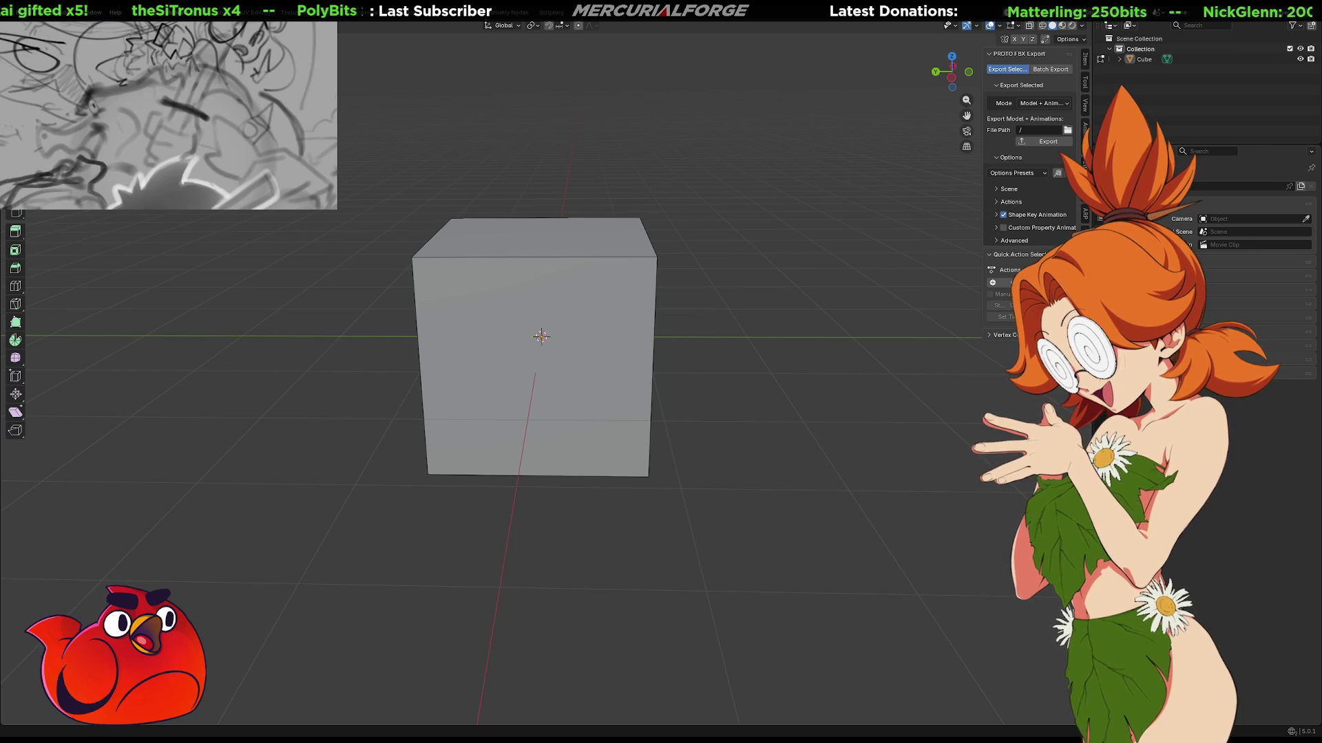
pyautogui.moveTo(530, 310)
pyautogui.mouseDown(button='middle')
pyautogui.moveTo(625, 289)
pyautogui.moveTo(630, 315)
pyautogui.moveTo(622, 307)
pyautogui.moveTo(607, 341)
pyautogui.mouseUp(button='middle')
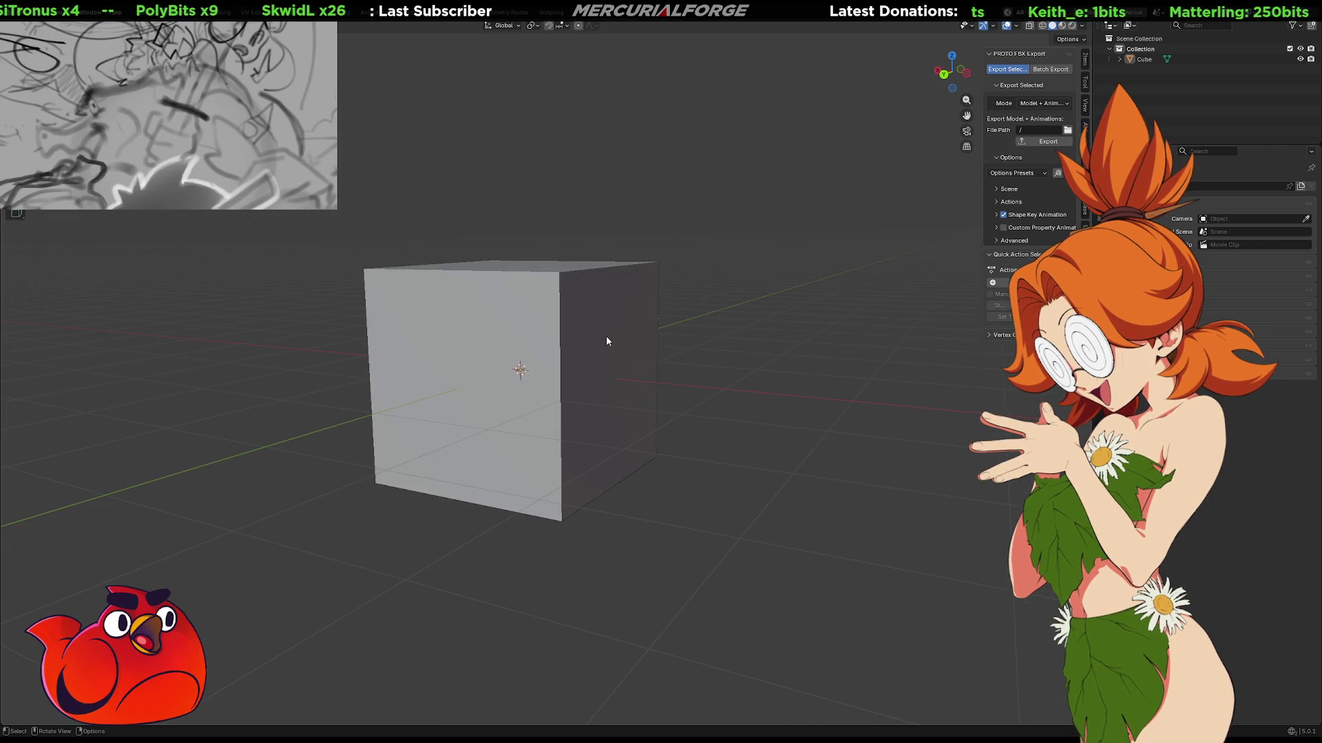
pyautogui.click(609, 341)
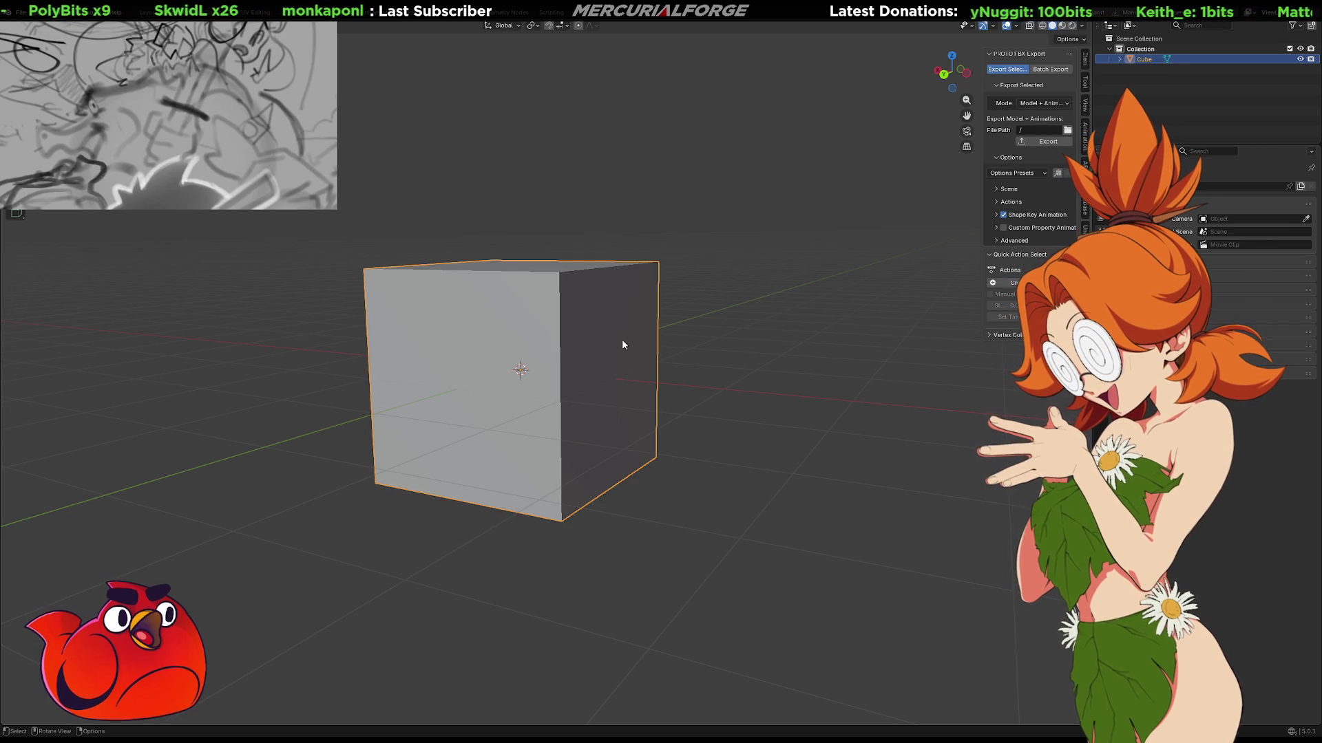
pyautogui.press('Tab')
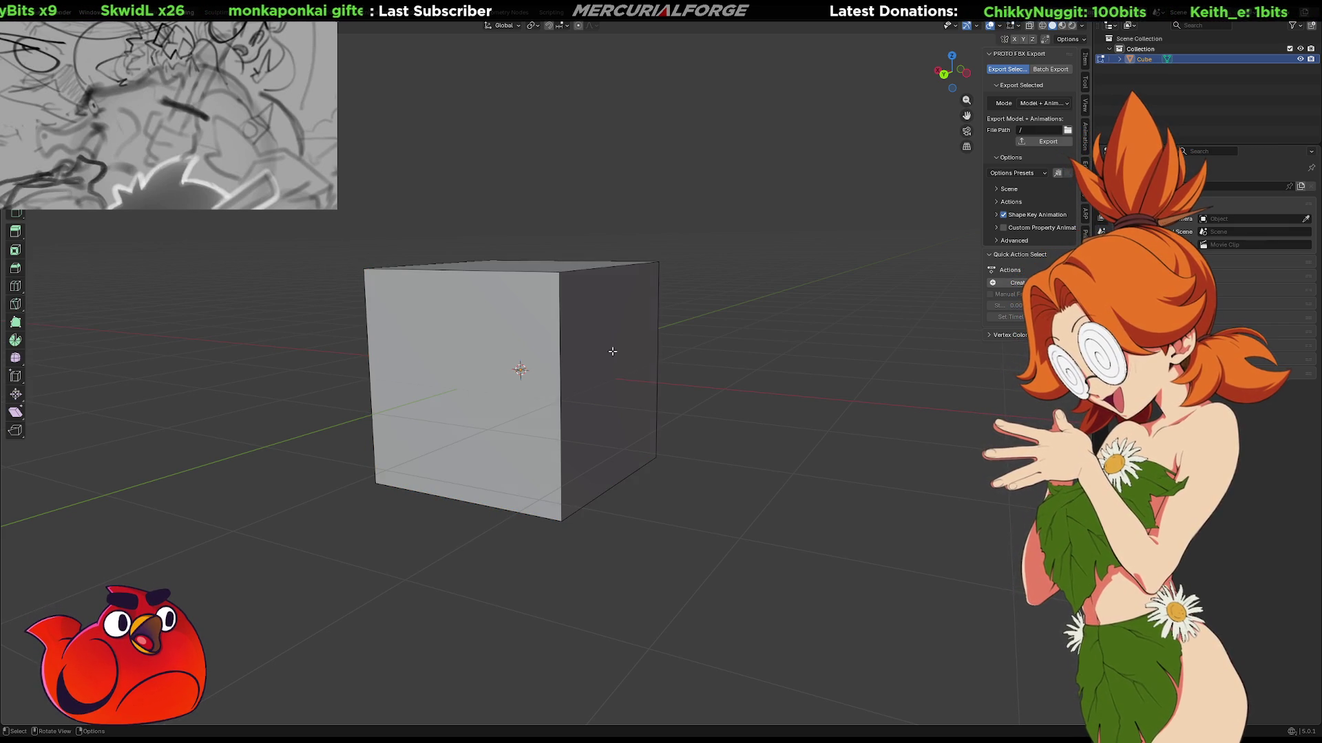
pyautogui.click(612, 356)
pyautogui.moveTo(613, 356)
pyautogui.mouseDown(button='middle')
pyautogui.moveTo(631, 424)
pyautogui.moveTo(564, 370)
pyautogui.moveTo(630, 322)
pyautogui.moveTo(605, 352)
pyautogui.moveTo(437, 333)
pyautogui.moveTo(669, 348)
pyautogui.moveTo(600, 335)
pyautogui.moveTo(595, 356)
pyautogui.moveTo(574, 338)
pyautogui.mouseUp(button='middle')
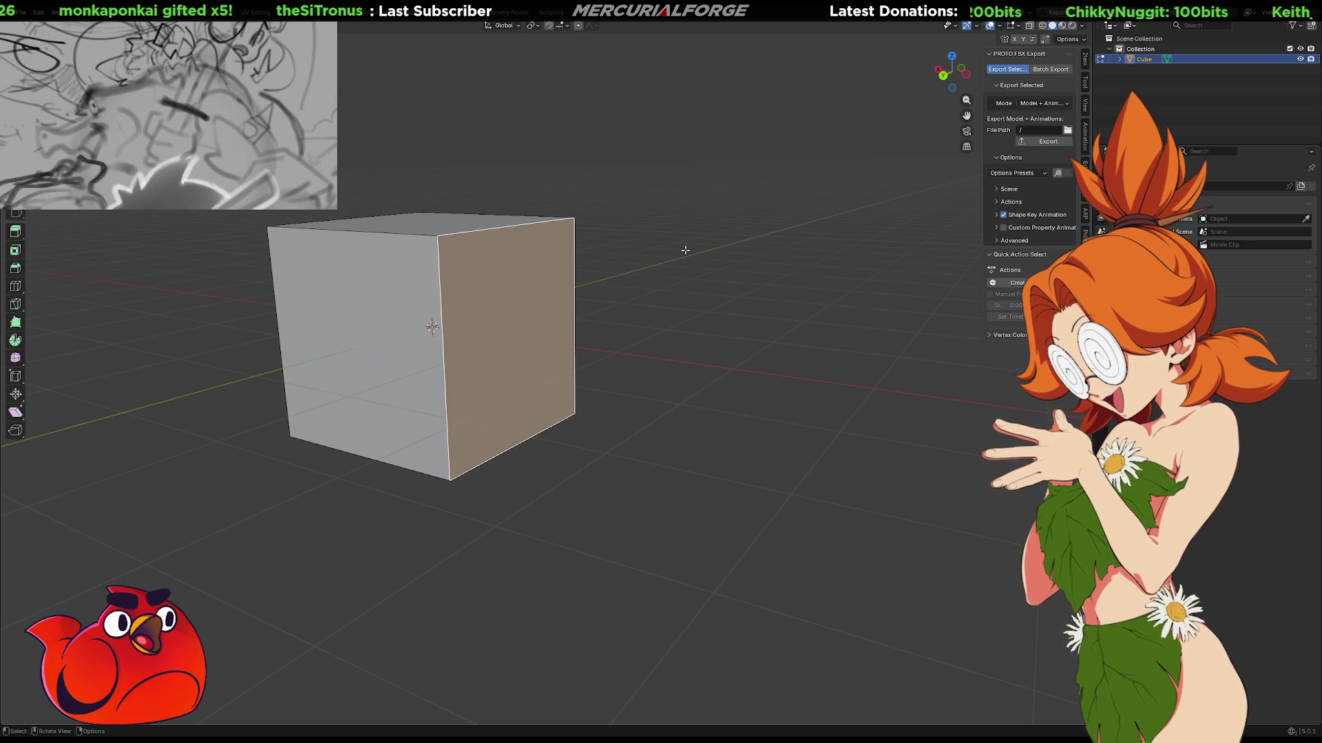
pyautogui.moveTo(654, 335); pyautogui.dragTo(705, 343, button='middle')
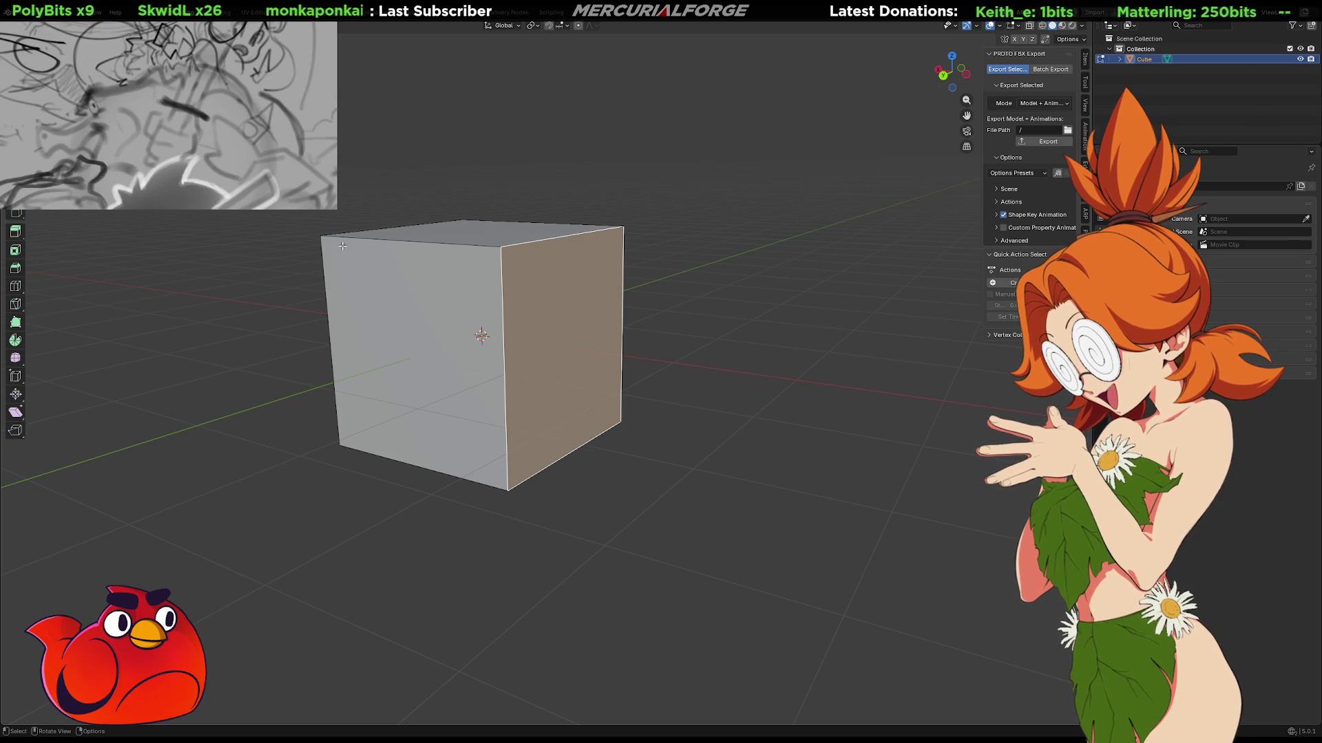
# Extrude the right face outward, scale the new end face smaller and lower it along Z.
pyautogui.press('e')
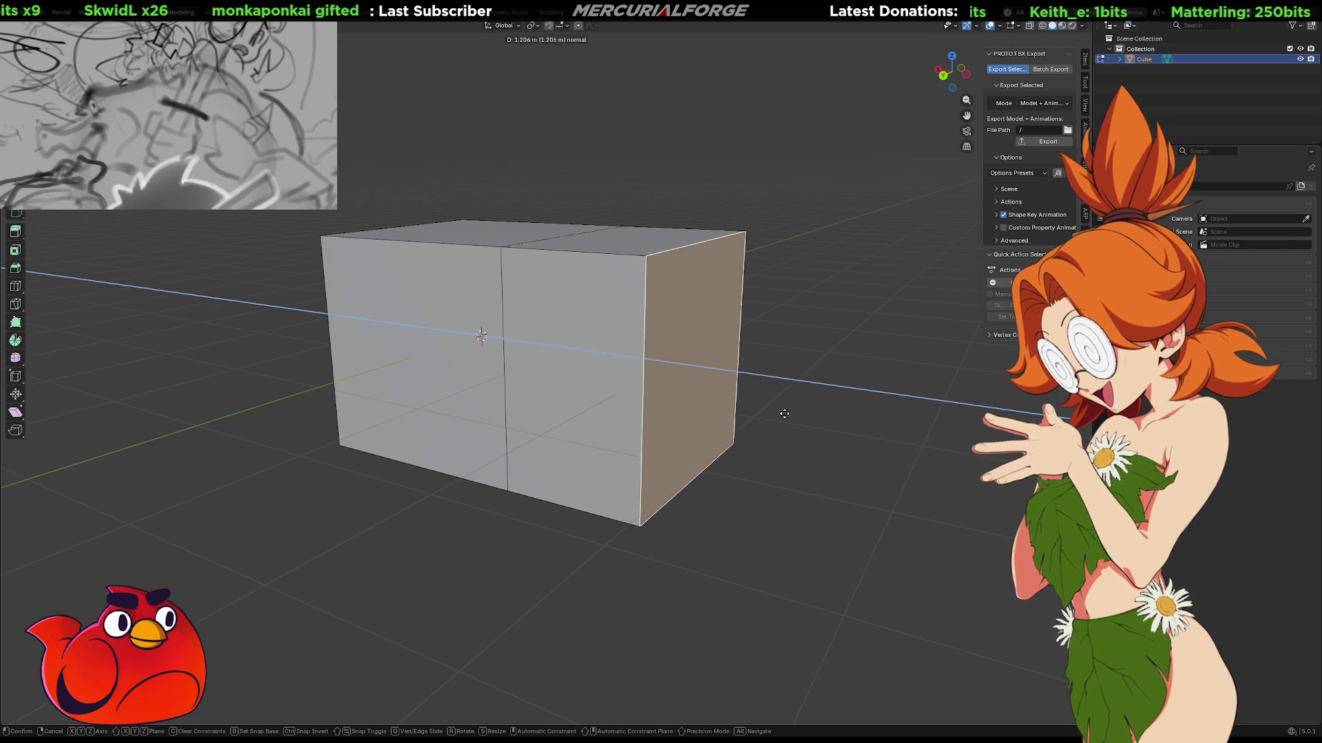
pyautogui.click(915, 438)
pyautogui.moveTo(916, 438)
pyautogui.keyDown('shift'); pyautogui.mouseDown(button='middle')
pyautogui.moveTo(676, 374)
pyautogui.moveTo(774, 377)
pyautogui.moveTo(565, 370)
pyautogui.mouseUp(button='middle'); pyautogui.keyUp('shift')
pyautogui.press('s')
pyautogui.click(688, 382)
pyautogui.press('g')
pyautogui.press('z')
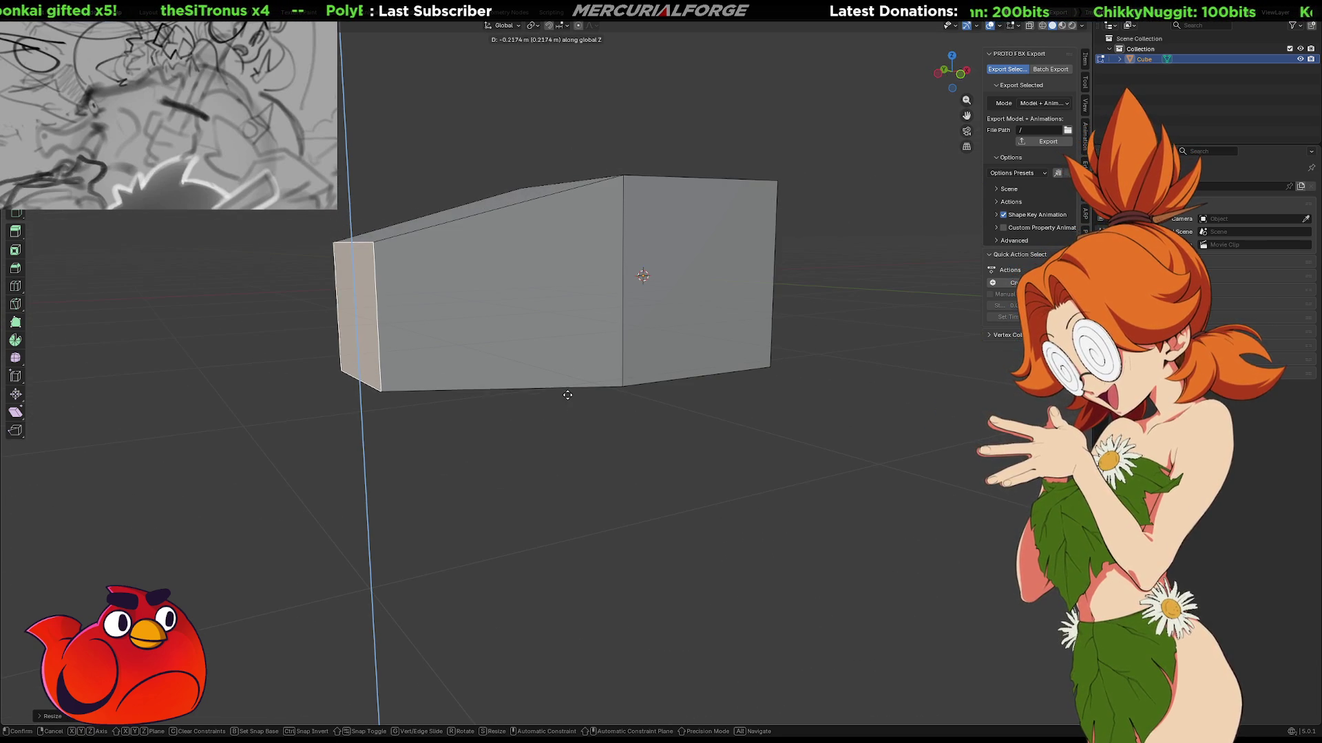
pyautogui.click(568, 404)
pyautogui.moveTo(568, 404); pyautogui.dragTo(782, 389, button='middle')
# Extrude the end face again into a front block, then select the vertical edge ring.
pyautogui.press('e')
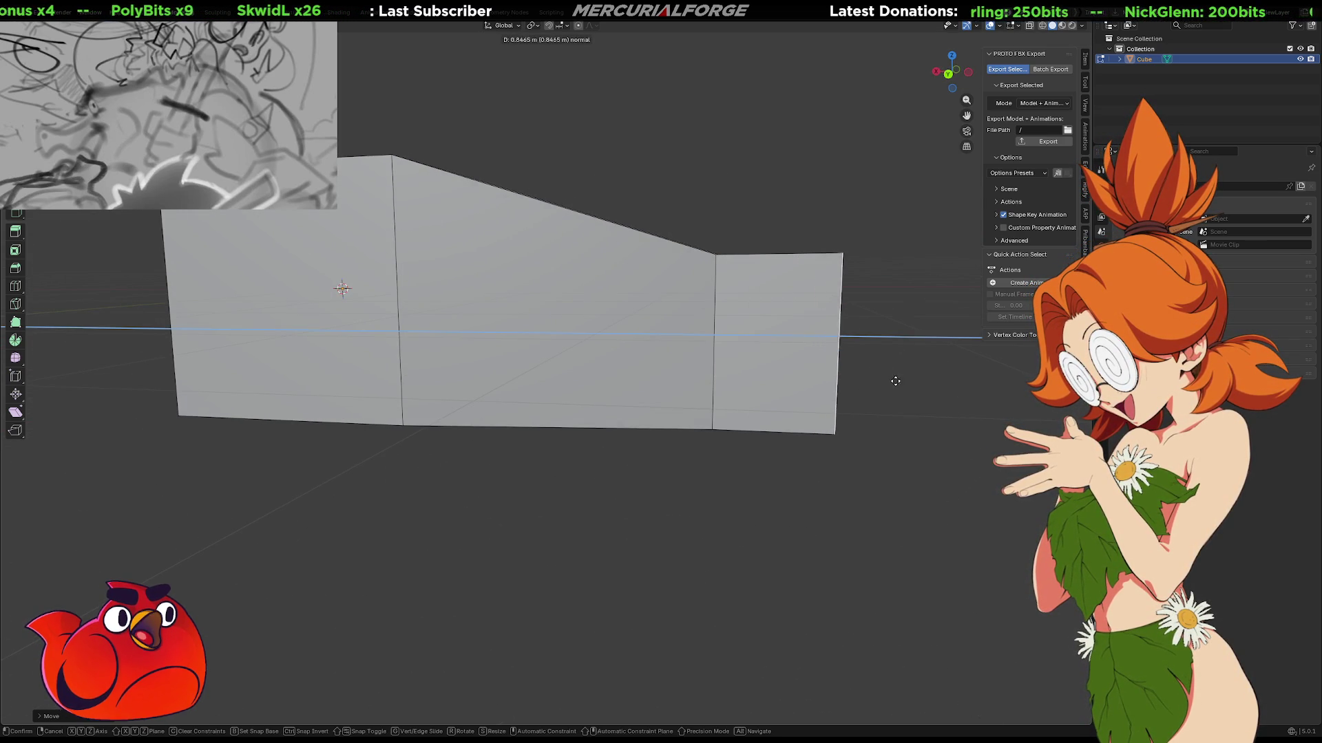
pyautogui.click(901, 379)
pyautogui.moveTo(901, 378); pyautogui.dragTo(838, 375, button='middle')
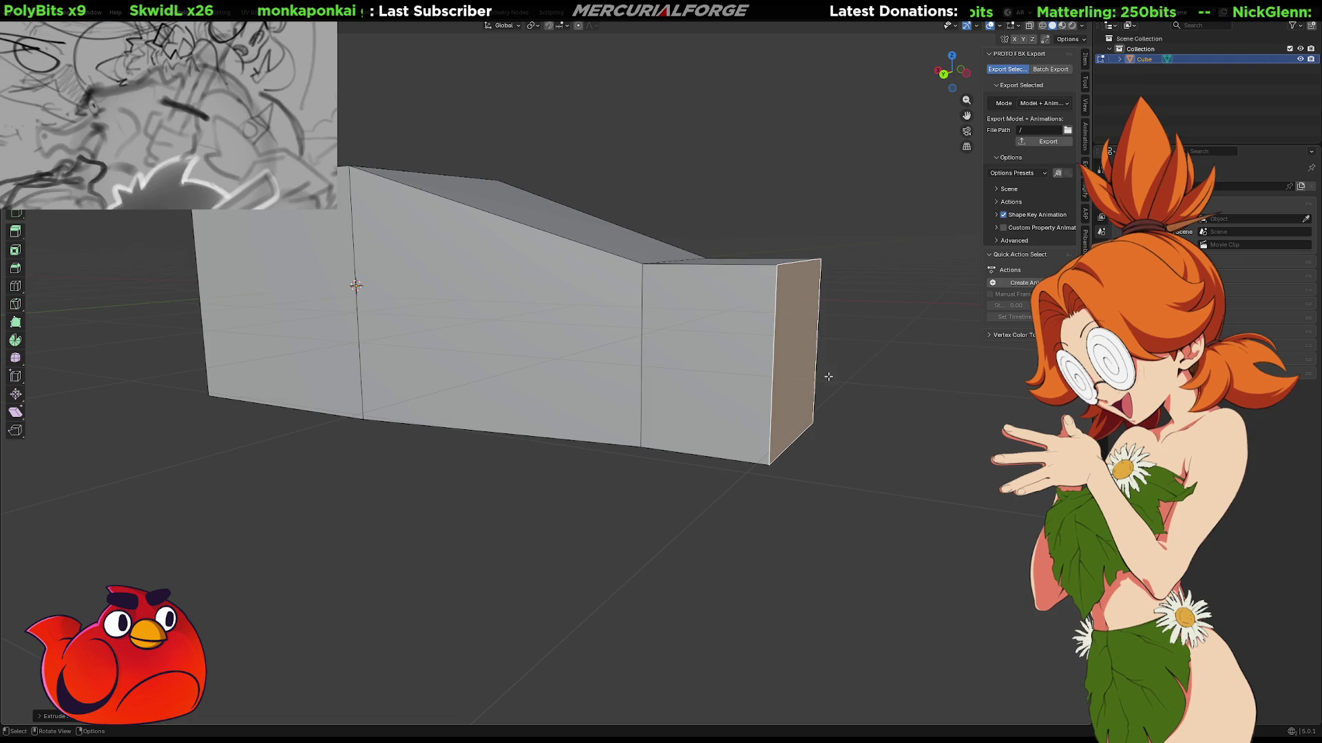
pyautogui.click(789, 364)
pyautogui.hotkey('alt', 'a')
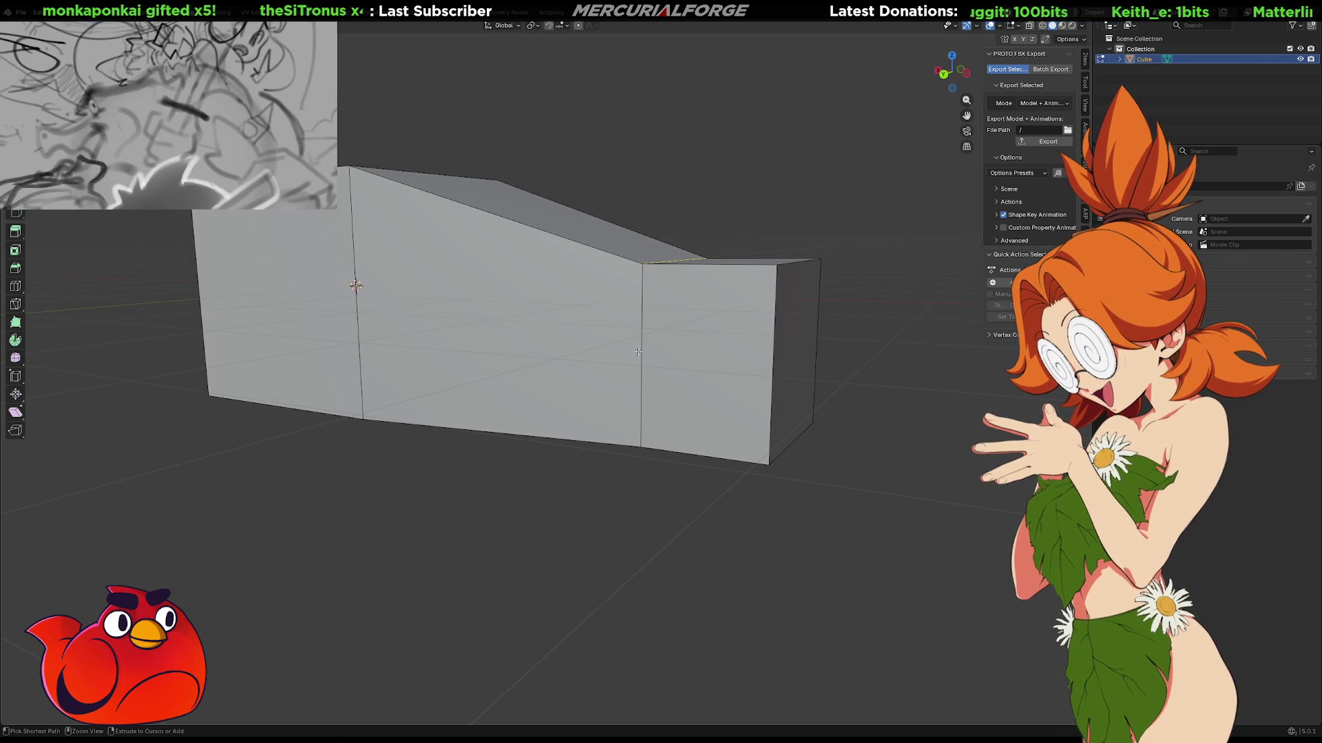
pyautogui.keyDown('ctrl'); pyautogui.keyDown('alt'); pyautogui.click(641, 352); pyautogui.keyUp('alt'); pyautogui.keyUp('ctrl')
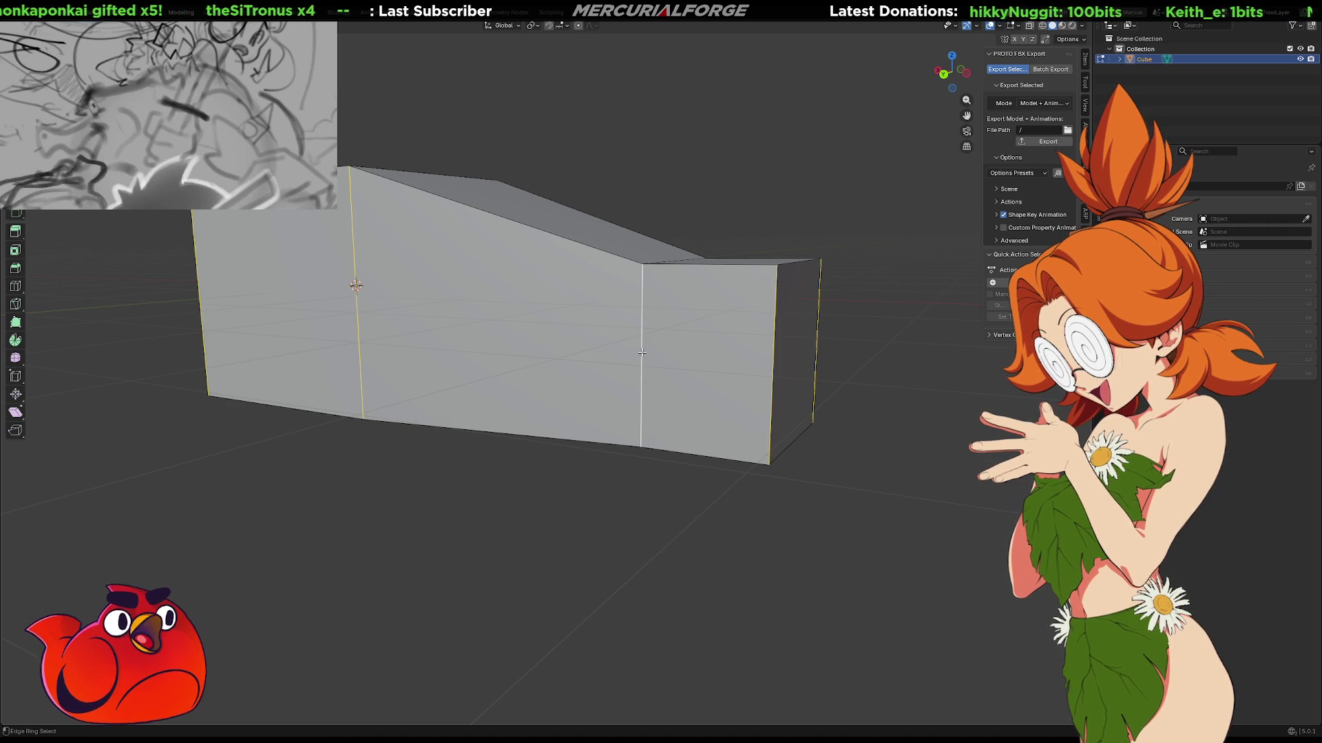
# Subdivide the edge ring to cut a horizontal loop around the body.
pyautogui.moveTo(641, 352)
pyautogui.mouseDown(button='middle')
pyautogui.moveTo(688, 357)
pyautogui.moveTo(688, 382)
pyautogui.moveTo(585, 386)
pyautogui.moveTo(824, 372)
pyautogui.moveTo(796, 372)
pyautogui.mouseUp(button='middle')
pyautogui.rightClick(737, 358)
pyautogui.click(734, 387)
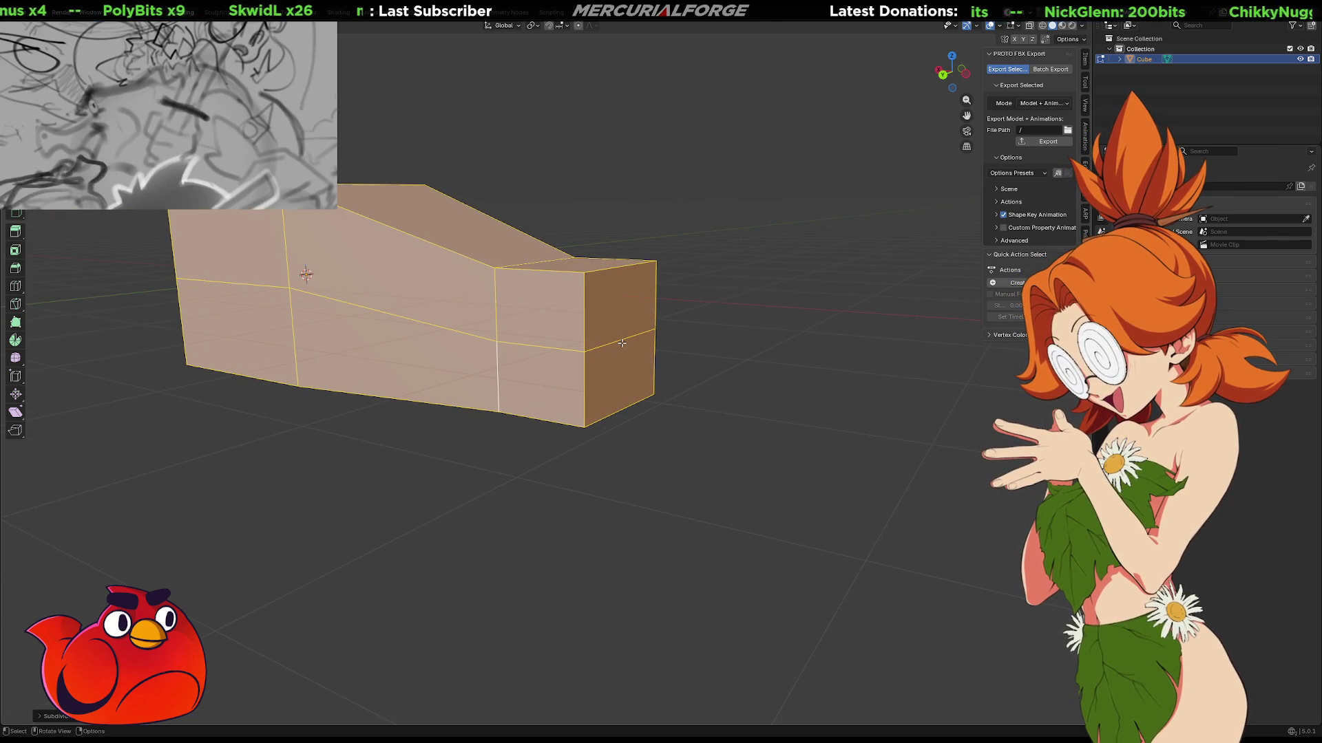
pyautogui.hotkey('alt', 'a')
# Push the front block's middle edge forward along X into a pointed nose.
pyautogui.moveTo(622, 344)
pyautogui.mouseDown(button='middle')
pyautogui.moveTo(623, 369)
pyautogui.moveTo(649, 357)
pyautogui.mouseUp(button='middle')
pyautogui.press('g')
pyautogui.press('z')
pyautogui.press('x')
pyautogui.press('y')
pyautogui.press('x')
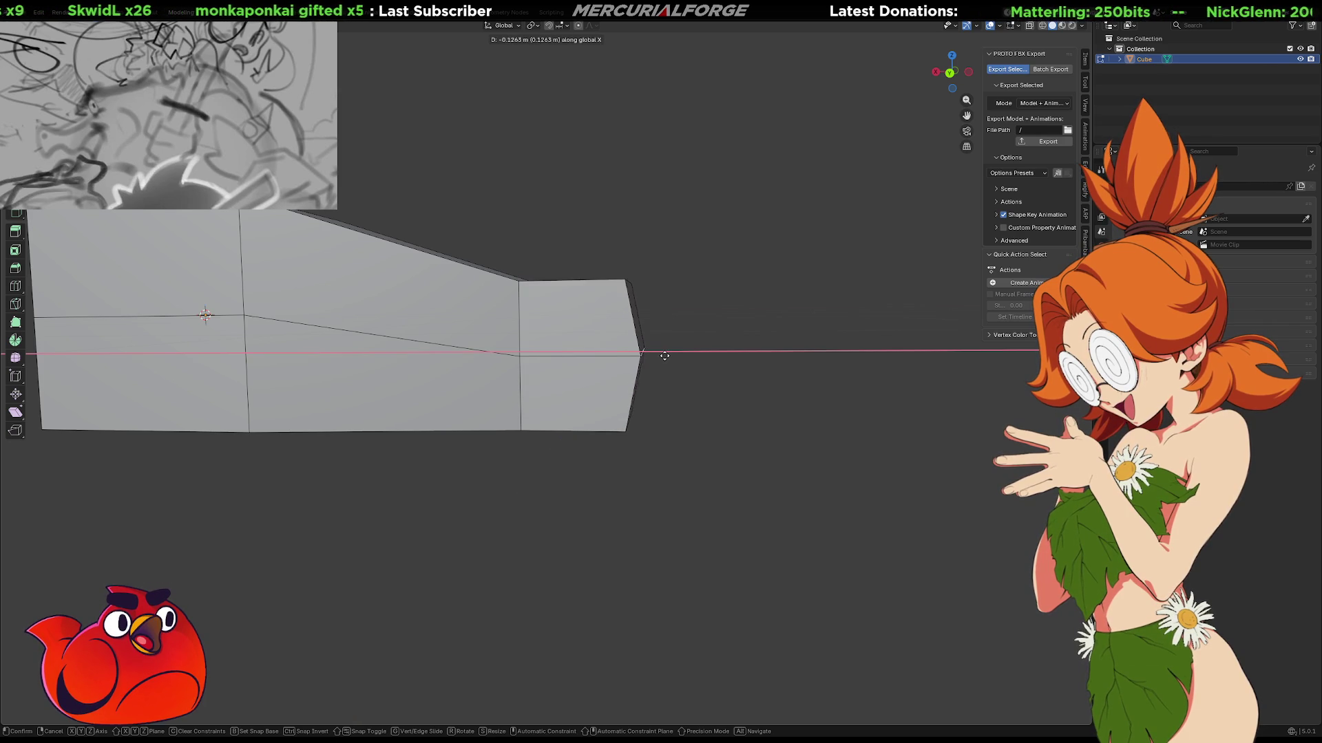
pyautogui.click(664, 358)
pyautogui.moveTo(667, 358)
pyautogui.mouseDown(button='middle')
pyautogui.moveTo(680, 395)
pyautogui.moveTo(642, 391)
pyautogui.mouseUp(button='middle')
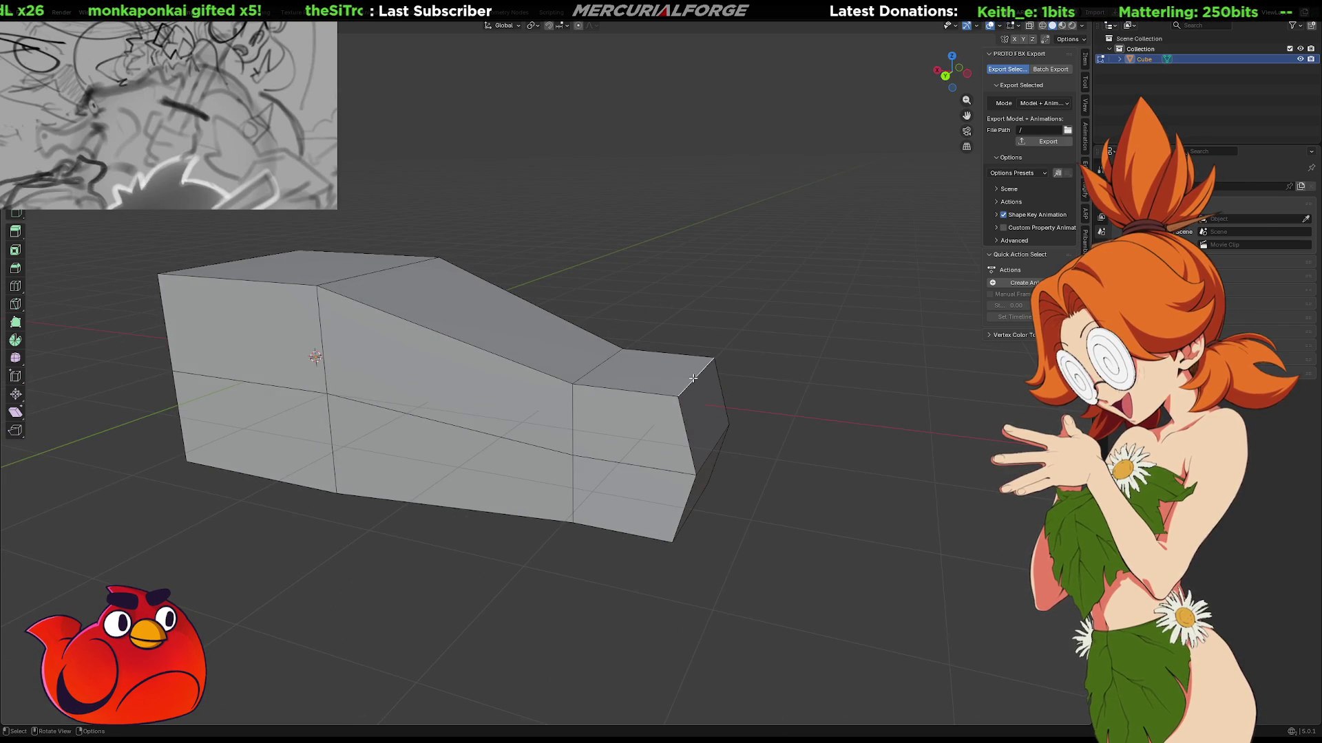
# Move the nose vertex vertically along Z to adjust its height.
pyautogui.press('g')
pyautogui.press('z')
pyautogui.click(692, 360)
pyautogui.moveTo(692, 361)
pyautogui.mouseDown(button='middle')
pyautogui.moveTo(525, 341)
pyautogui.moveTo(560, 378)
pyautogui.moveTo(526, 378)
pyautogui.mouseUp(button='middle')
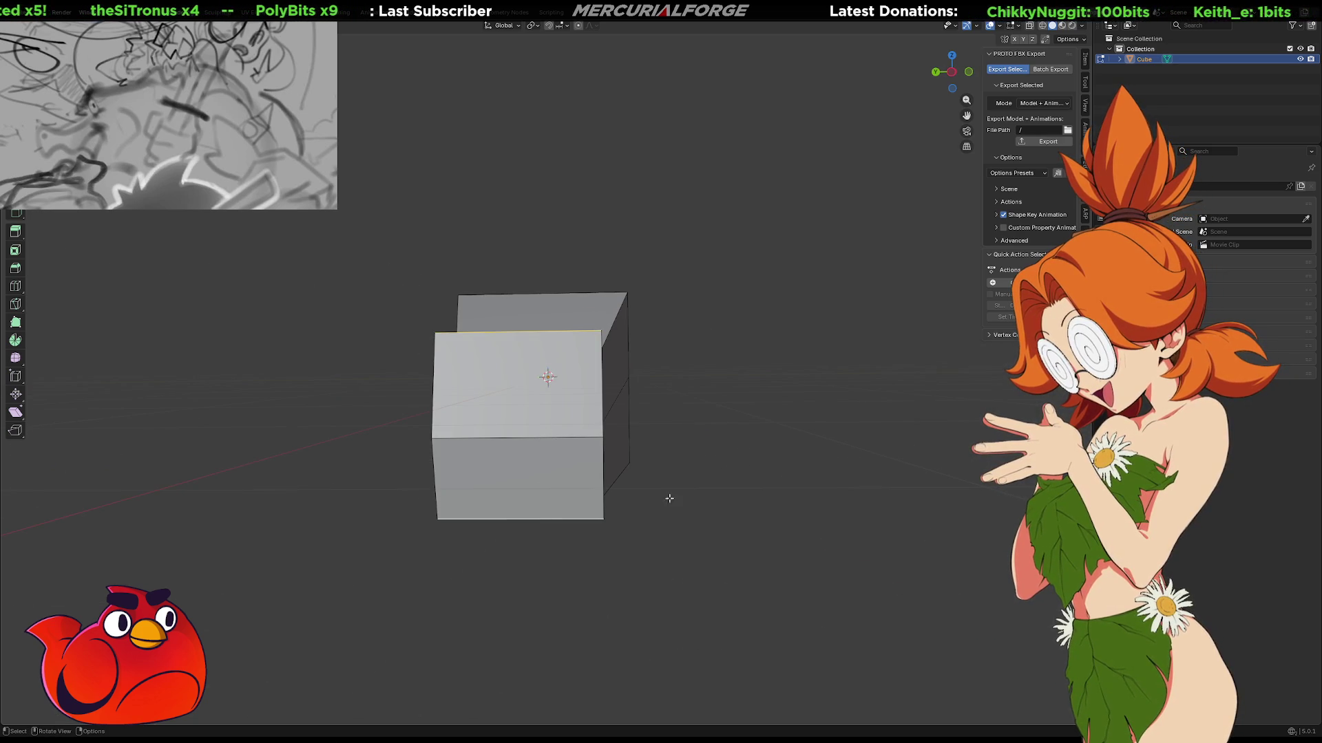
# Scale the selected end section along Y to make it narrower.
pyautogui.press('g')
pyautogui.press('s')
pyautogui.press('y')
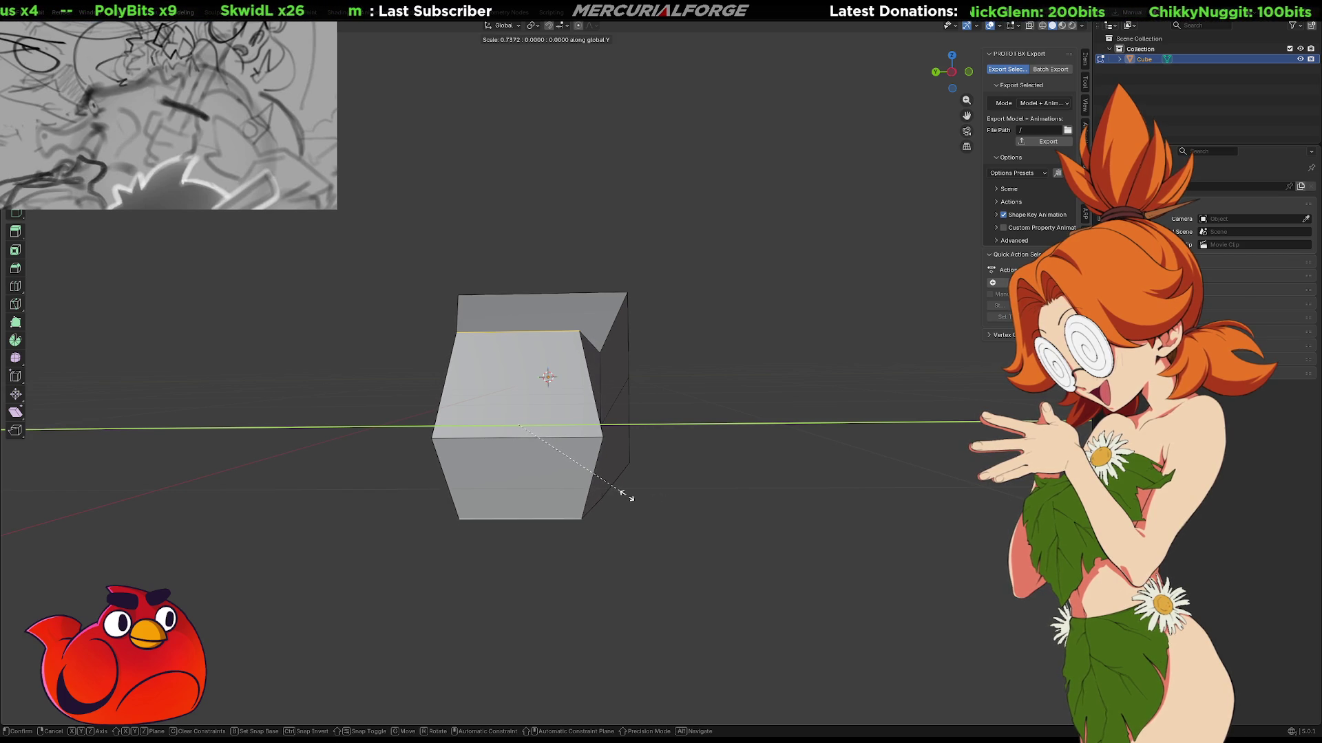
pyautogui.click(582, 493)
pyautogui.moveTo(582, 493)
pyautogui.mouseDown(button='middle')
pyautogui.moveTo(678, 494)
pyautogui.moveTo(698, 438)
pyautogui.moveTo(793, 449)
pyautogui.mouseUp(button='middle')
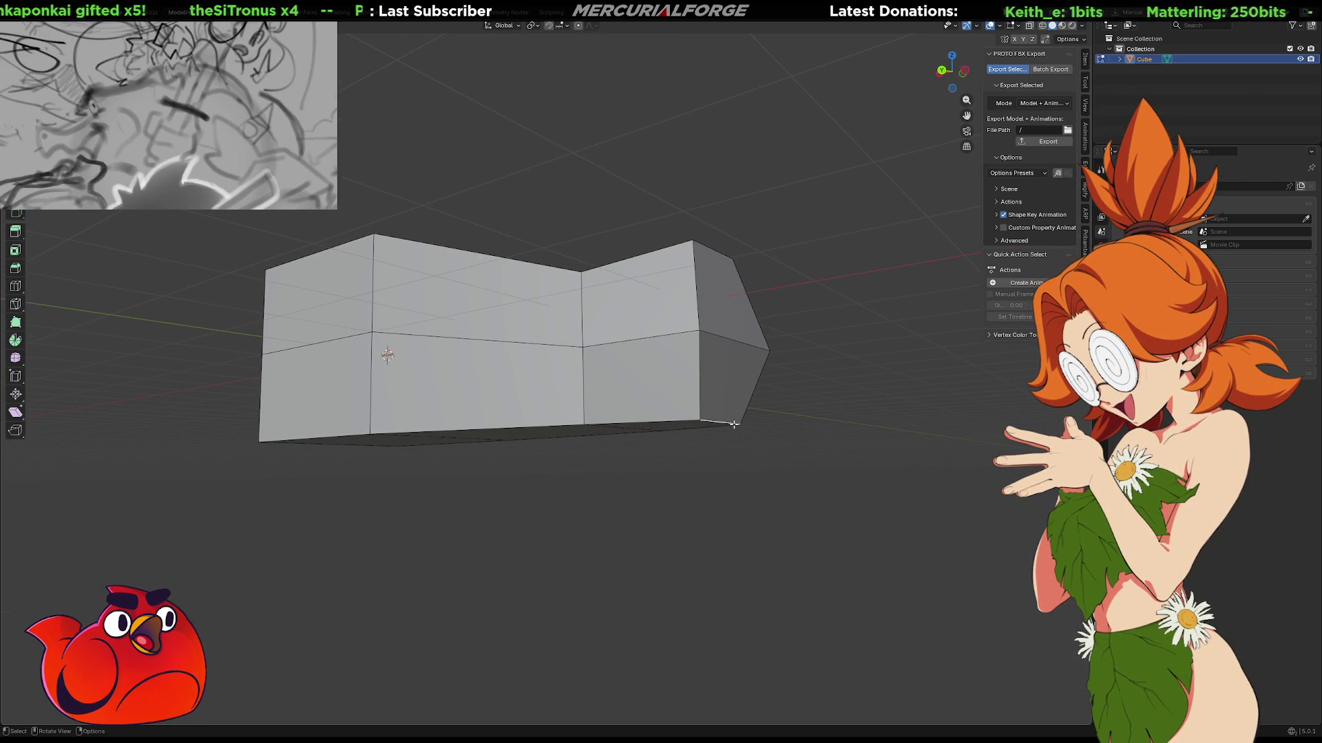
pyautogui.moveTo(707, 406)
pyautogui.mouseDown(button='middle')
pyautogui.moveTo(717, 445)
pyautogui.moveTo(899, 372)
pyautogui.mouseUp(button='middle')
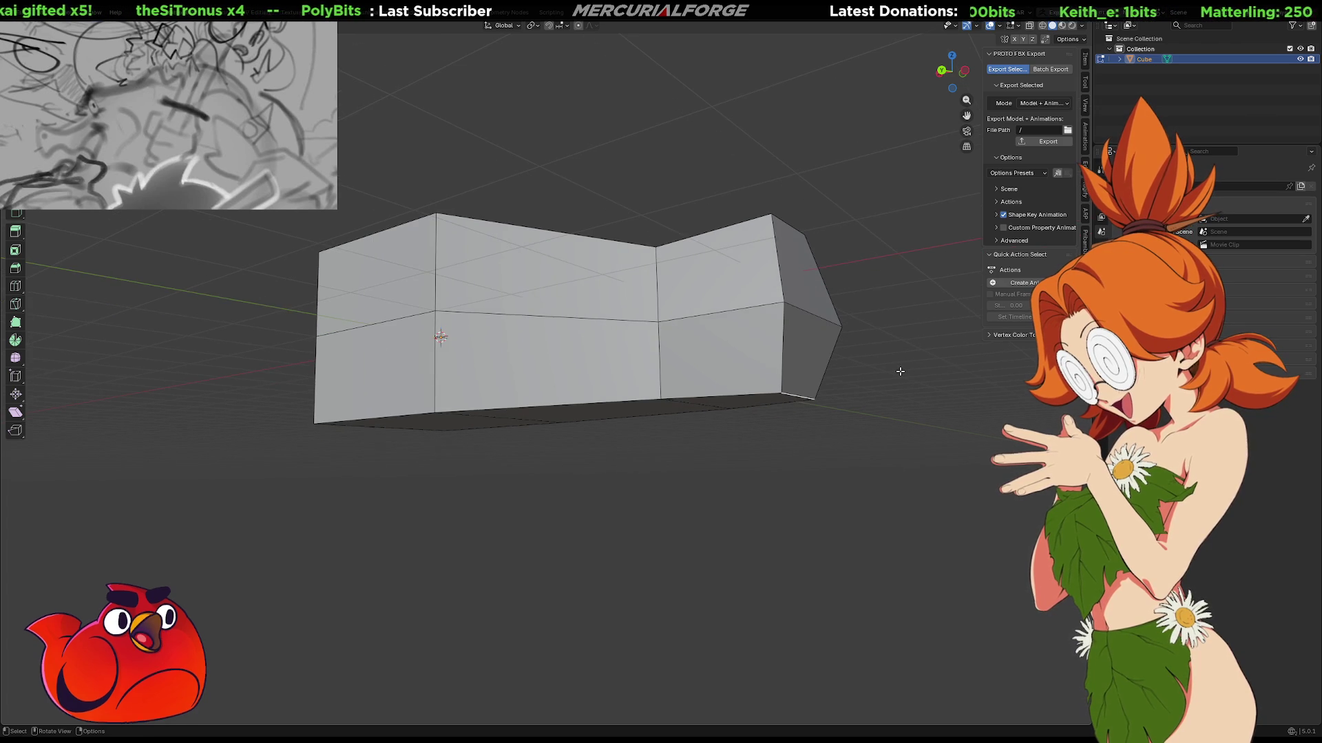
# Raise the top edges along Z so the roof rises to a pointed peak.
pyautogui.press('g')
pyautogui.press('z')
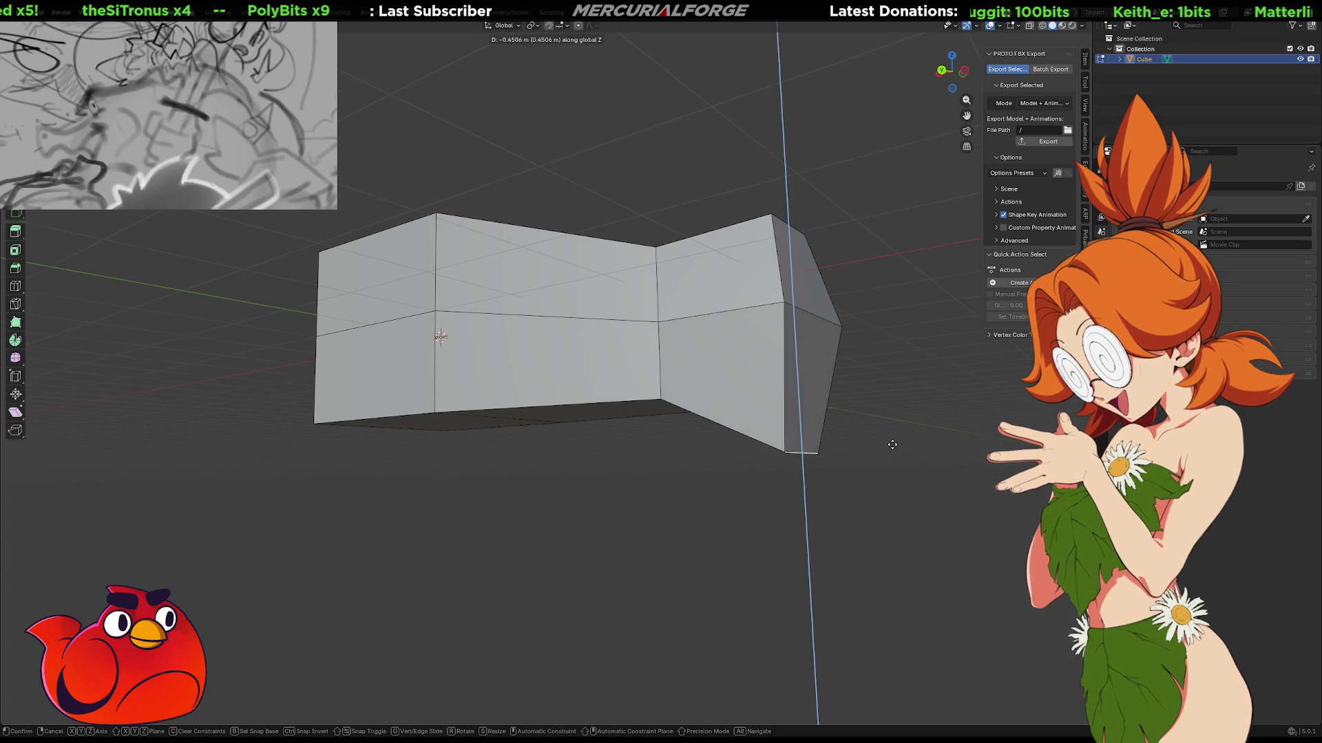
pyautogui.click(889, 387)
pyautogui.moveTo(865, 384); pyautogui.dragTo(599, 401, button='middle')
pyautogui.moveTo(628, 331); pyautogui.dragTo(704, 377, button='middle')
pyautogui.press('g')
pyautogui.press('z')
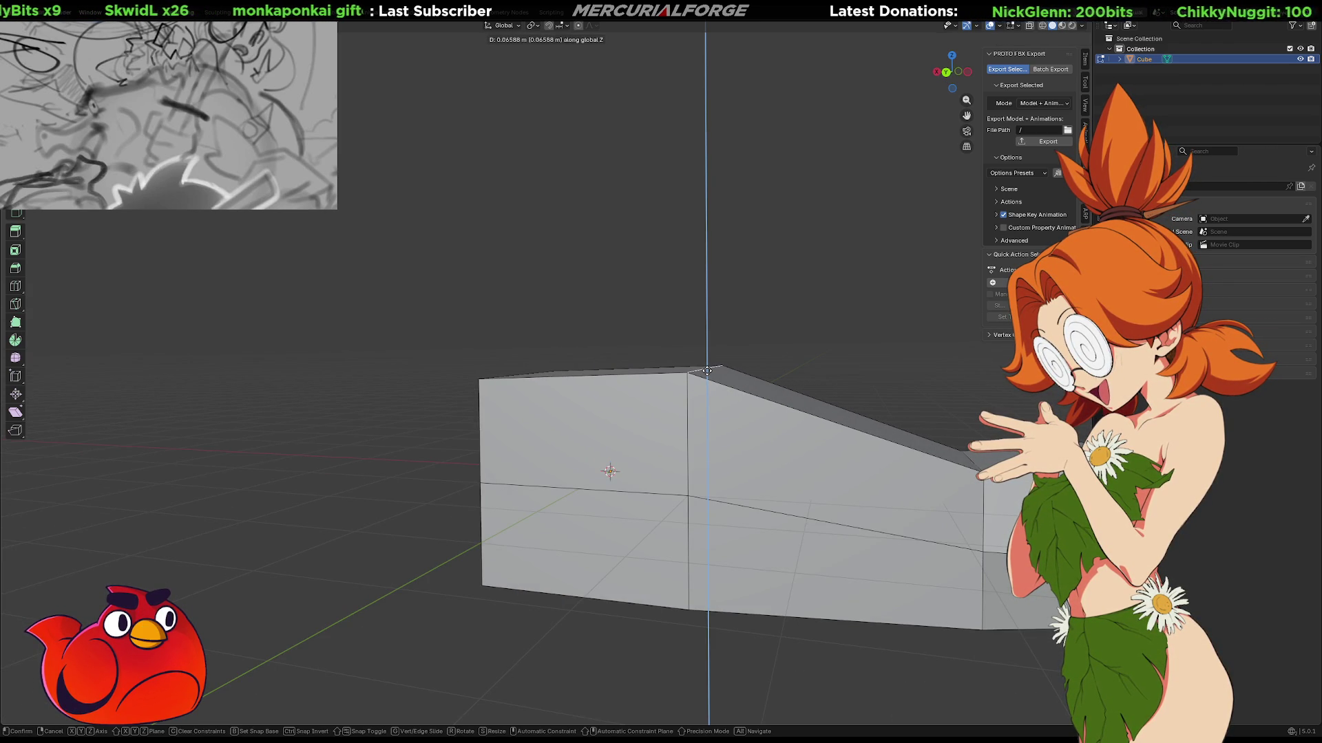
pyautogui.click(707, 370)
pyautogui.moveTo(707, 372)
pyautogui.mouseDown(button='middle')
pyautogui.moveTo(641, 441)
pyautogui.moveTo(795, 410)
pyautogui.moveTo(792, 468)
pyautogui.moveTo(779, 404)
pyautogui.mouseUp(button='middle')
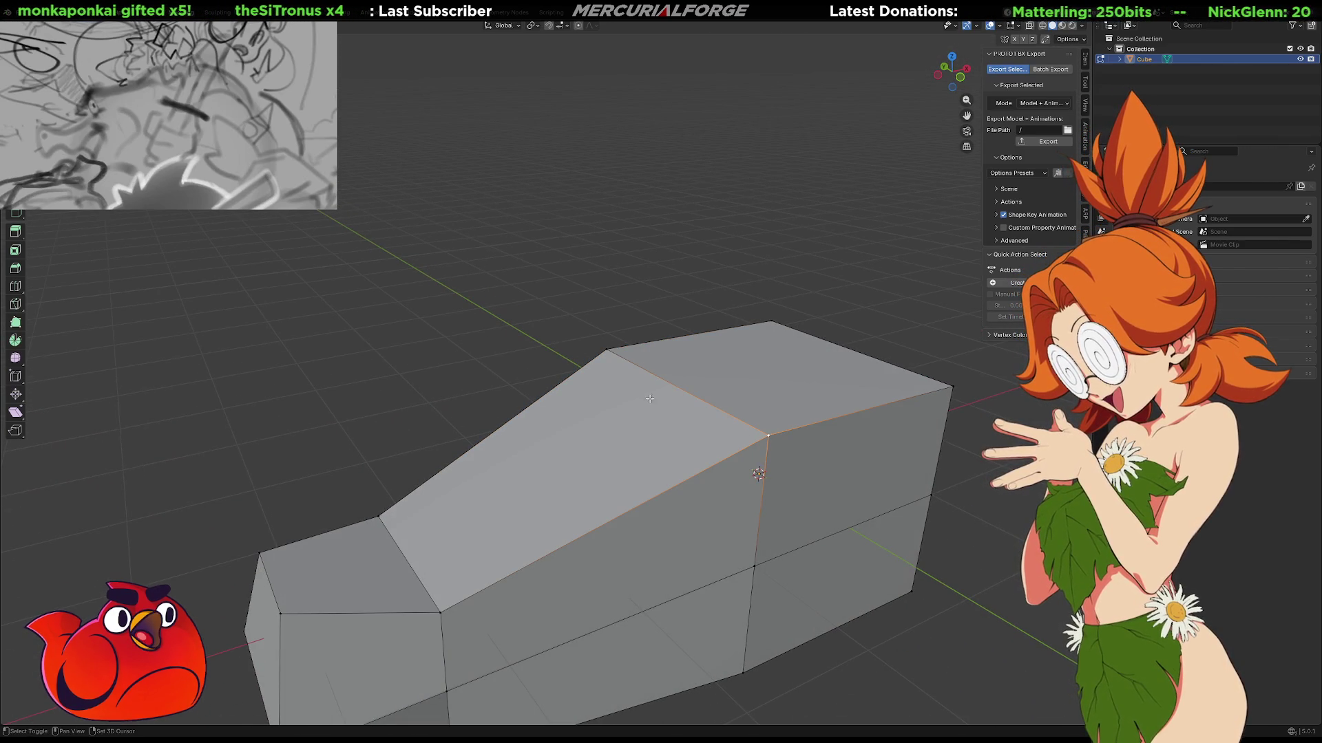
# Bevel the selected roof vertices from the right-click menu to add angled chamfer faces.
pyautogui.keyDown('shift'); pyautogui.click(611, 351); pyautogui.keyUp('shift')
pyautogui.rightClick(611, 351)
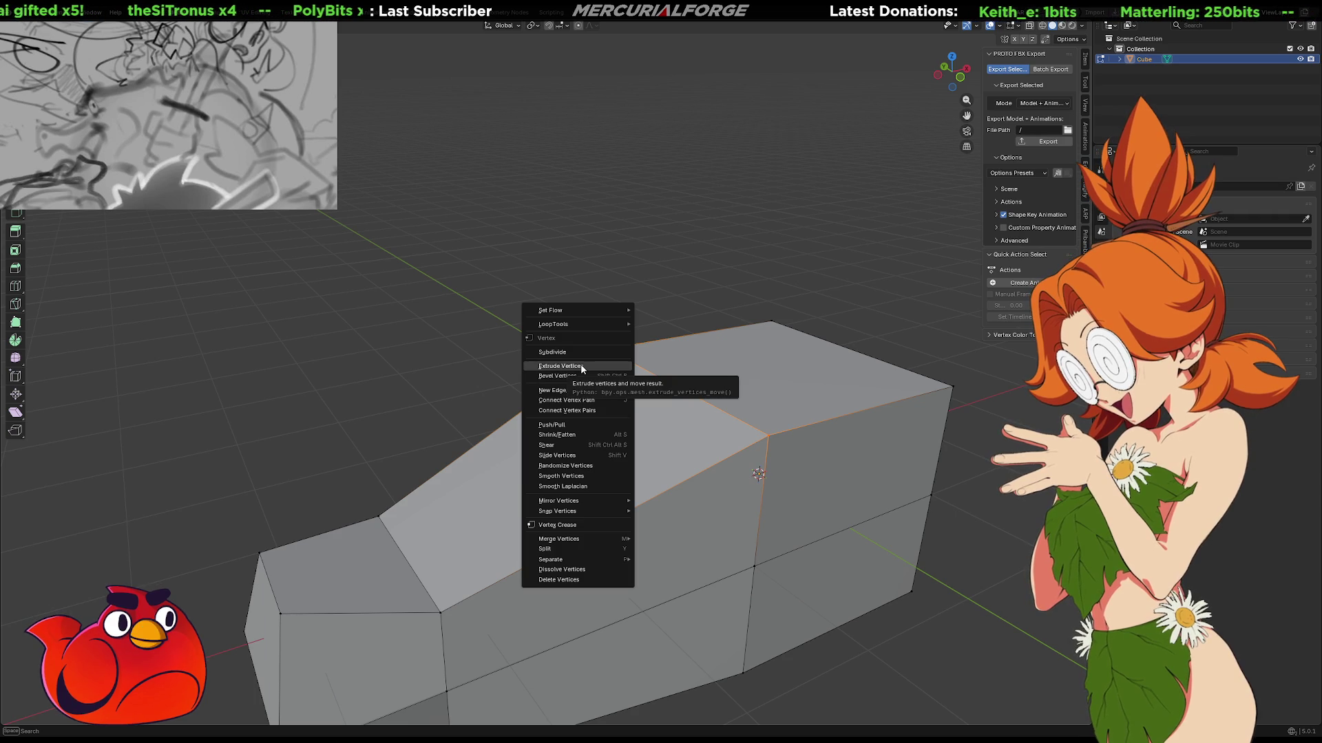
pyautogui.click(599, 377)
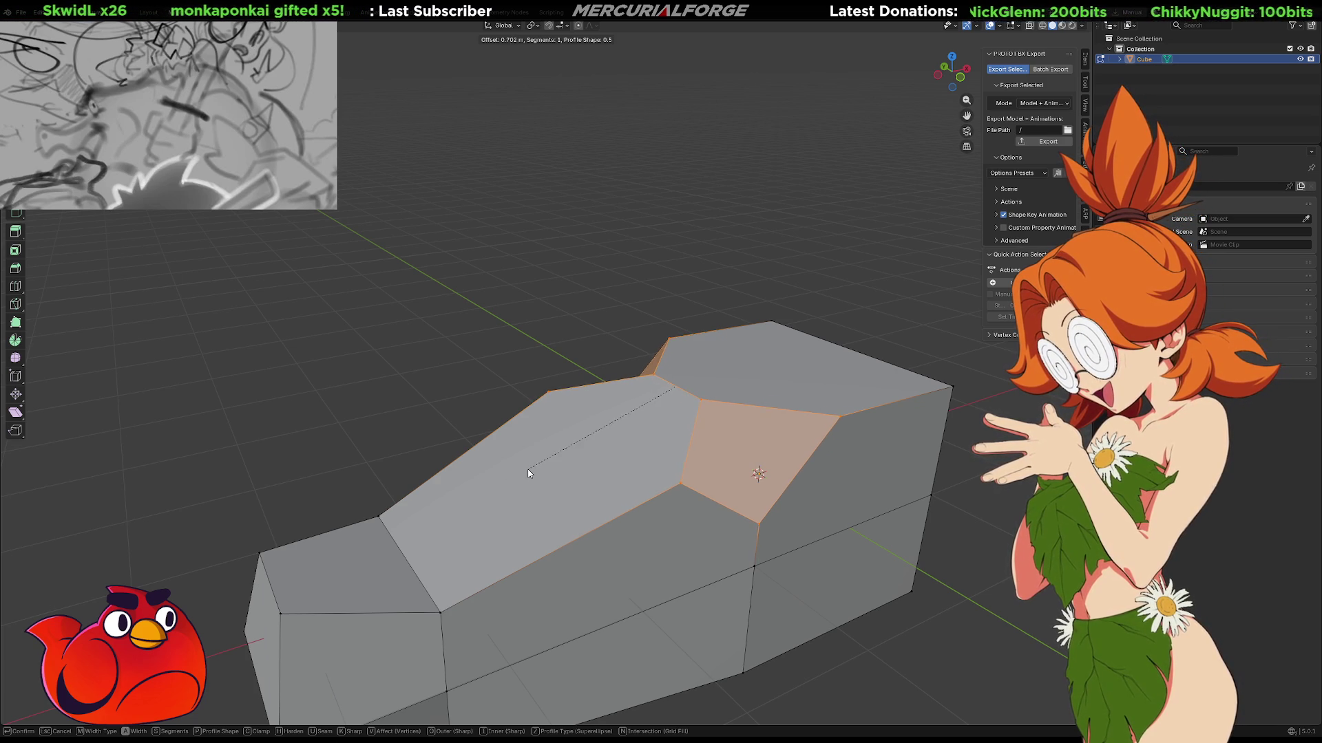
pyautogui.click(514, 473)
pyautogui.moveTo(513, 474); pyautogui.dragTo(758, 400, button='middle')
pyautogui.click(846, 360)
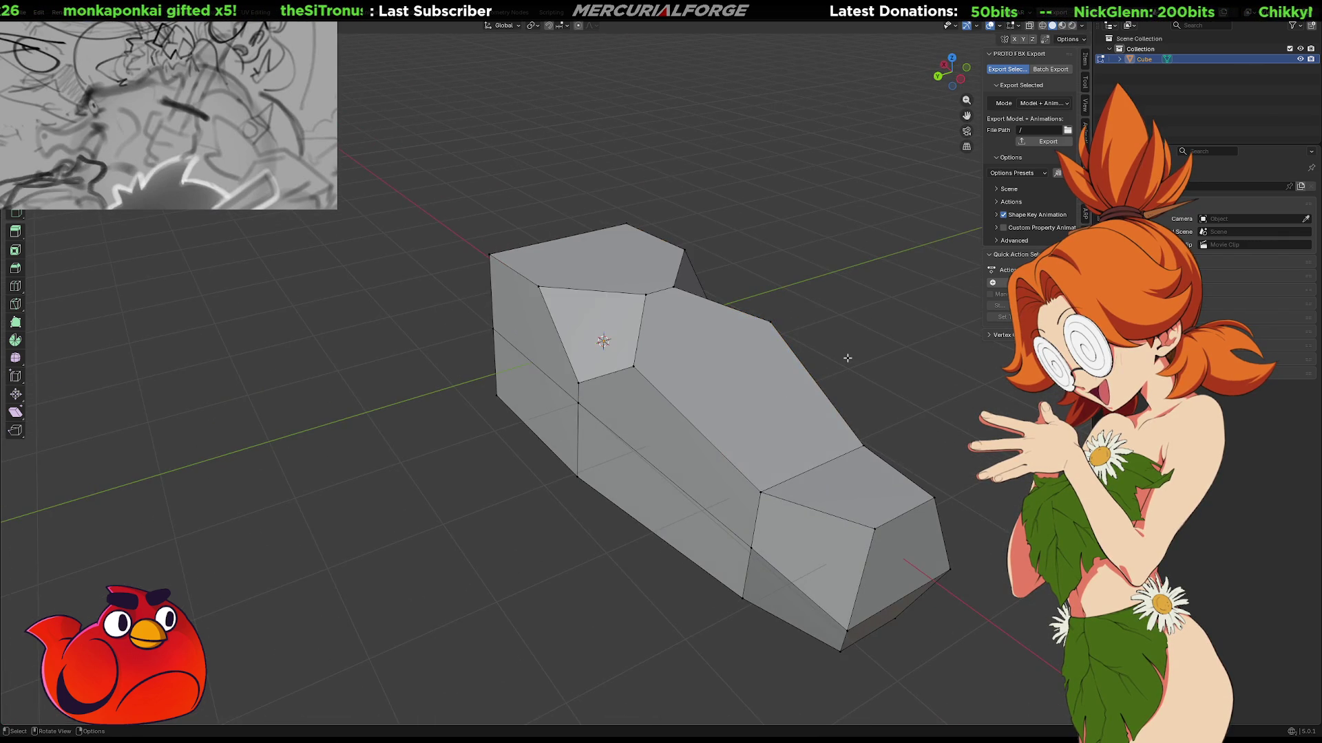
# Join vertex pairs with J to split the roof faces with diagonal edges.
pyautogui.moveTo(847, 360); pyautogui.dragTo(605, 393, button='middle')
pyautogui.scroll(2, 567, 401)
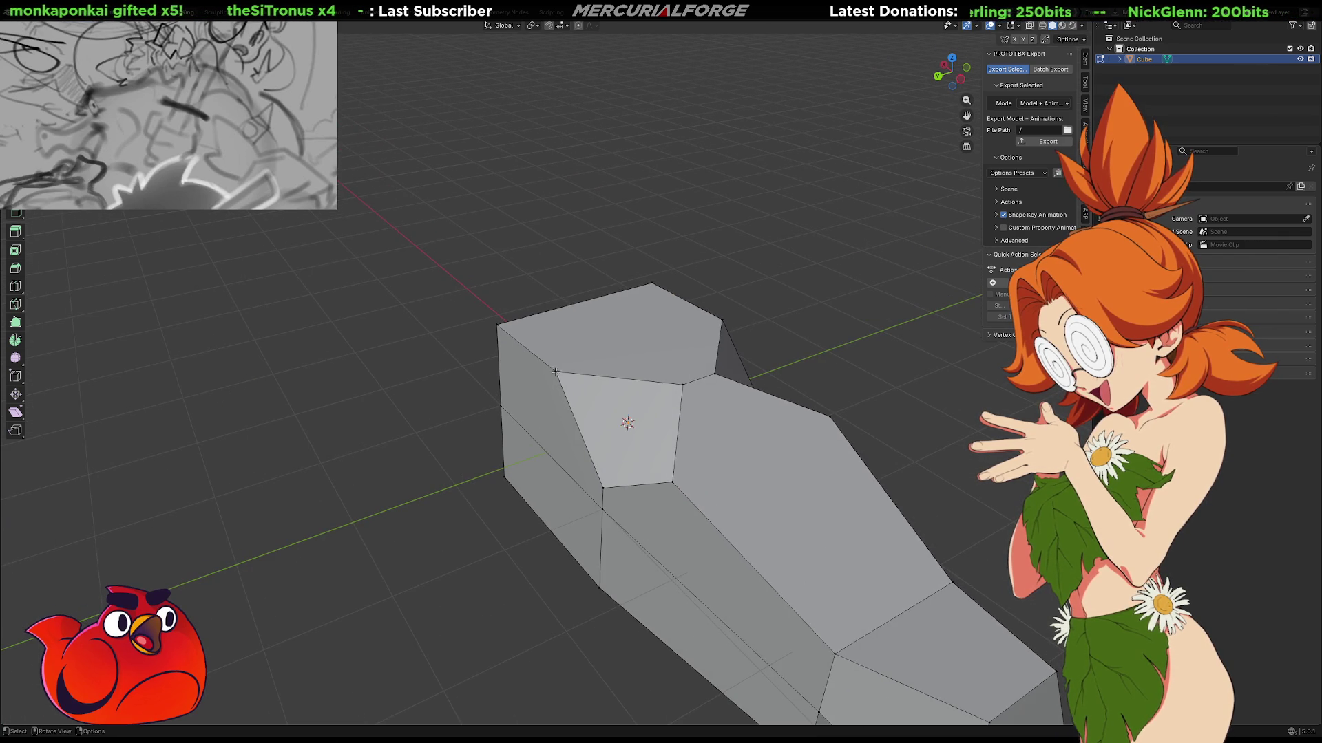
pyautogui.keyDown('shift'); pyautogui.click(672, 482); pyautogui.keyUp('shift')
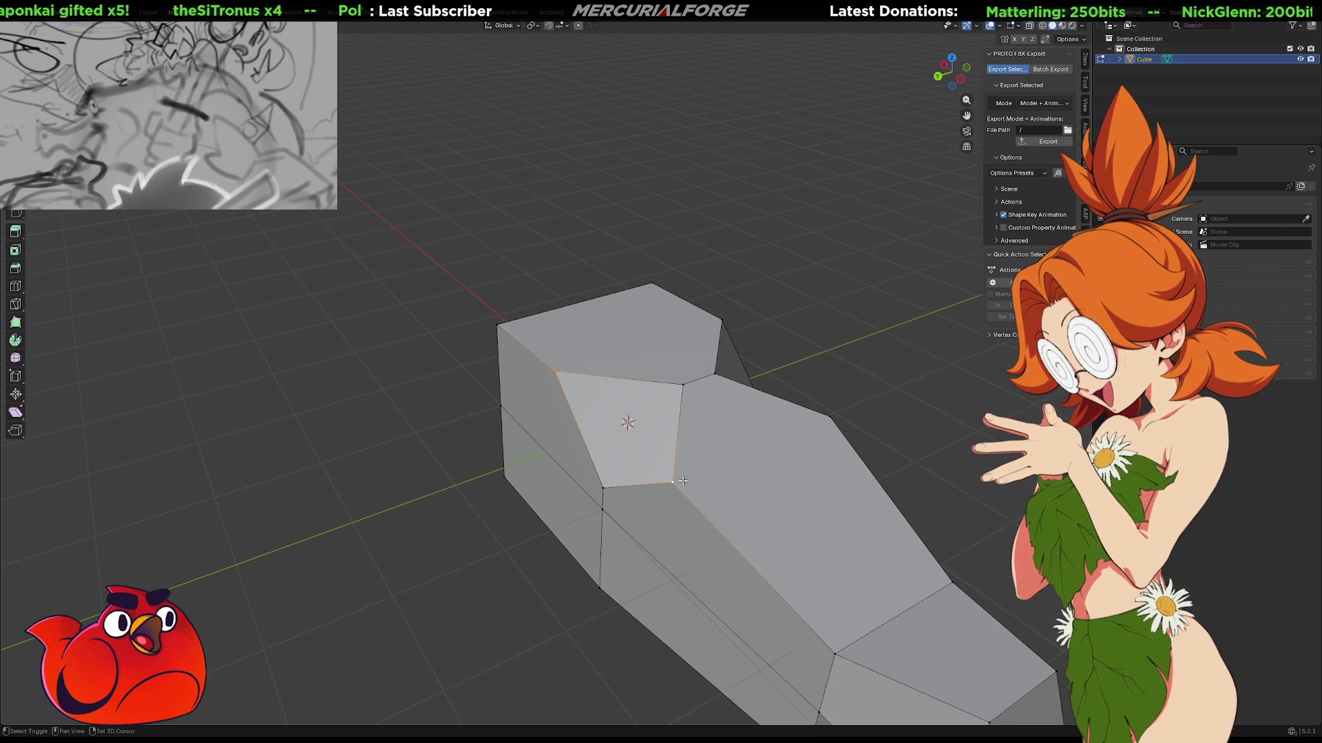
pyautogui.press('j')
pyautogui.moveTo(748, 416)
pyautogui.mouseDown(button='middle')
pyautogui.moveTo(716, 508)
pyautogui.moveTo(707, 349)
pyautogui.mouseUp(button='middle')
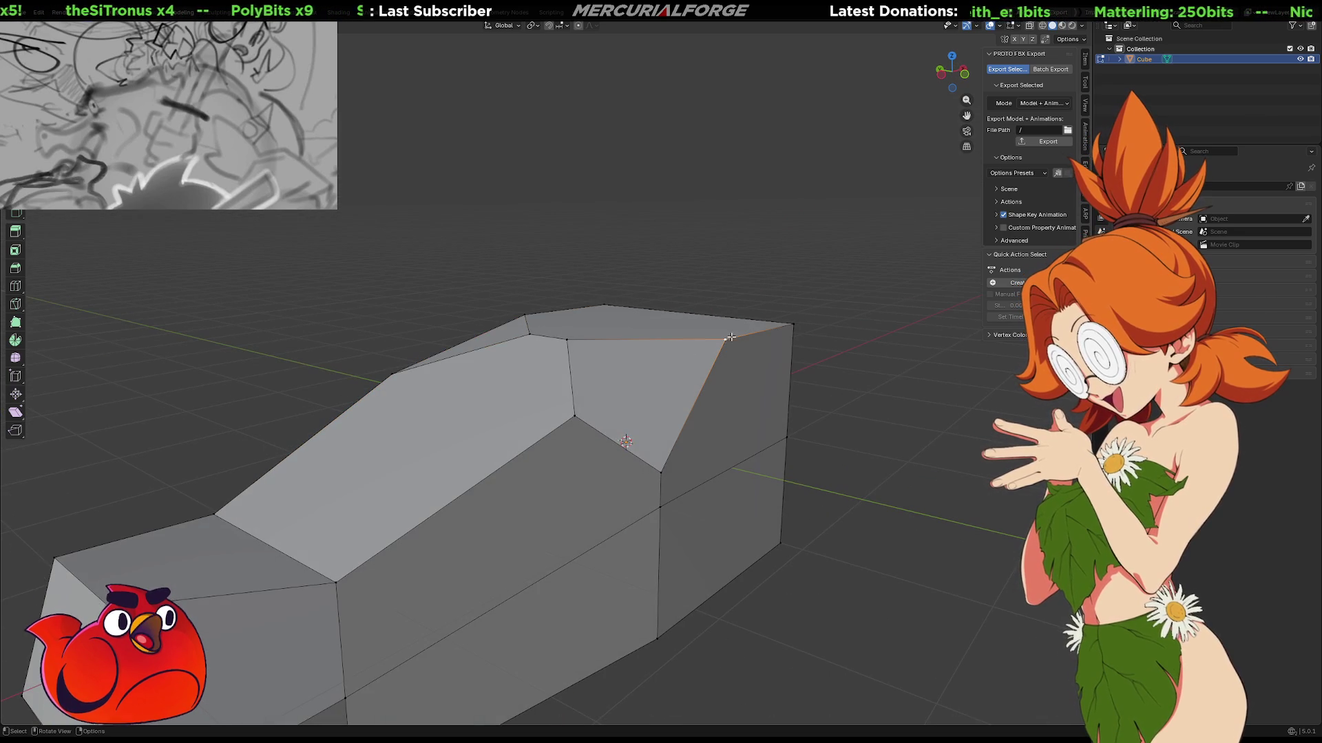
pyautogui.click(574, 413)
pyautogui.press('j')
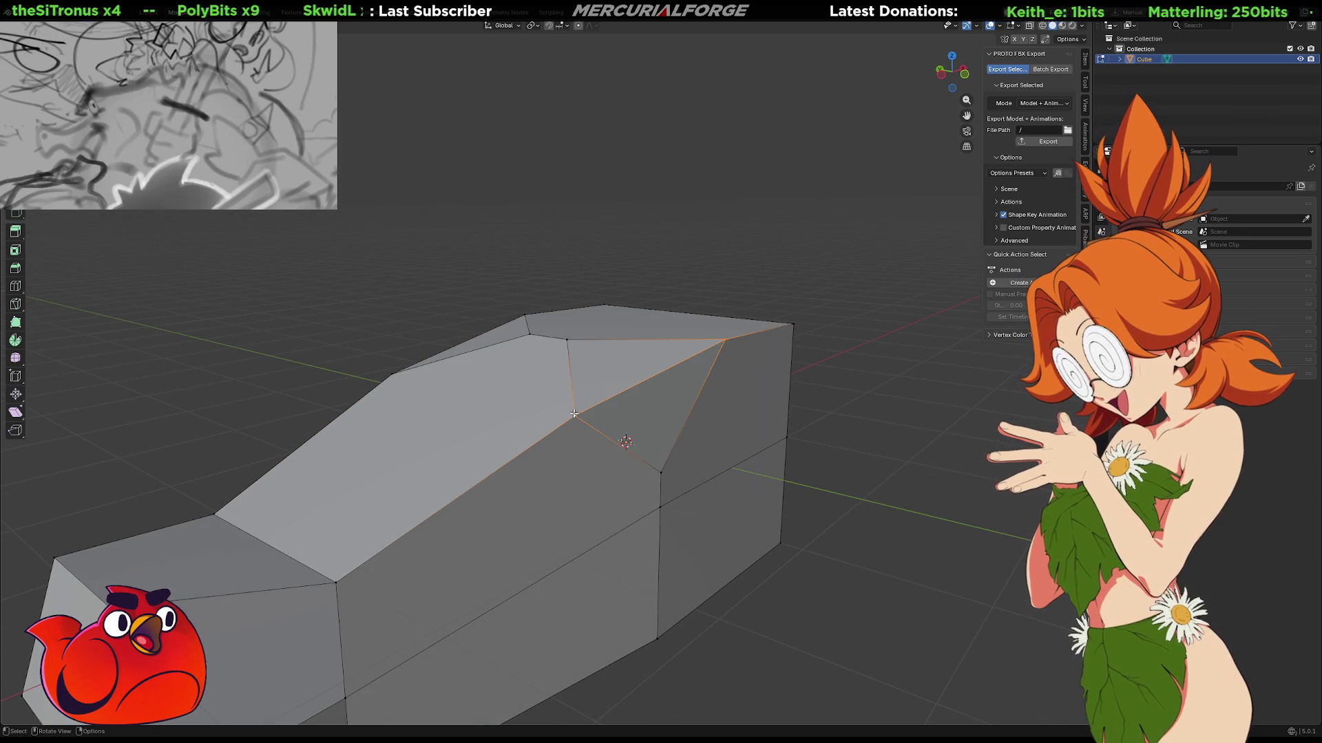
pyautogui.moveTo(570, 387); pyautogui.dragTo(575, 334, button='middle')
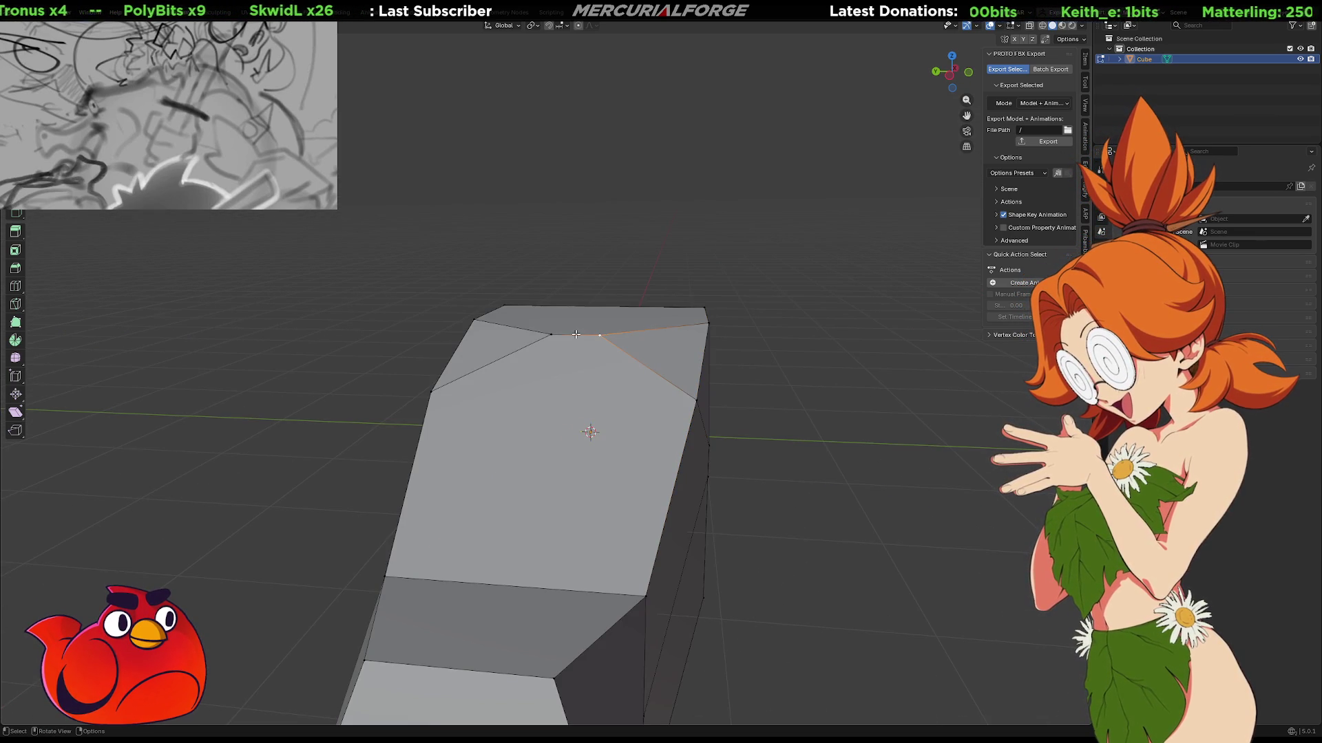
pyautogui.moveTo(551, 334)
pyautogui.mouseDown(button='middle')
pyautogui.moveTo(580, 372)
pyautogui.moveTo(688, 336)
pyautogui.mouseUp(button='middle')
# Subdivide the top roof edge and raise the new vertex along Z into pointed peaks.
pyautogui.keyDown('shift'); pyautogui.click(693, 334); pyautogui.keyUp('shift')
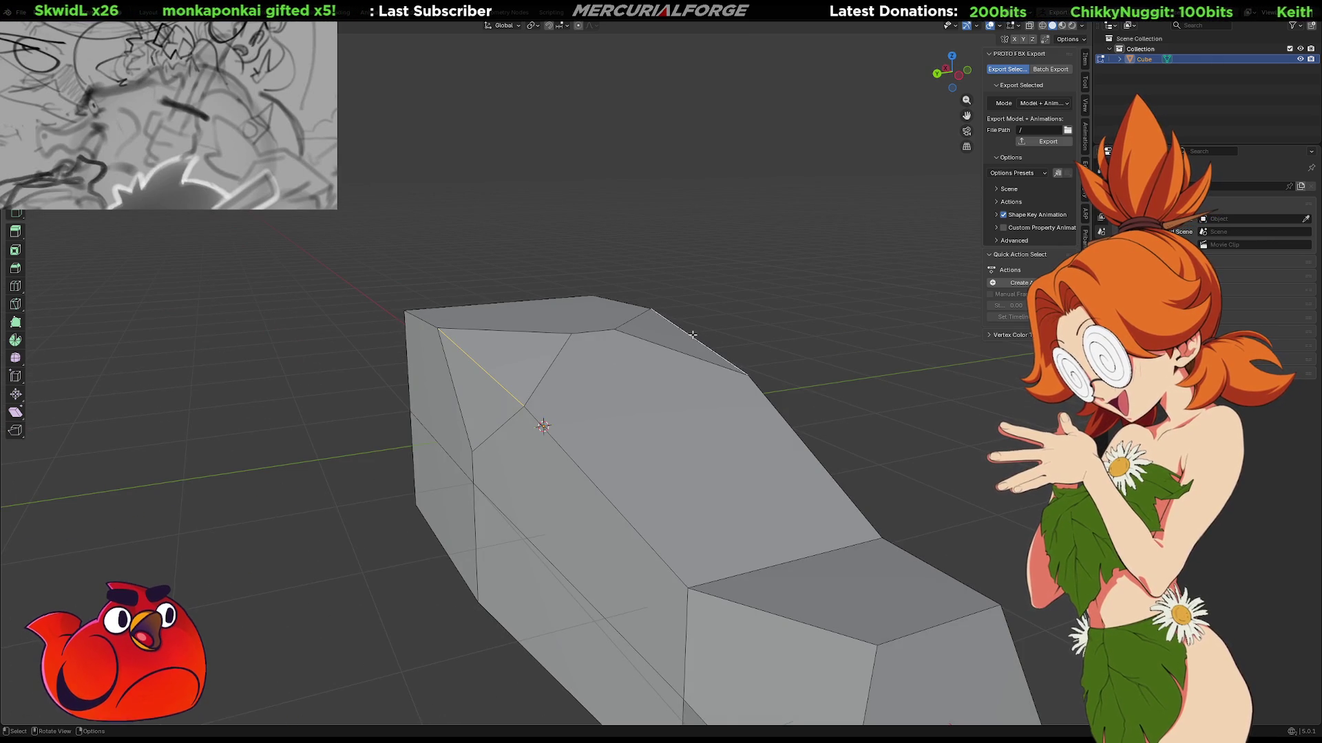
pyautogui.rightClick(693, 335)
pyautogui.click(690, 339)
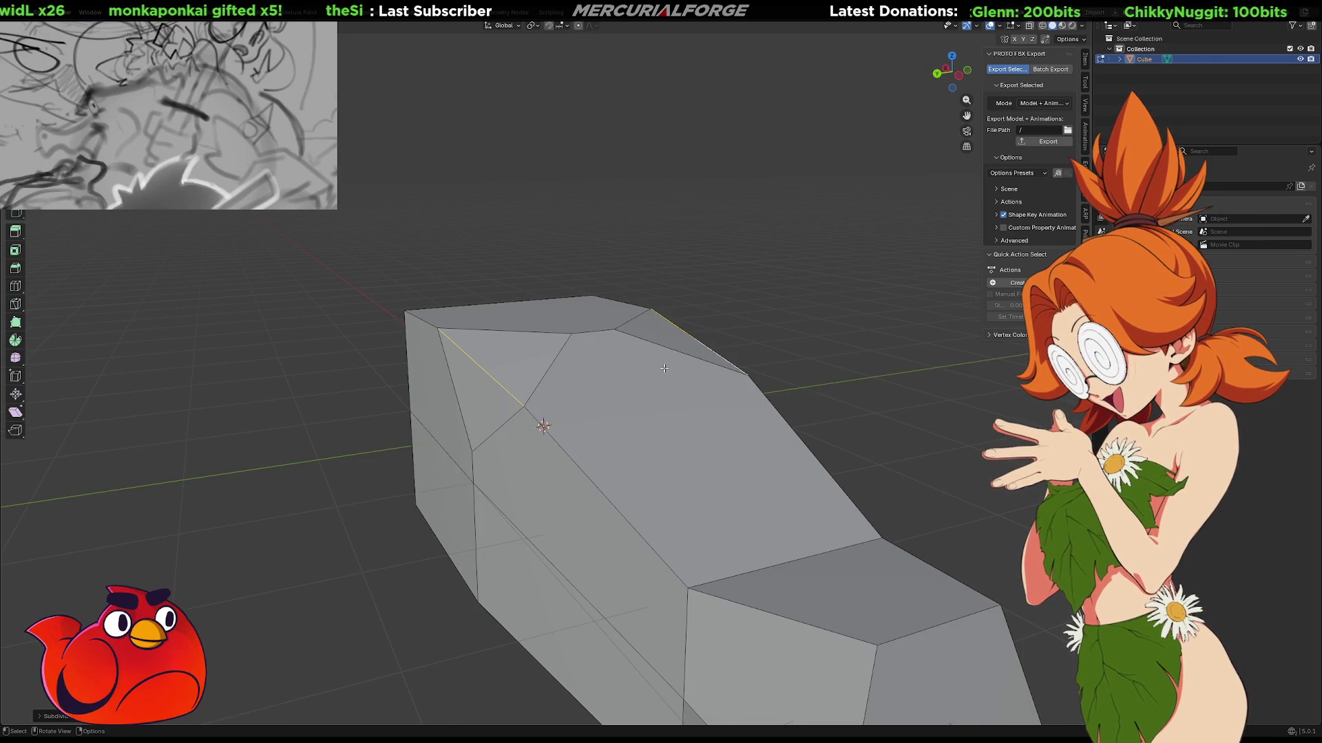
pyautogui.press('1')
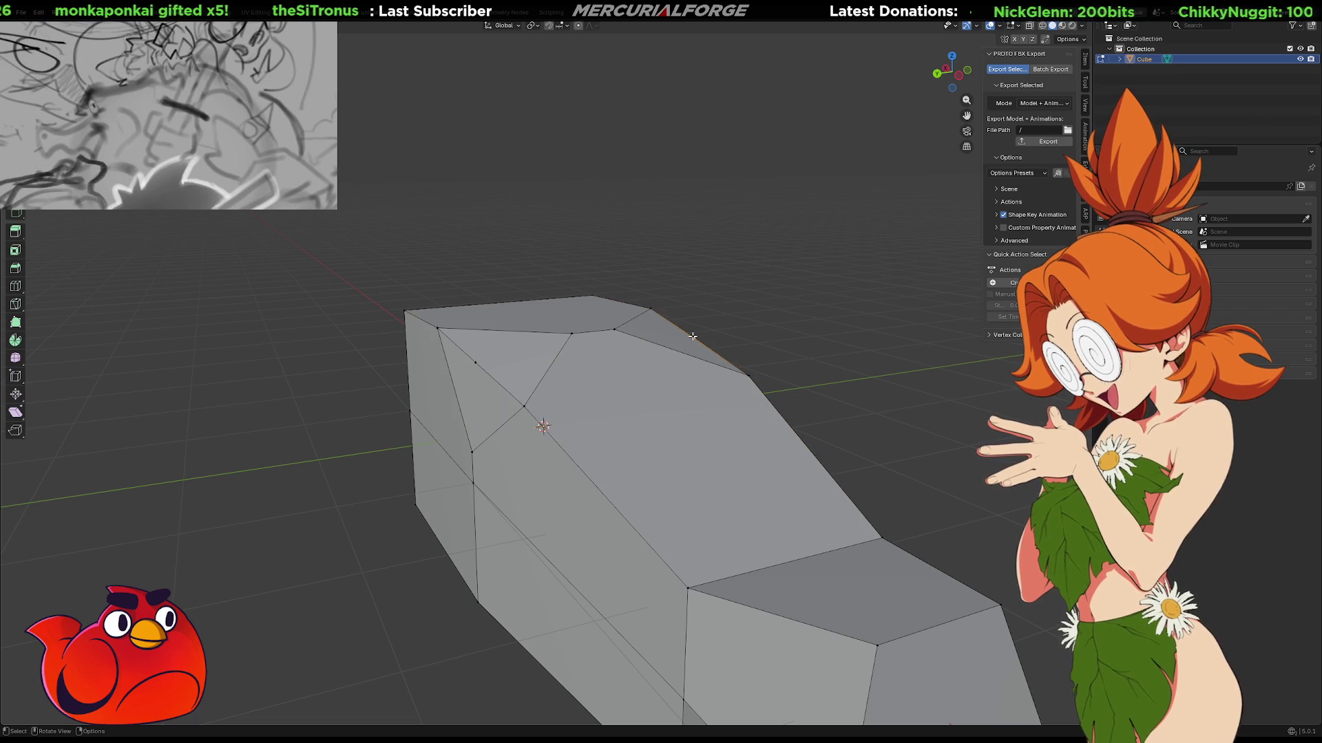
pyautogui.moveTo(695, 335)
pyautogui.mouseDown(button='middle')
pyautogui.moveTo(566, 342)
pyautogui.moveTo(633, 370)
pyautogui.moveTo(728, 364)
pyautogui.mouseUp(button='middle')
pyautogui.click(548, 349)
pyautogui.press('g')
pyautogui.press('z')
pyautogui.click(592, 214)
pyautogui.scroll(-4, 639, 433)
pyautogui.moveTo(700, 421)
pyautogui.mouseDown(button='middle')
pyautogui.moveTo(605, 421)
pyautogui.moveTo(495, 385)
pyautogui.moveTo(565, 365)
pyautogui.moveTo(663, 422)
pyautogui.moveTo(700, 407)
pyautogui.moveTo(626, 406)
pyautogui.mouseUp(button='middle')
# Raise the top roof edge between the two peaks straight up along Z.
pyautogui.scroll(5, 473, 362)
pyautogui.scroll(-8, 596, 393)
pyautogui.scroll(6, 700, 406)
pyautogui.press('g')
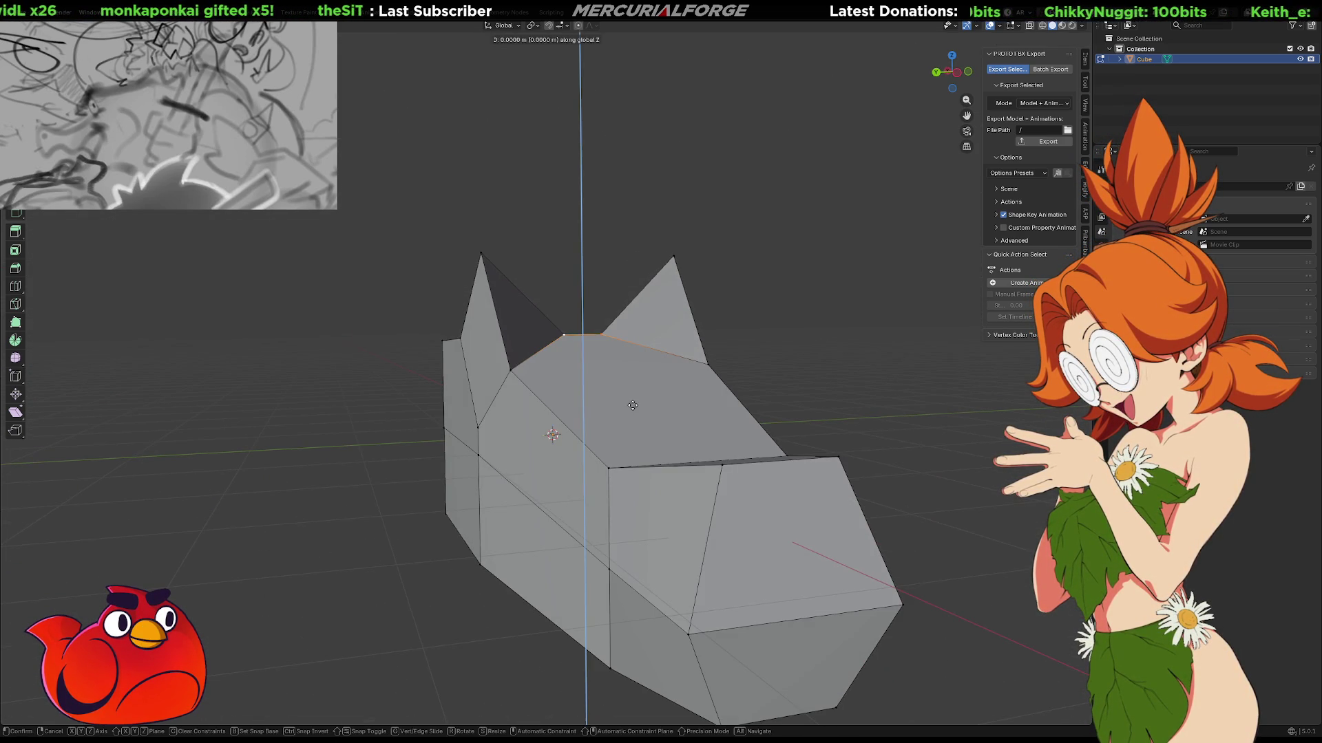
pyautogui.press('z')
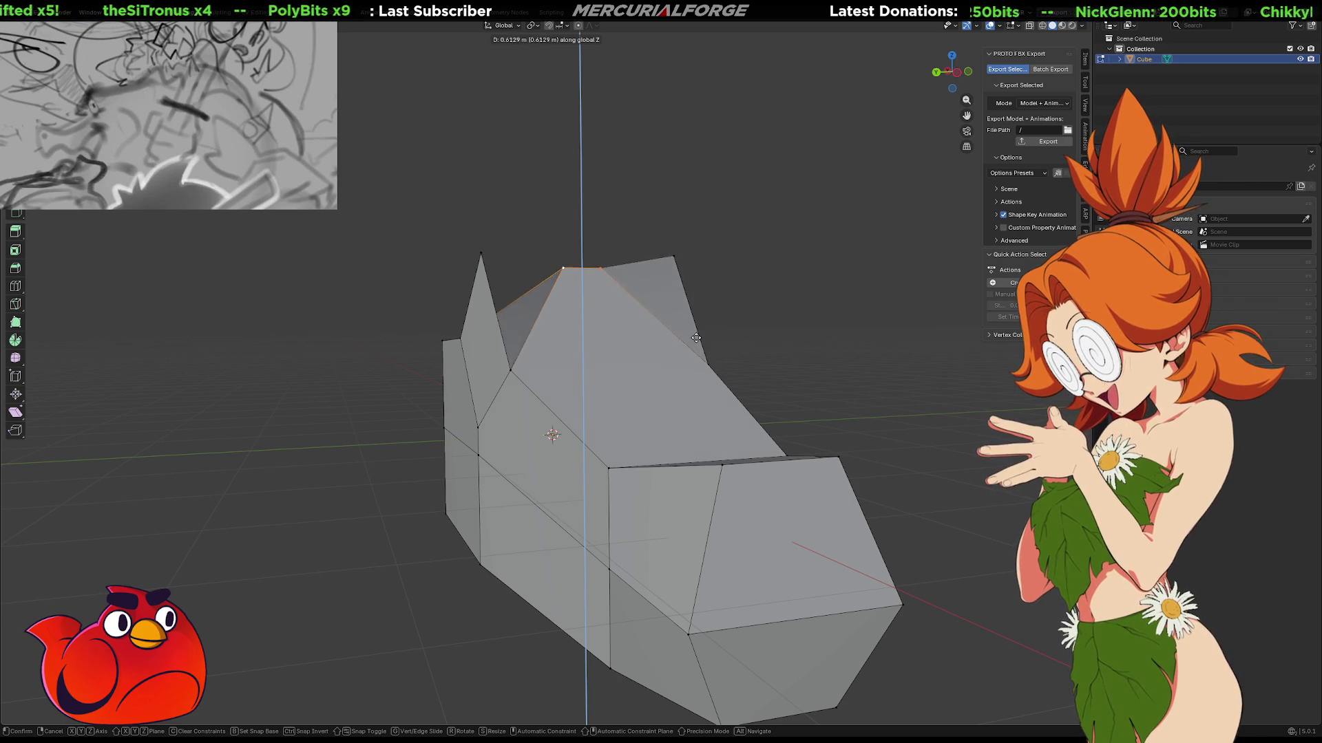
pyautogui.click(678, 382)
pyautogui.moveTo(678, 381)
pyautogui.mouseDown(button='middle')
pyautogui.moveTo(537, 362)
pyautogui.moveTo(611, 391)
pyautogui.mouseUp(button='middle')
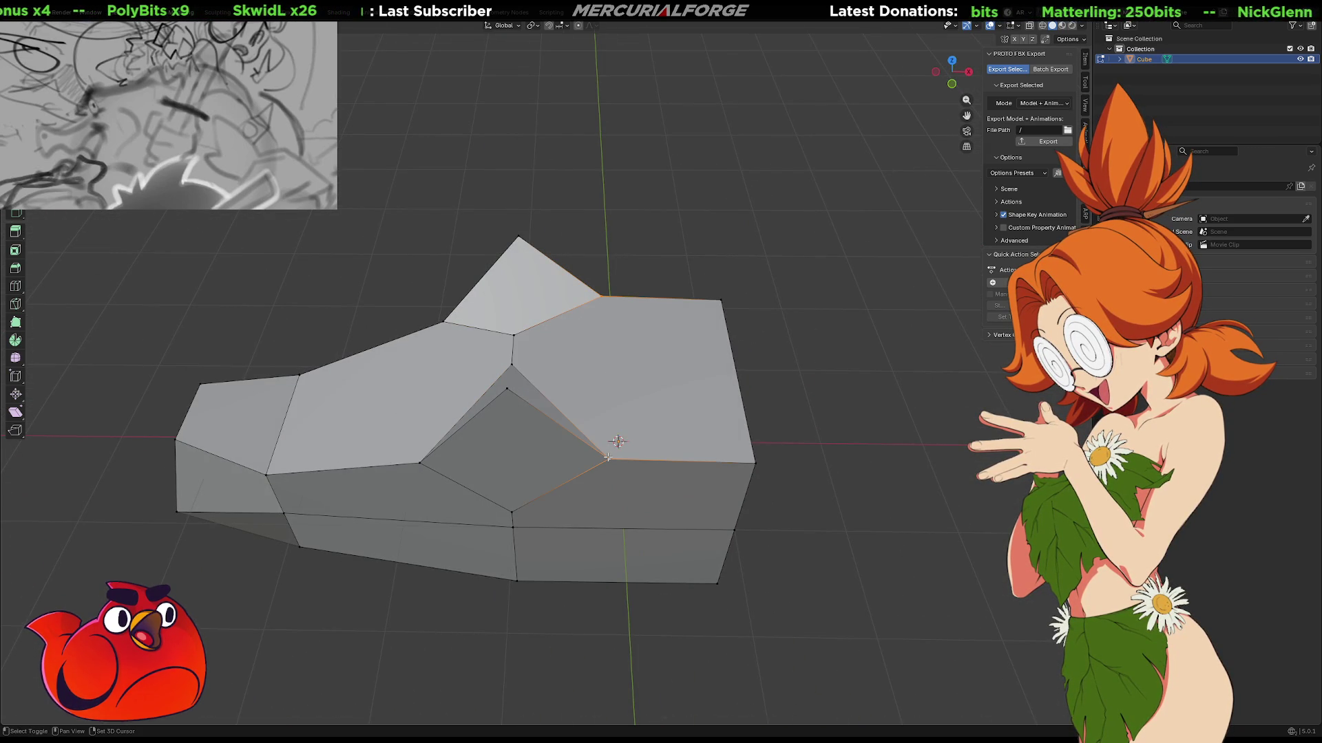
# Join two vertices across the side face to split it with a new edge.
pyautogui.keyDown('alt'); pyautogui.keyDown('shift'); pyautogui.click(576, 455); pyautogui.keyUp('shift'); pyautogui.keyUp('alt')
pyautogui.keyDown('shift'); pyautogui.moveTo(577, 455); pyautogui.dragTo(640, 455, button='middle'); pyautogui.keyUp('shift')
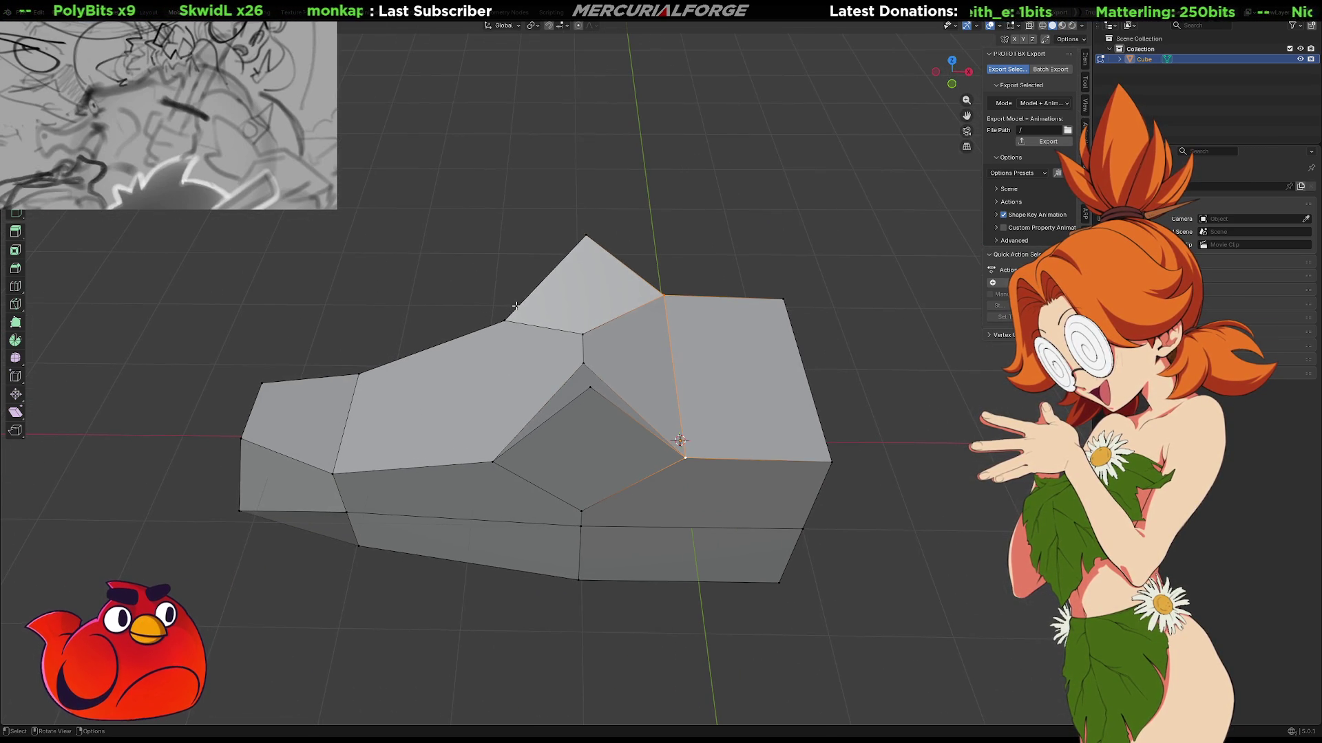
pyautogui.keyDown('alt'); pyautogui.click(501, 425); pyautogui.keyUp('alt')
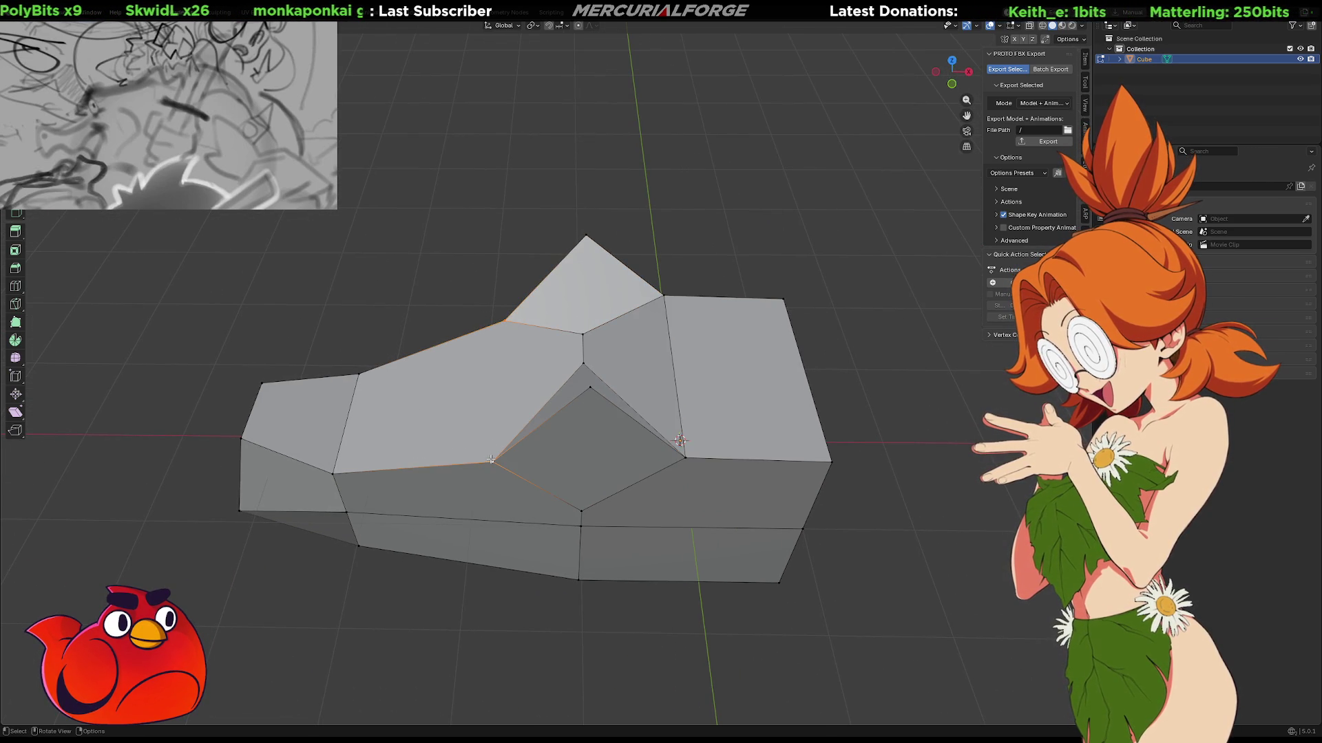
pyautogui.press('j')
pyautogui.moveTo(601, 610)
pyautogui.mouseDown(button='middle')
pyautogui.moveTo(564, 451)
pyautogui.moveTo(571, 299)
pyautogui.mouseUp(button='middle')
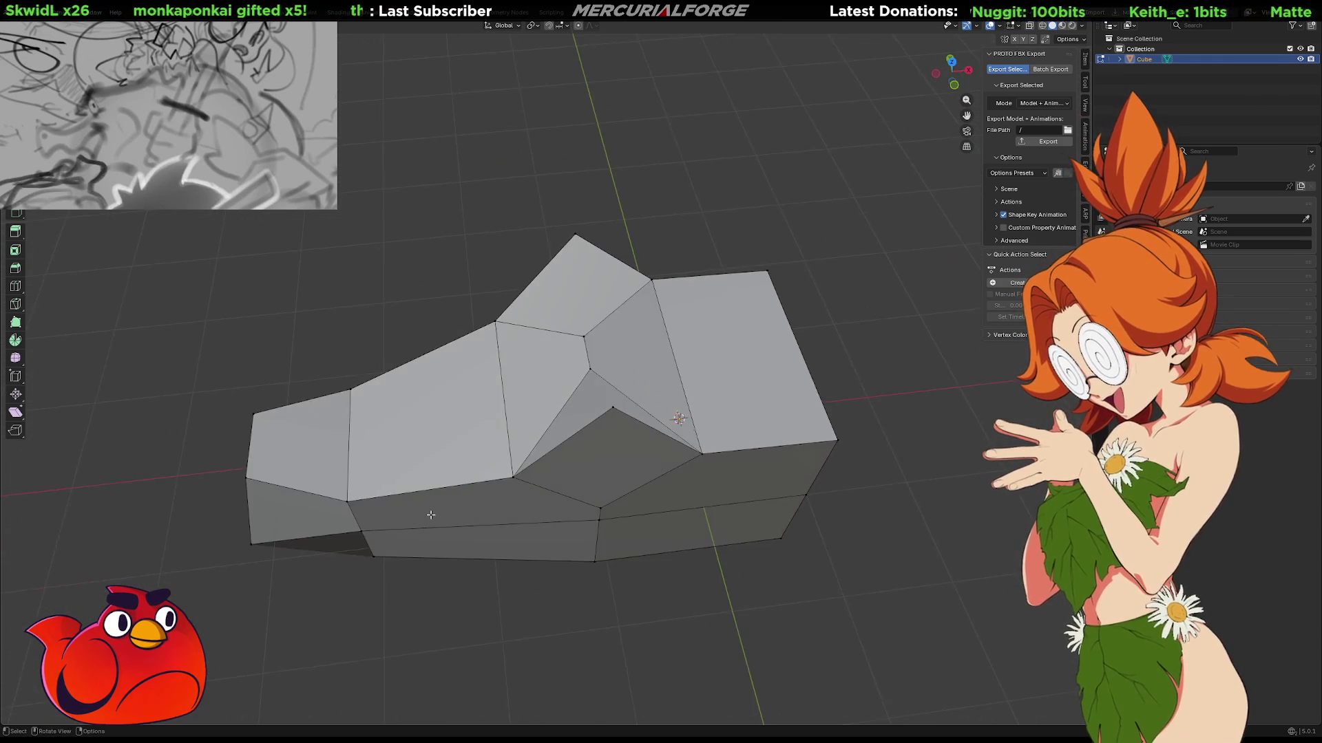
# Select a roof vertex, then the vertex at the rear corner.
pyautogui.click(581, 234)
pyautogui.moveTo(581, 234); pyautogui.dragTo(692, 265, button='middle')
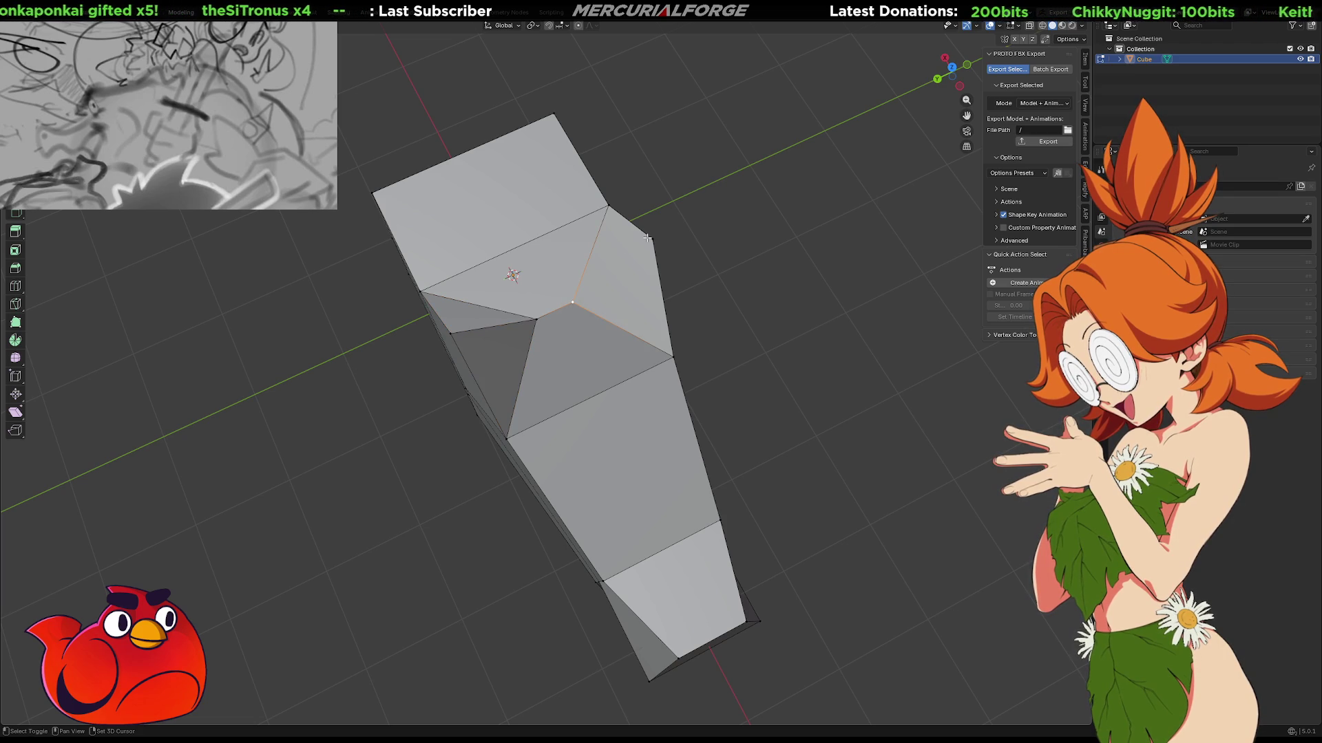
pyautogui.moveTo(682, 316)
pyautogui.mouseDown(button='middle')
pyautogui.moveTo(650, 344)
pyautogui.moveTo(728, 348)
pyautogui.moveTo(628, 375)
pyautogui.moveTo(539, 364)
pyautogui.moveTo(530, 385)
pyautogui.mouseUp(button='middle')
pyautogui.click(532, 392)
# Add the bottom rear vertex to the selection and start a vertical move, then cancel it.
pyautogui.keyDown('shift'); pyautogui.click(528, 469); pyautogui.keyUp('shift')
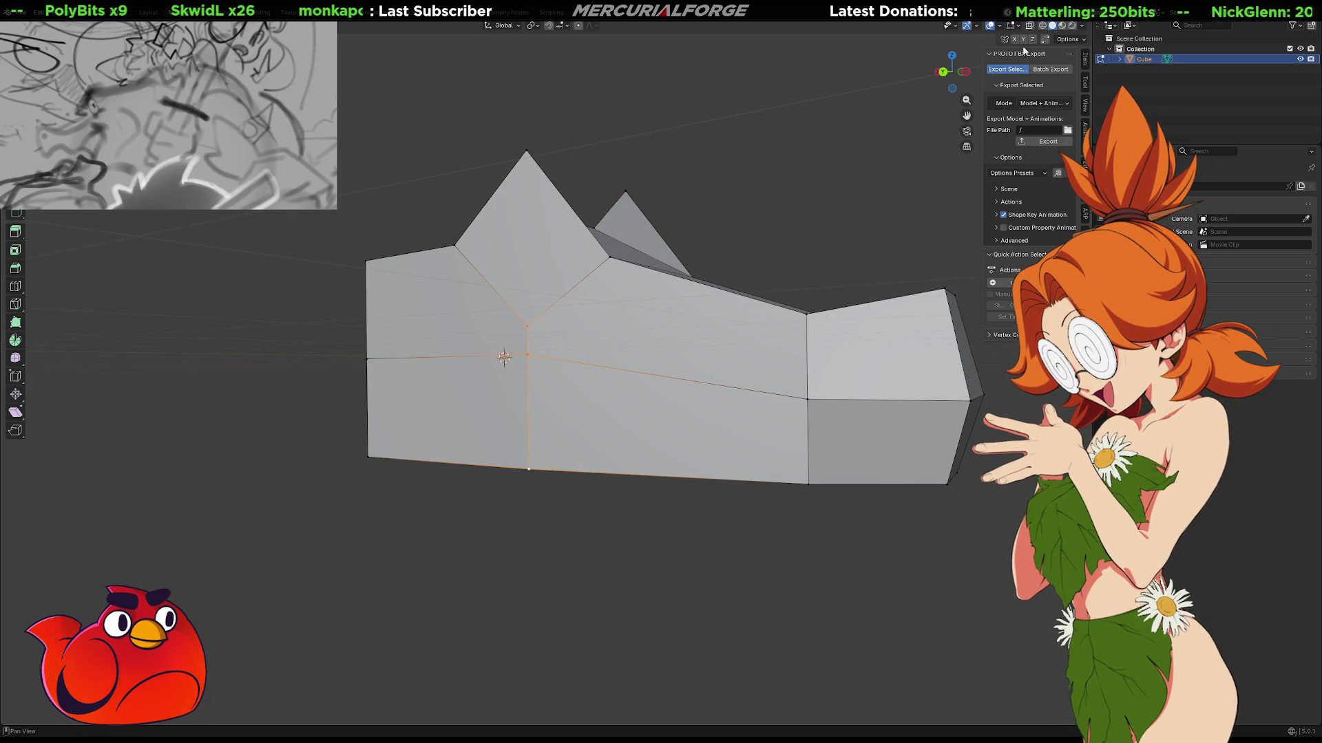
pyautogui.moveTo(861, 172)
pyautogui.mouseDown(button='middle')
pyautogui.moveTo(782, 260)
pyautogui.moveTo(675, 274)
pyautogui.moveTo(734, 287)
pyautogui.mouseUp(button='middle')
pyautogui.press('g')
pyautogui.press('z')
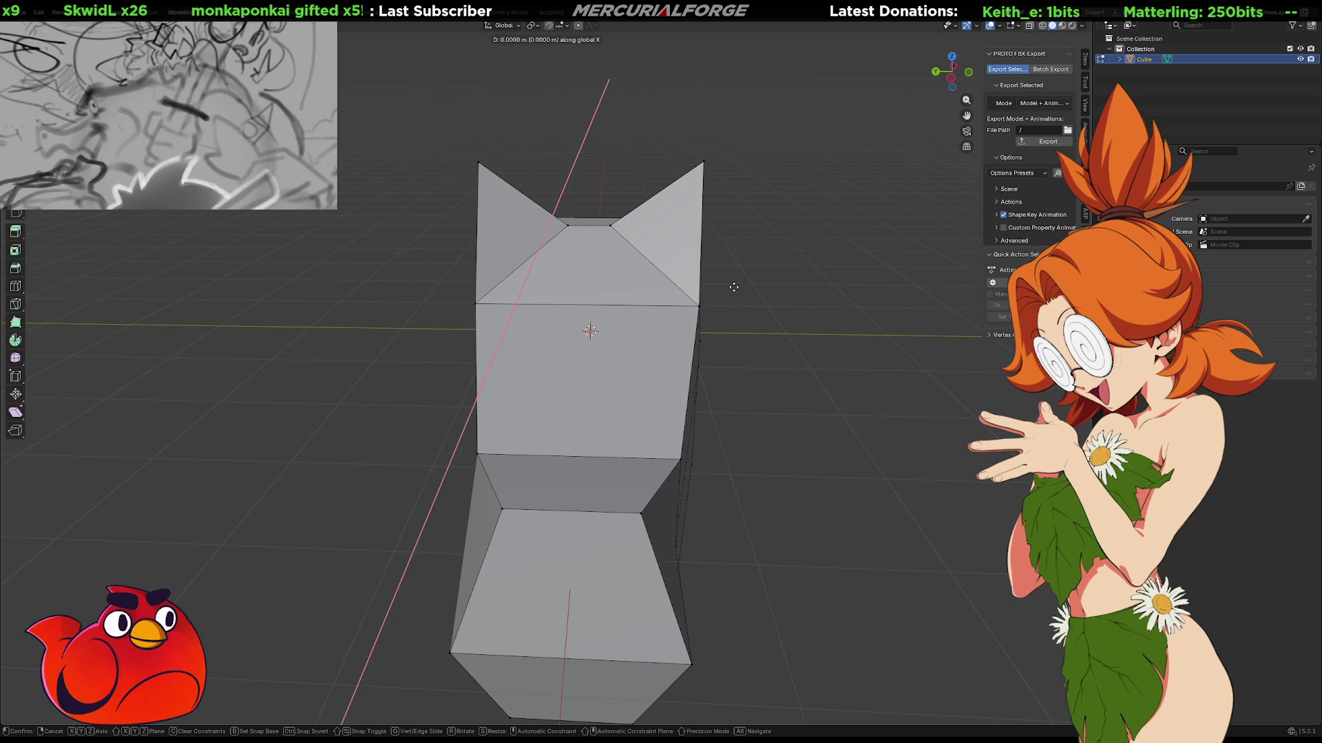
pyautogui.press('Escape')
# Select the right-side edges and push them outward along the Y axis.
pyautogui.moveTo(730, 350); pyautogui.dragTo(710, 329, button='middle')
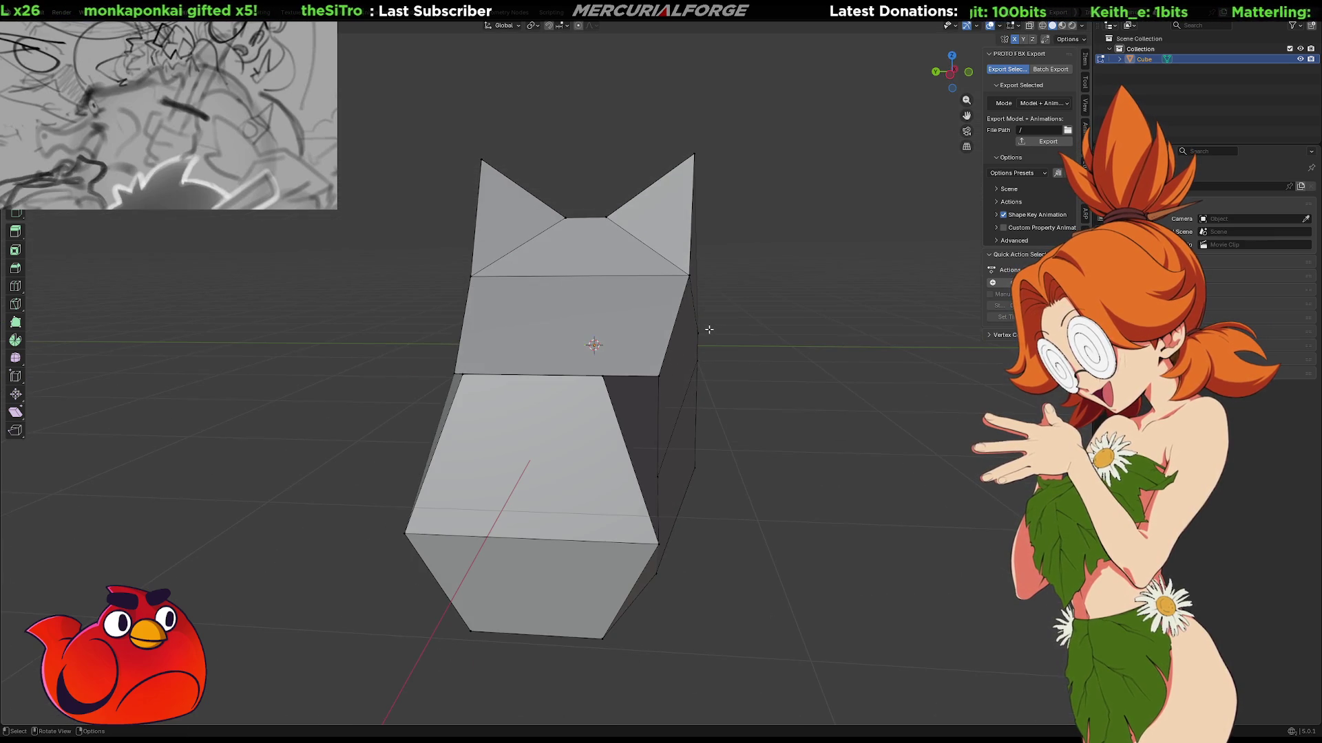
pyautogui.keyDown('shift'); pyautogui.click(699, 335); pyautogui.keyUp('shift')
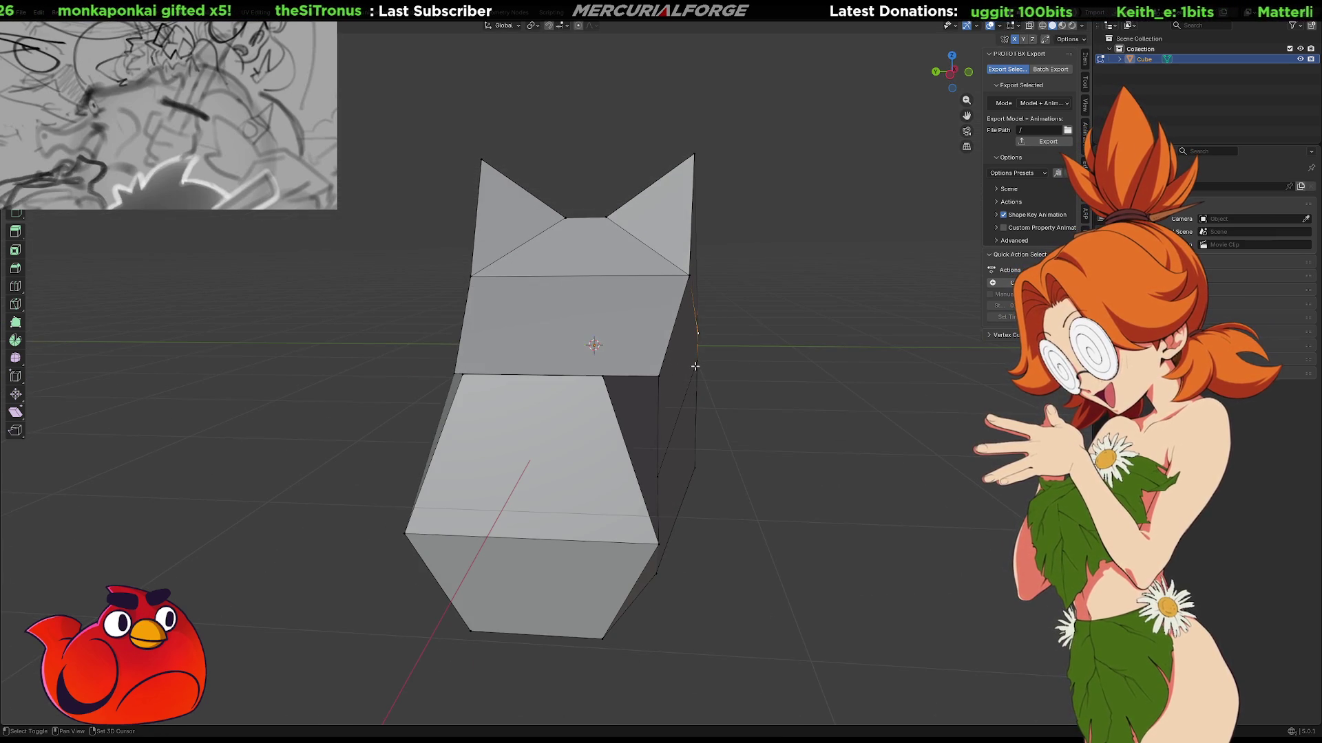
pyautogui.keyDown('shift'); pyautogui.click(692, 466); pyautogui.keyUp('shift')
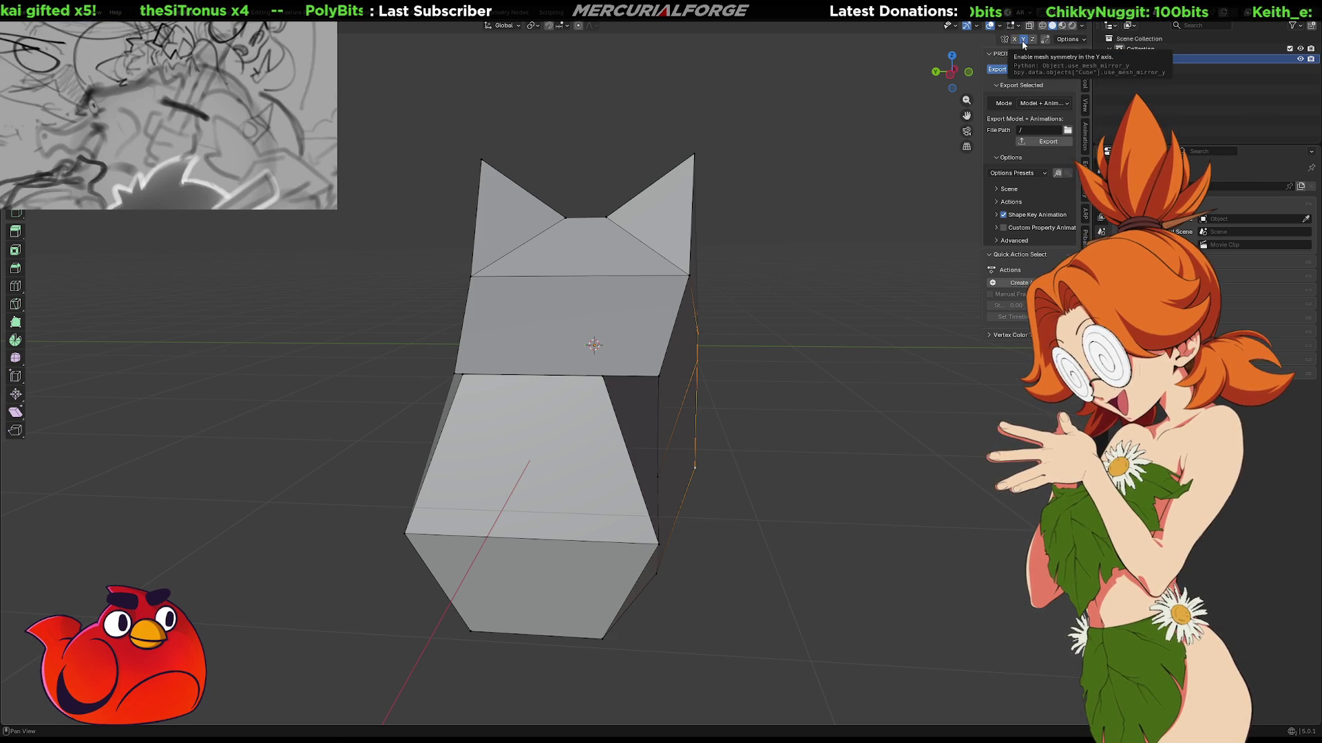
pyautogui.press('g')
pyautogui.press('y')
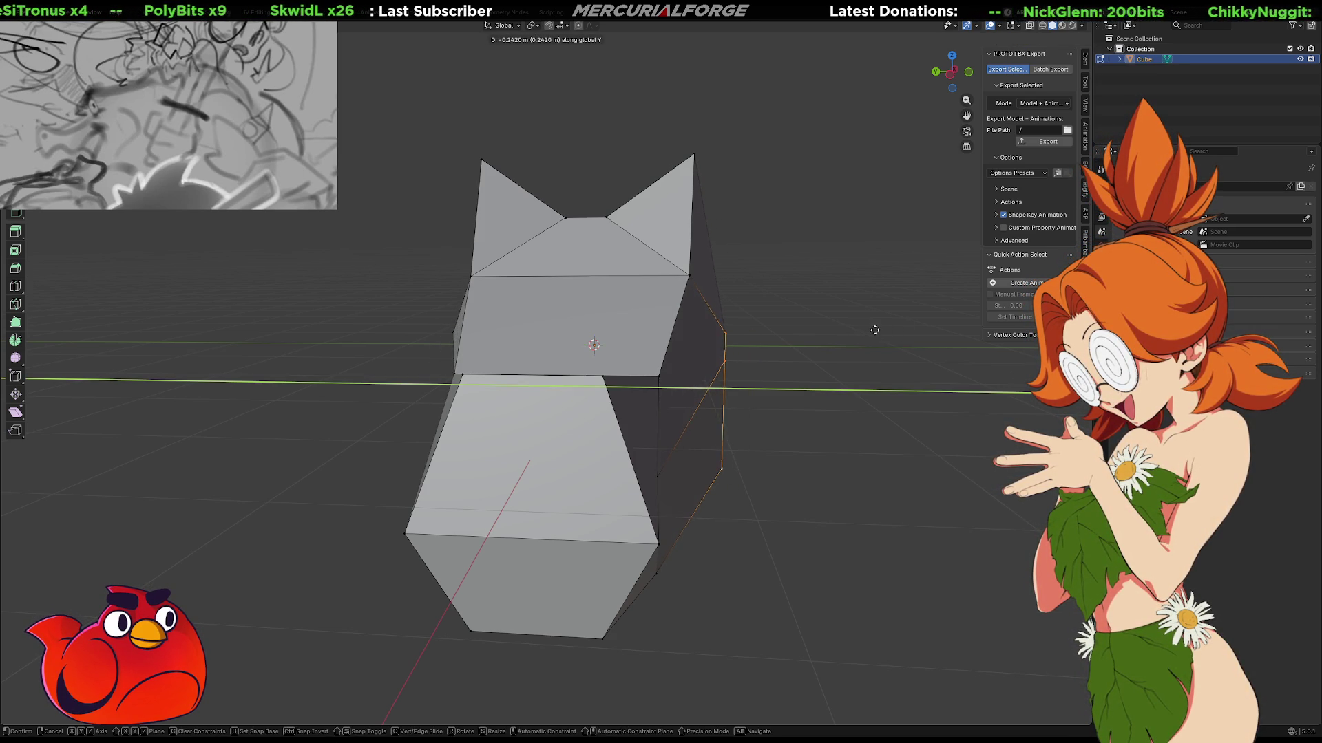
pyautogui.click(875, 330)
pyautogui.moveTo(875, 330)
pyautogui.mouseDown(button='middle')
pyautogui.moveTo(785, 363)
pyautogui.moveTo(883, 306)
pyautogui.moveTo(664, 310)
pyautogui.moveTo(565, 284)
pyautogui.moveTo(572, 303)
pyautogui.moveTo(562, 292)
pyautogui.moveTo(592, 272)
pyautogui.mouseUp(button='middle')
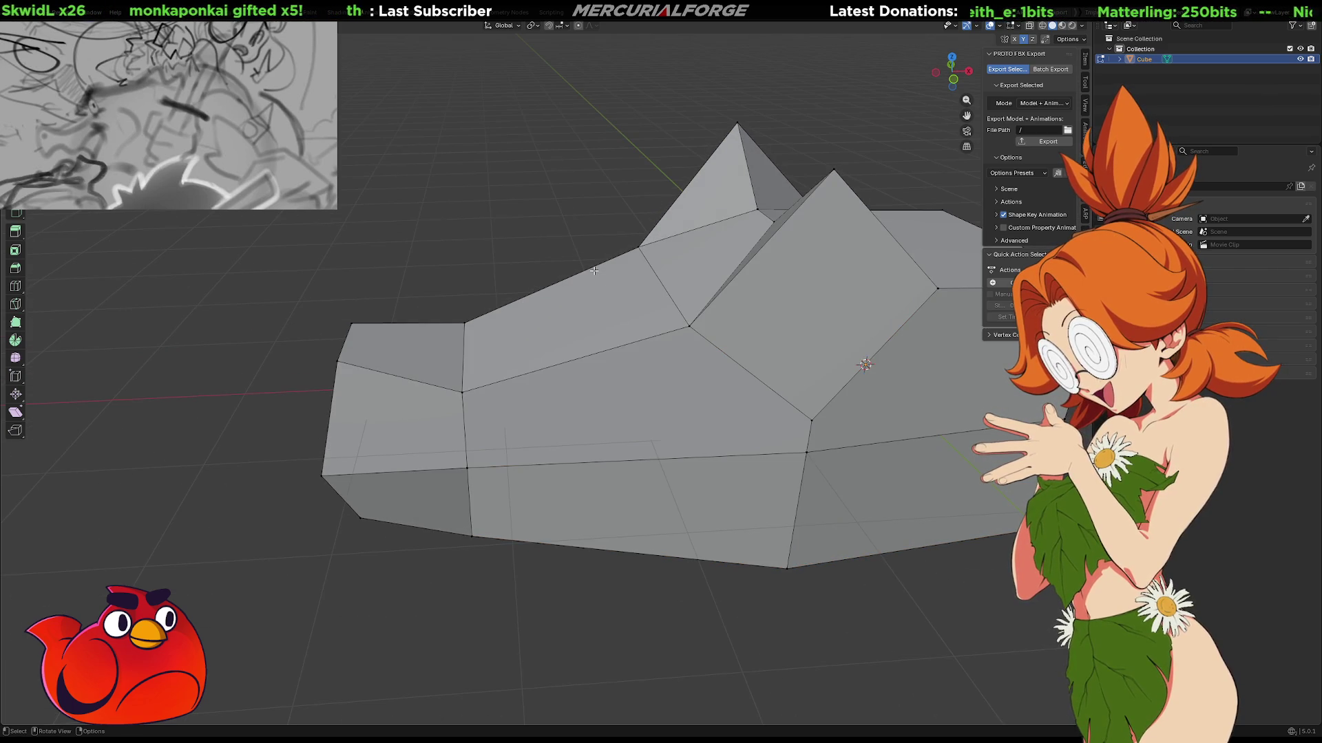
pyautogui.rightClick(609, 353)
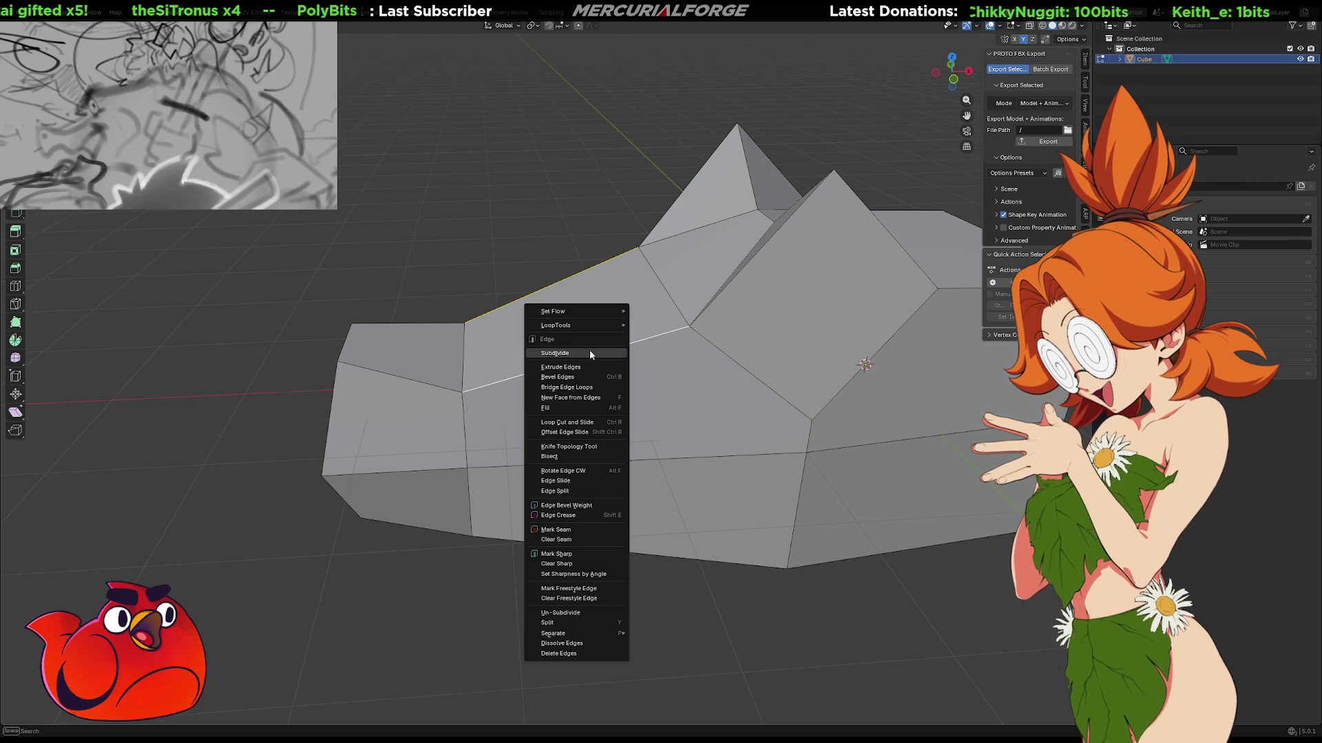
# Subdivide the roof edge and slide the new vertex back along X.
pyautogui.click(589, 352)
pyautogui.moveTo(548, 317); pyautogui.dragTo(569, 319, button='middle')
pyautogui.press('g')
pyautogui.press('z')
pyautogui.press('y')
pyautogui.press('x')
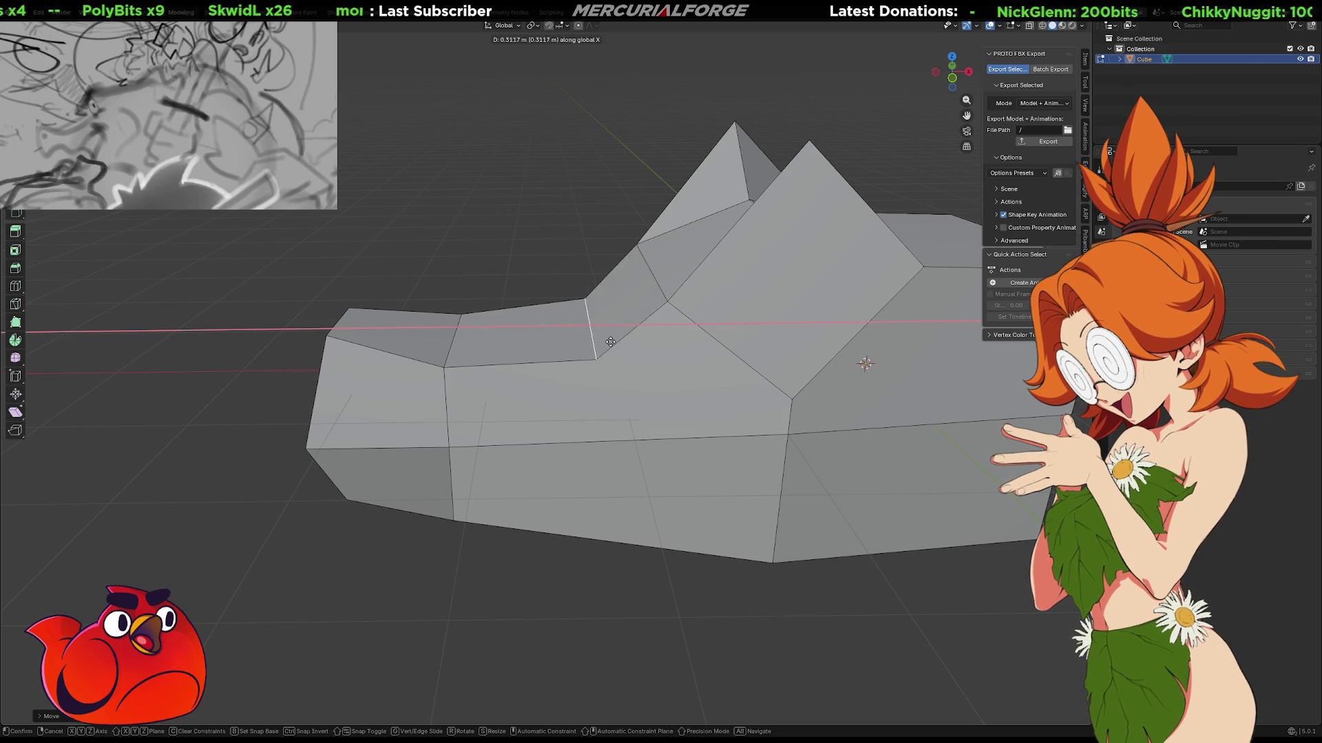
pyautogui.click(662, 323)
# Lower the new vertex along Z to form a stepped notch.
pyautogui.press('g')
pyautogui.press('z')
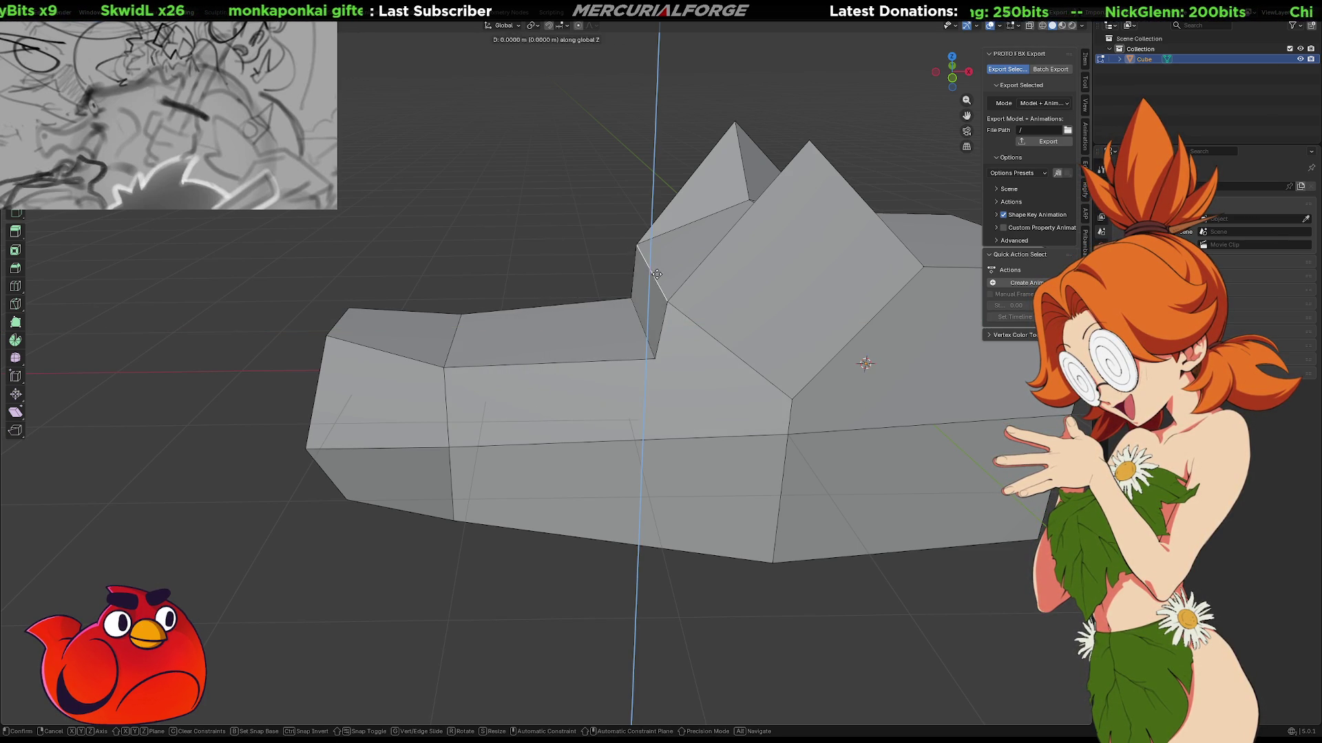
pyautogui.click(649, 304)
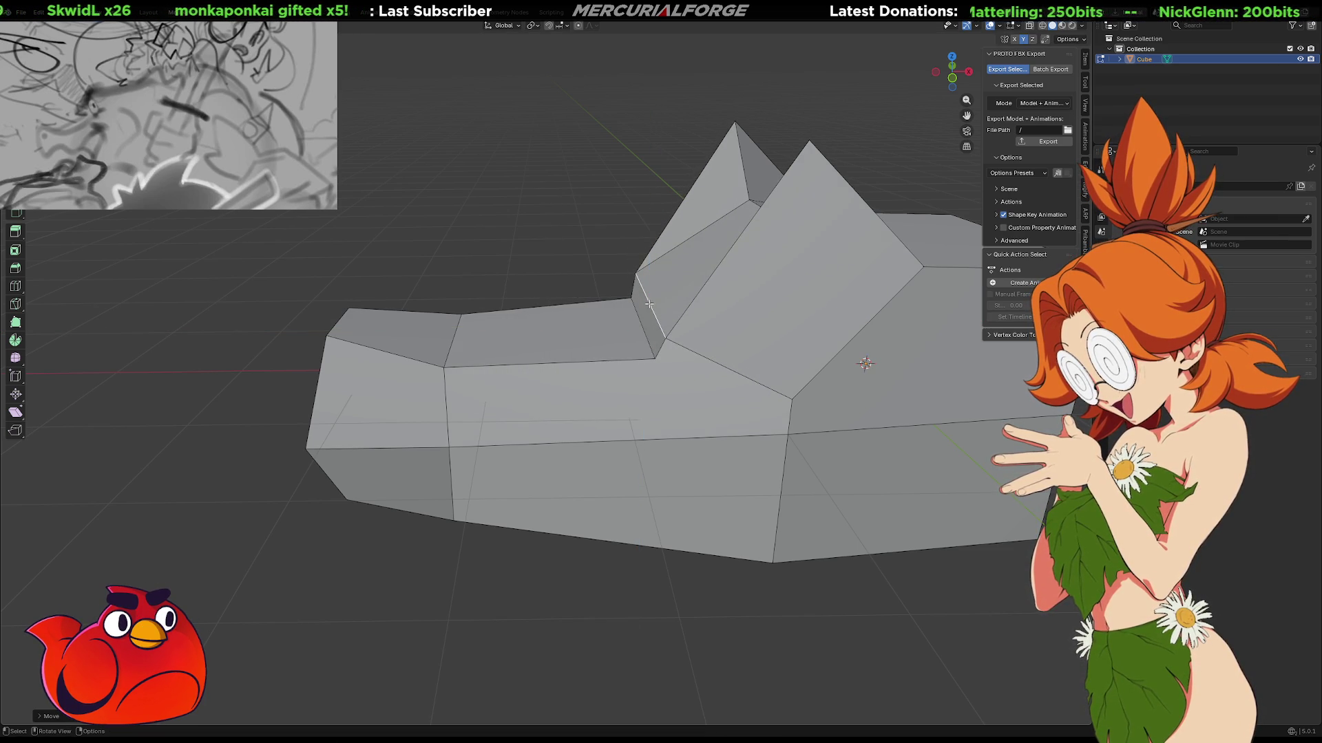
pyautogui.moveTo(727, 230)
pyautogui.mouseDown(button='middle')
pyautogui.moveTo(712, 223)
pyautogui.moveTo(736, 246)
pyautogui.mouseUp(button='middle')
# Try rendered shading, return to Solid shading, and turn on X-ray.
pyautogui.press('z')
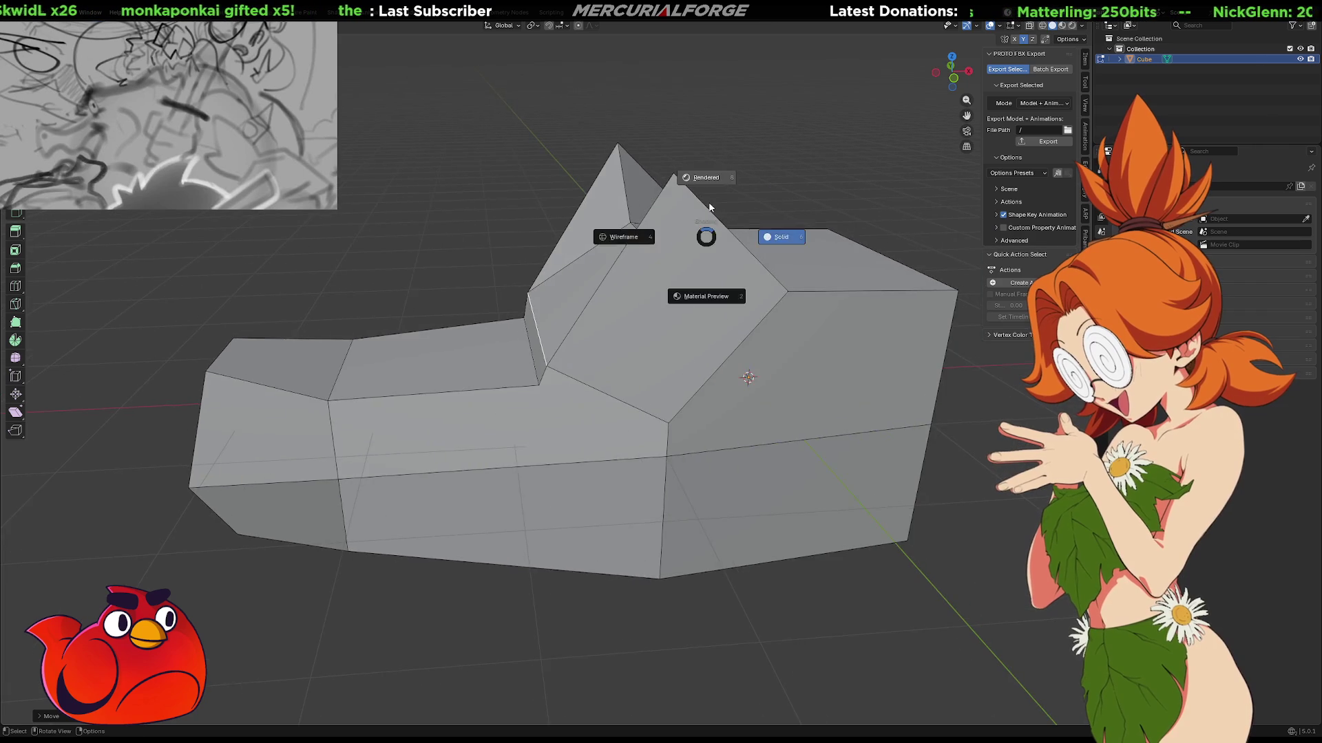
pyautogui.click(708, 198)
pyautogui.press('z')
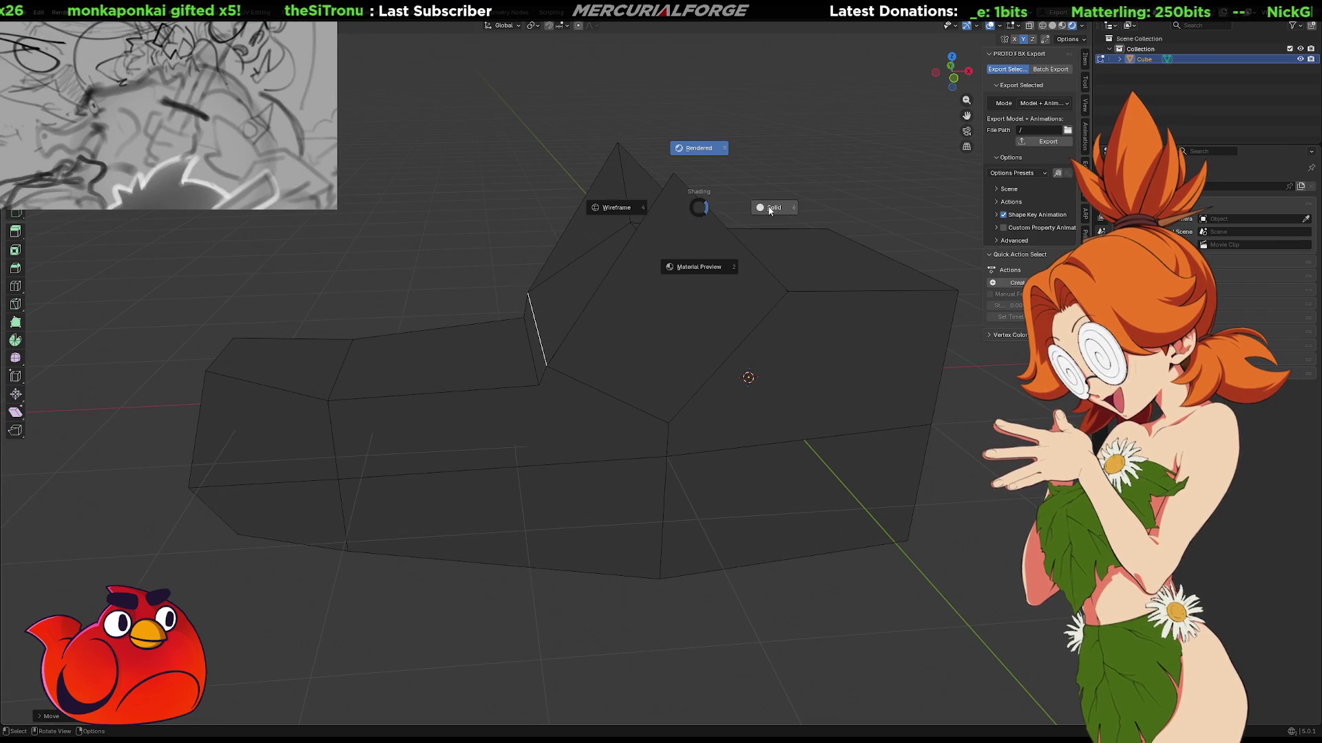
pyautogui.click(724, 202)
pyautogui.moveTo(723, 202); pyautogui.dragTo(709, 182, button='middle')
pyautogui.hotkey('shift', 'z')
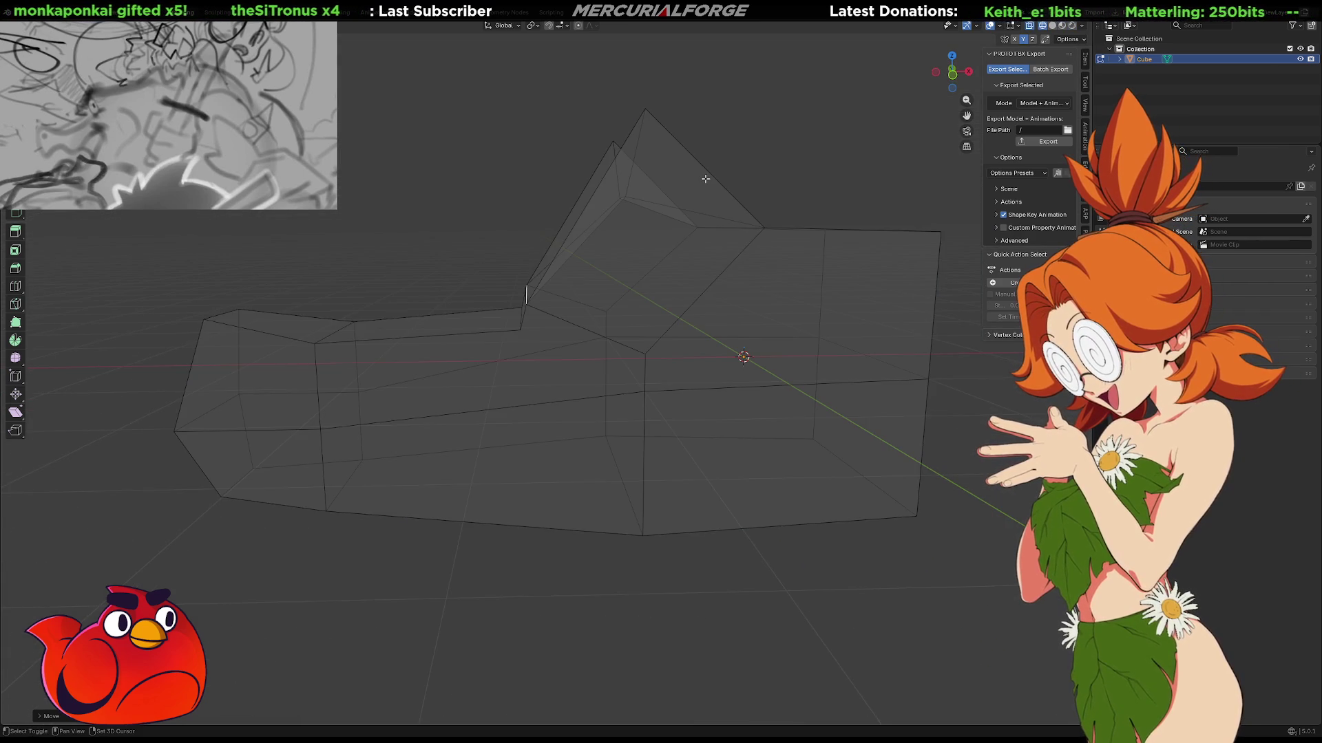
# Box-select the front roof peak and slide it along the X axis.
pyautogui.moveTo(698, 66)
pyautogui.mouseDown()
pyautogui.moveTo(675, 112)
pyautogui.moveTo(558, 236)
pyautogui.mouseUp()
pyautogui.press('g')
pyautogui.press('z')
pyautogui.press('x')
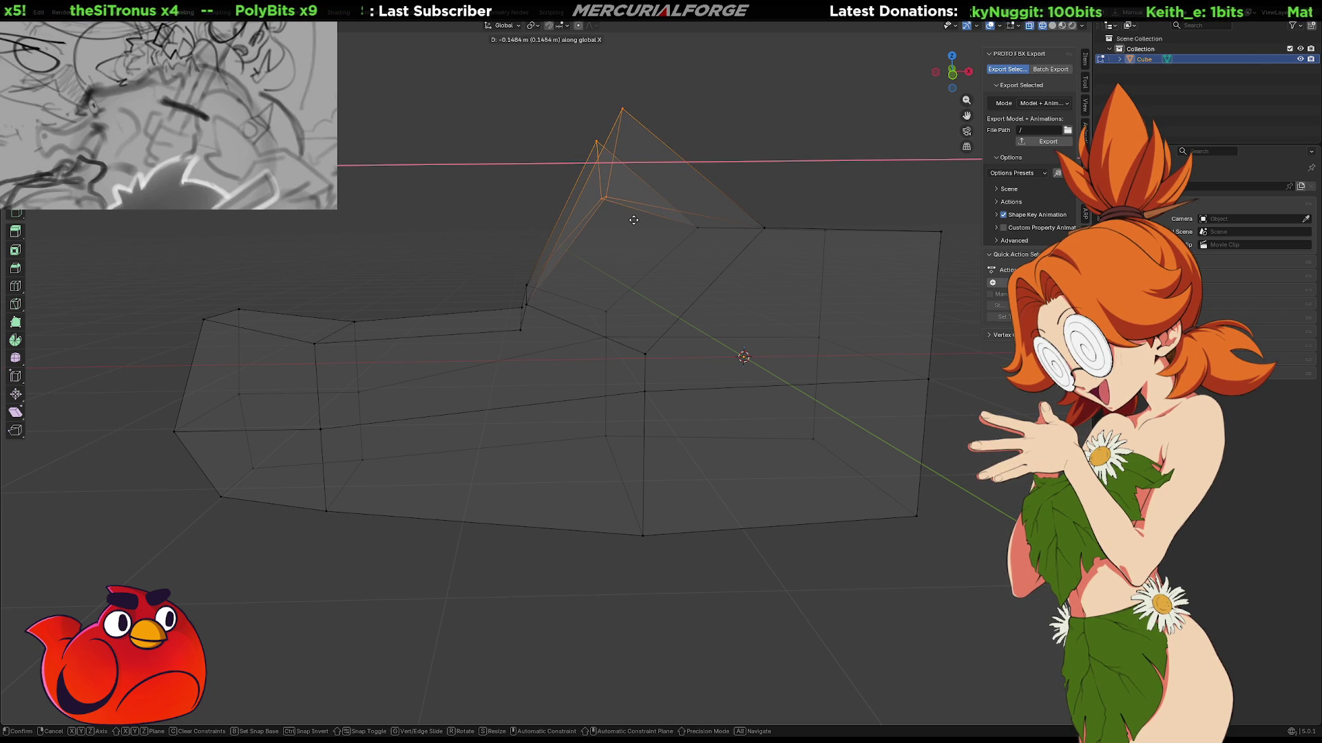
pyautogui.click(634, 220)
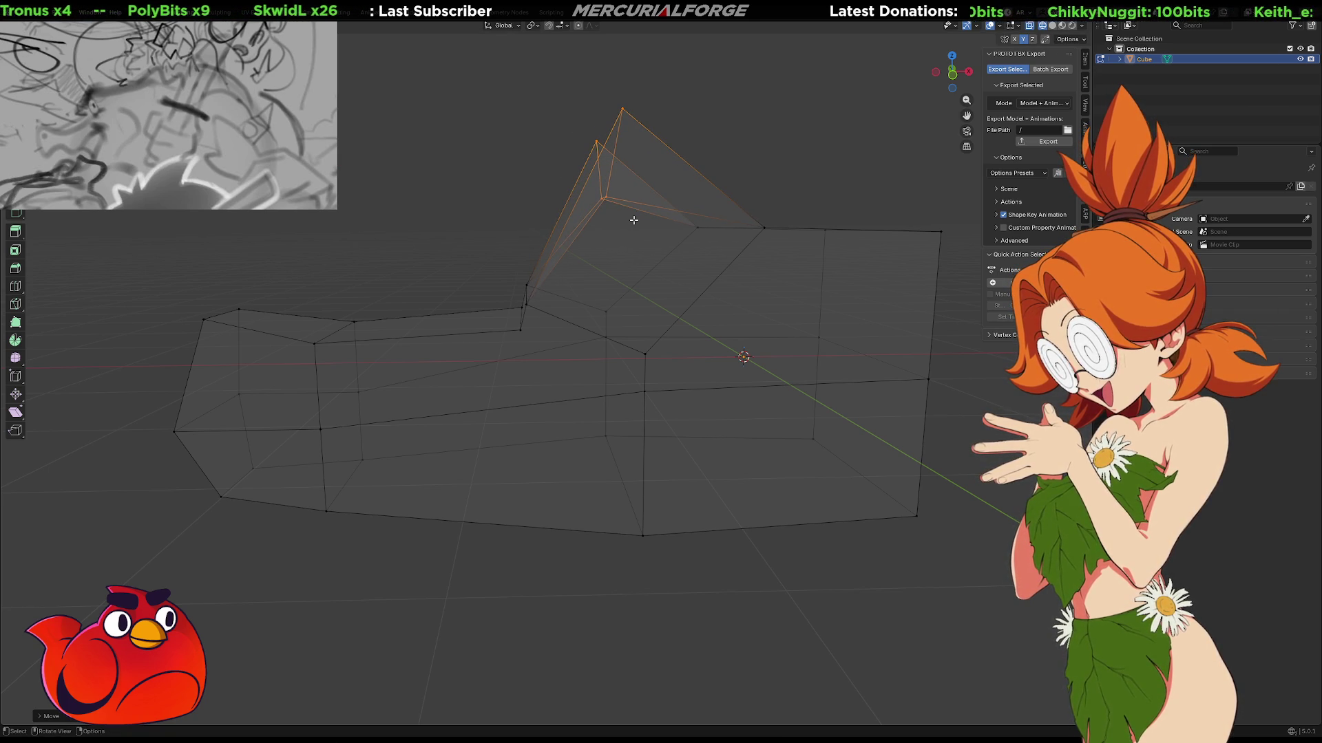
pyautogui.moveTo(719, 324)
pyautogui.mouseDown(button='middle')
pyautogui.moveTo(666, 342)
pyautogui.moveTo(853, 331)
pyautogui.moveTo(700, 325)
pyautogui.mouseUp(button='middle')
pyautogui.click(711, 296)
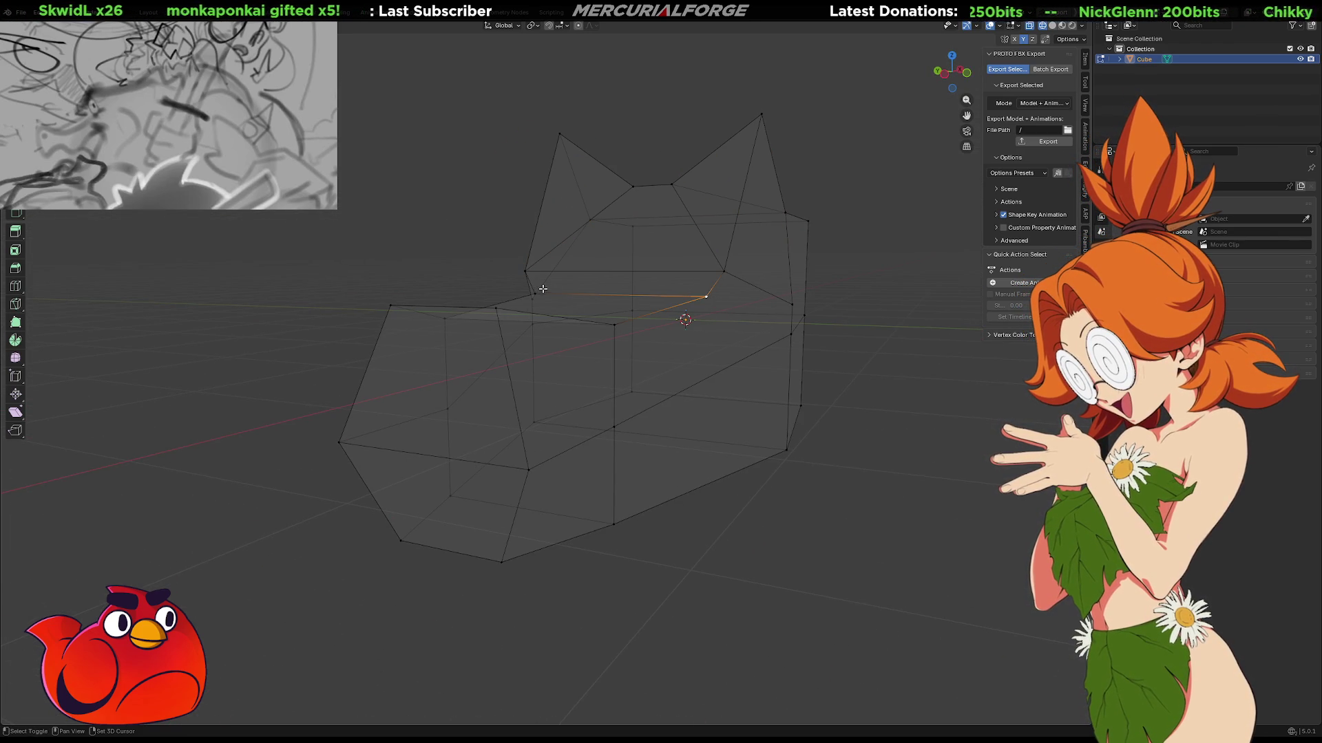
# Delete the selected interior vertices, after undoing a dissolve attempt.
pyautogui.moveTo(587, 310); pyautogui.dragTo(590, 318, button='middle')
pyautogui.press('x')
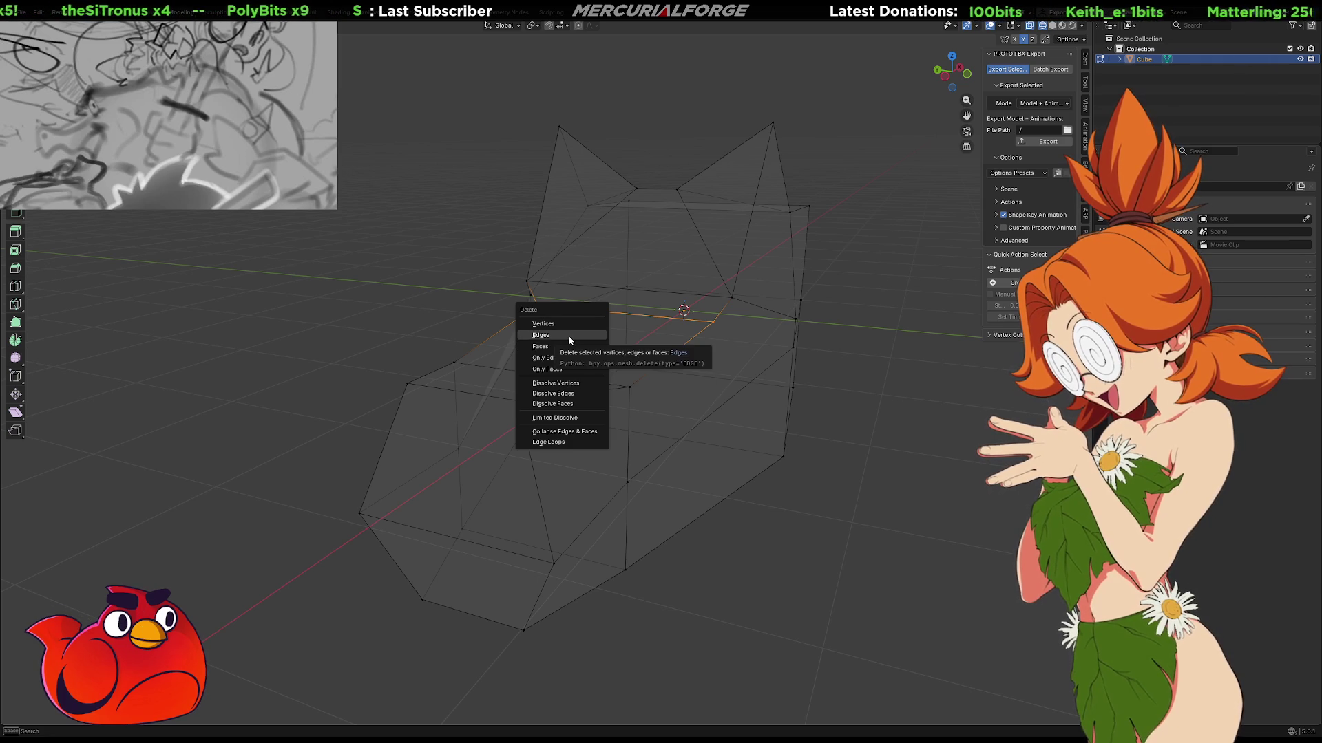
pyautogui.click(564, 383)
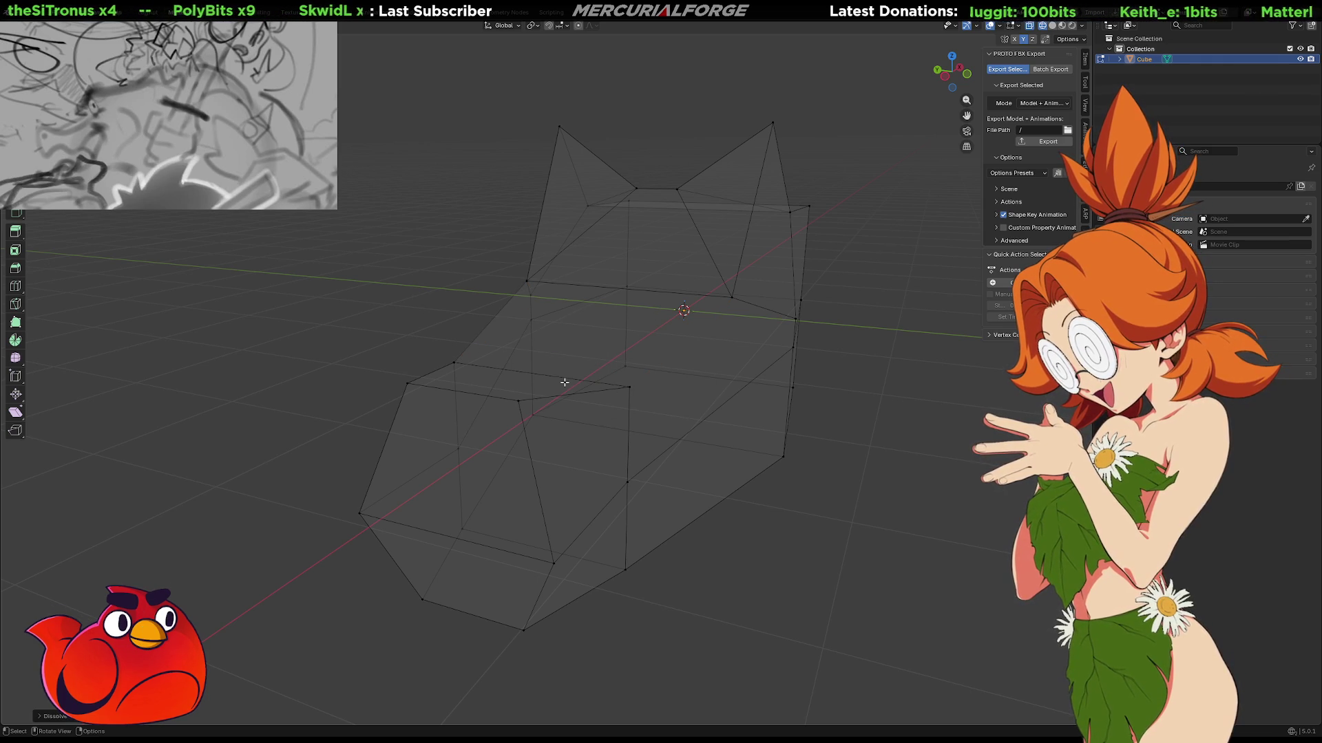
pyautogui.hotkey('ctrl', 'z')
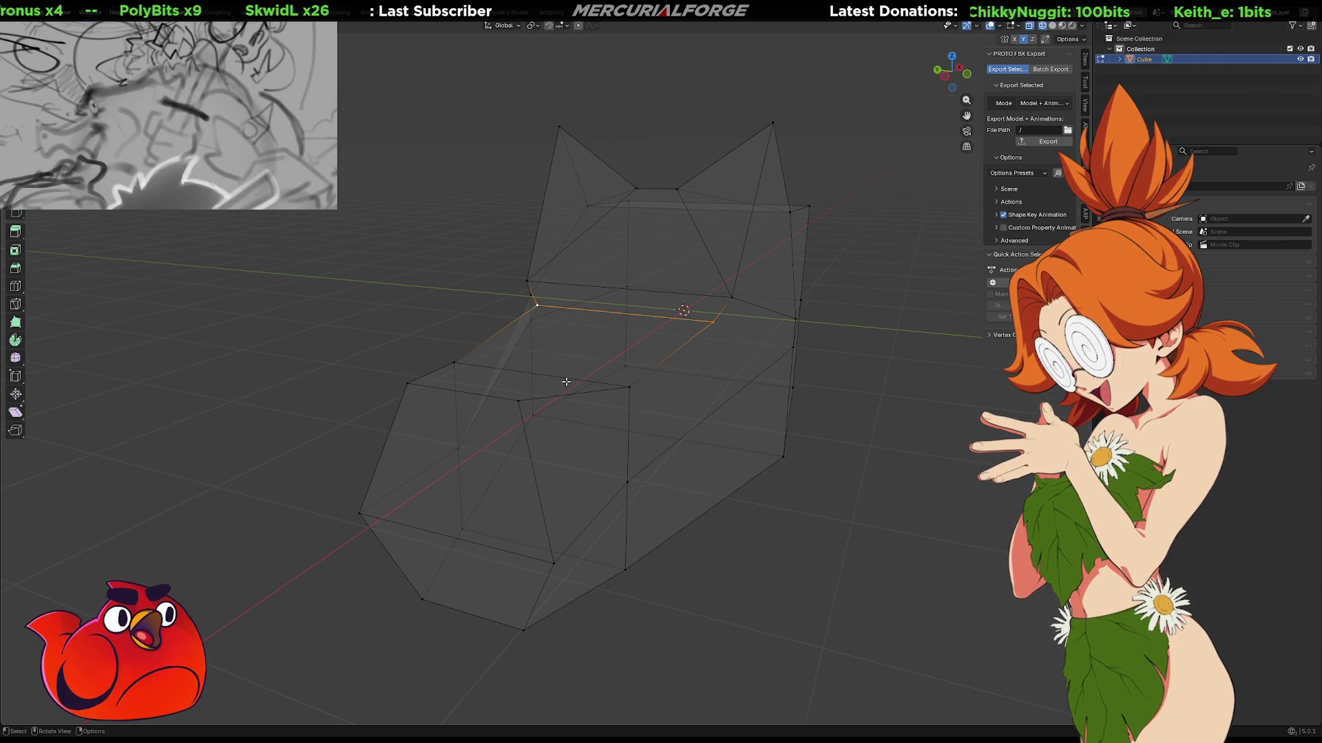
pyautogui.press('x')
pyautogui.click(555, 325)
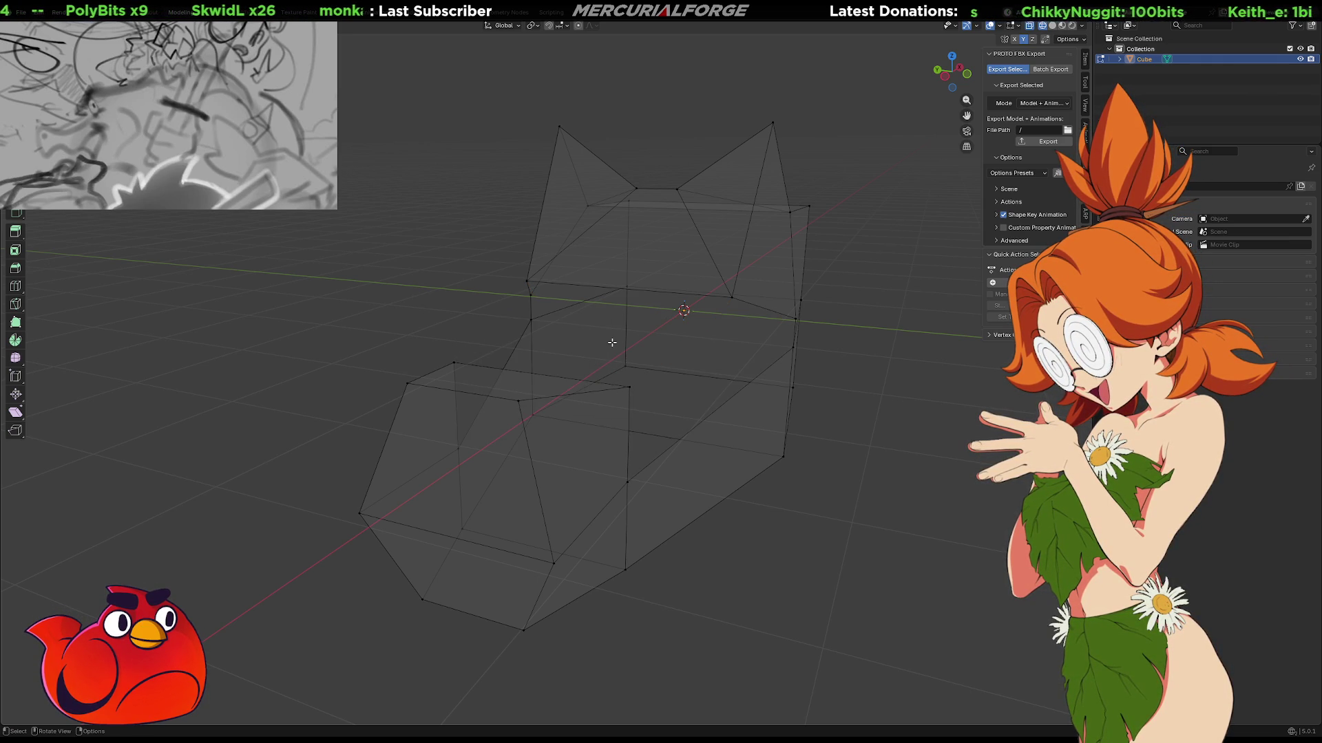
pyautogui.press('x')
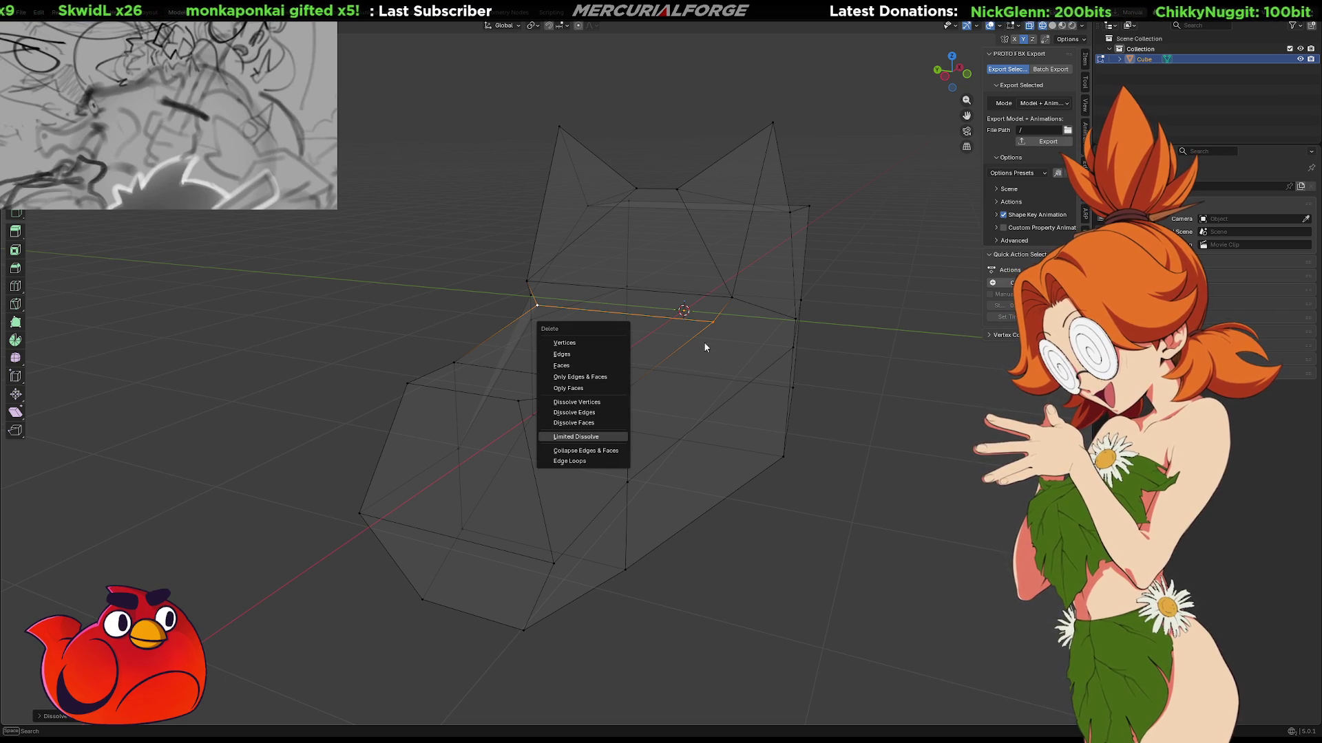
pyautogui.press('Escape')
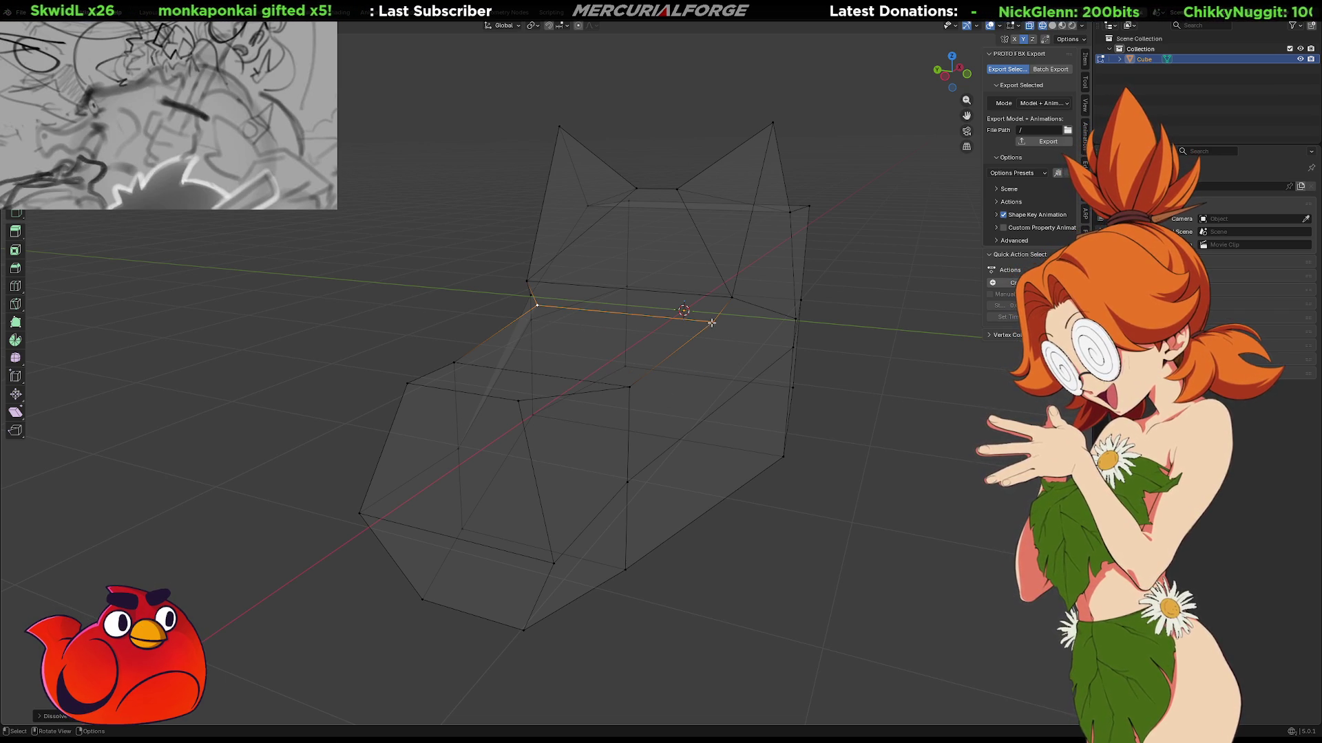
# Merge two interior vertices into one and turn X-ray off again.
pyautogui.click(711, 322)
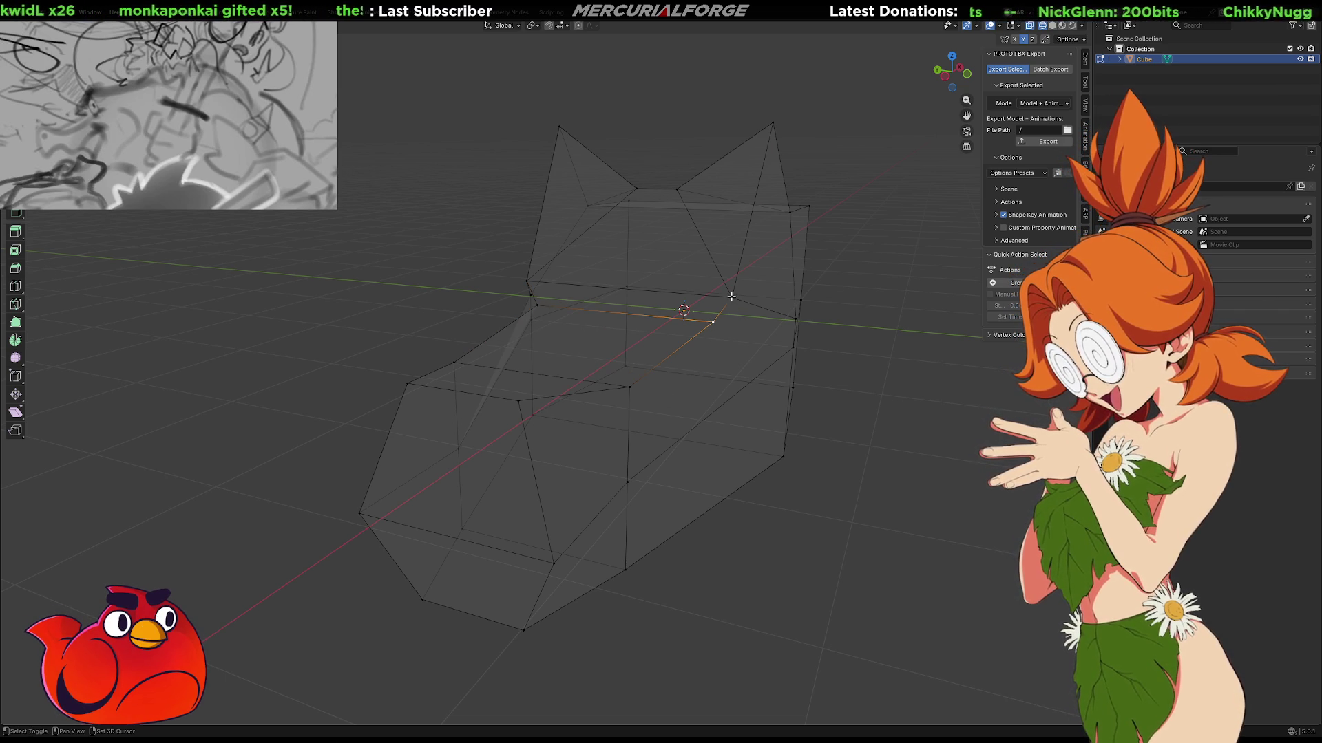
pyautogui.keyDown('shift'); pyautogui.click(731, 296); pyautogui.keyUp('shift')
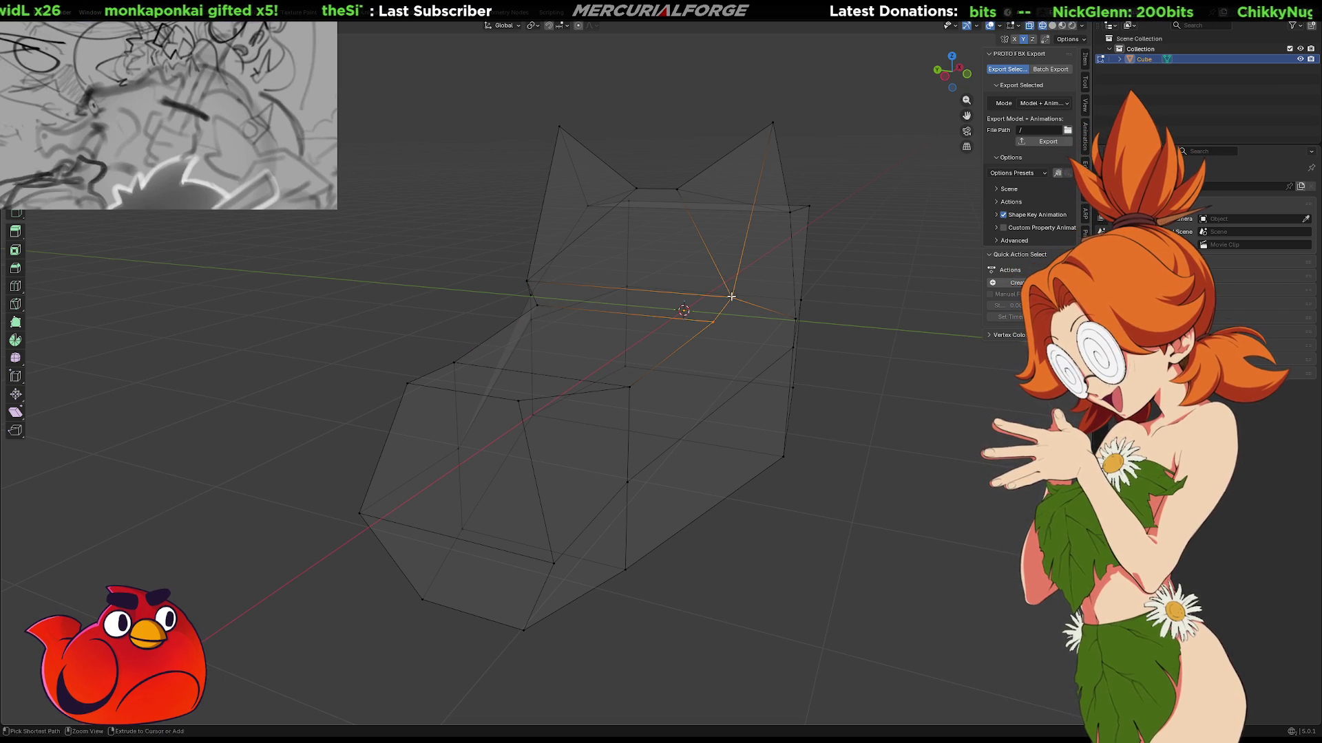
pyautogui.hotkey('ctrl', 'm')
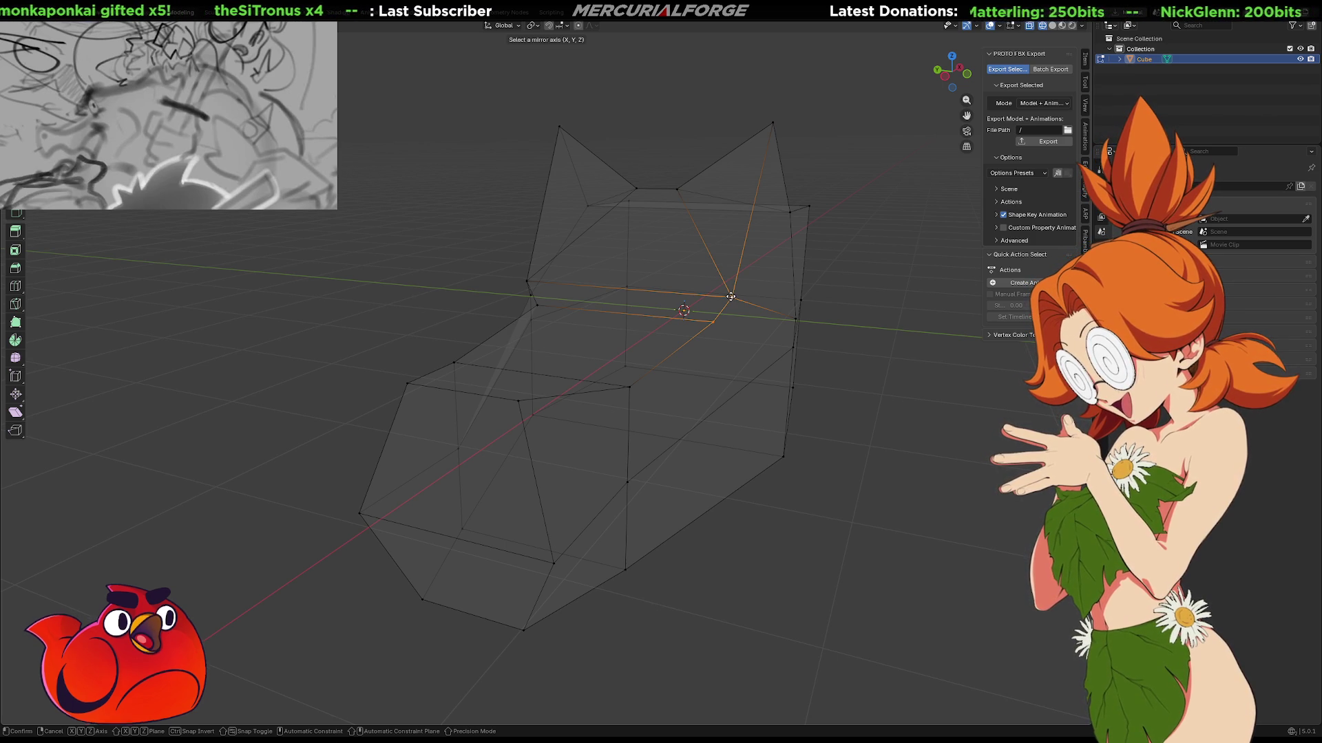
pyautogui.click(733, 300)
pyautogui.click(714, 321)
pyautogui.keyDown('shift'); pyautogui.click(732, 296); pyautogui.keyUp('shift')
pyautogui.rightClick(731, 296)
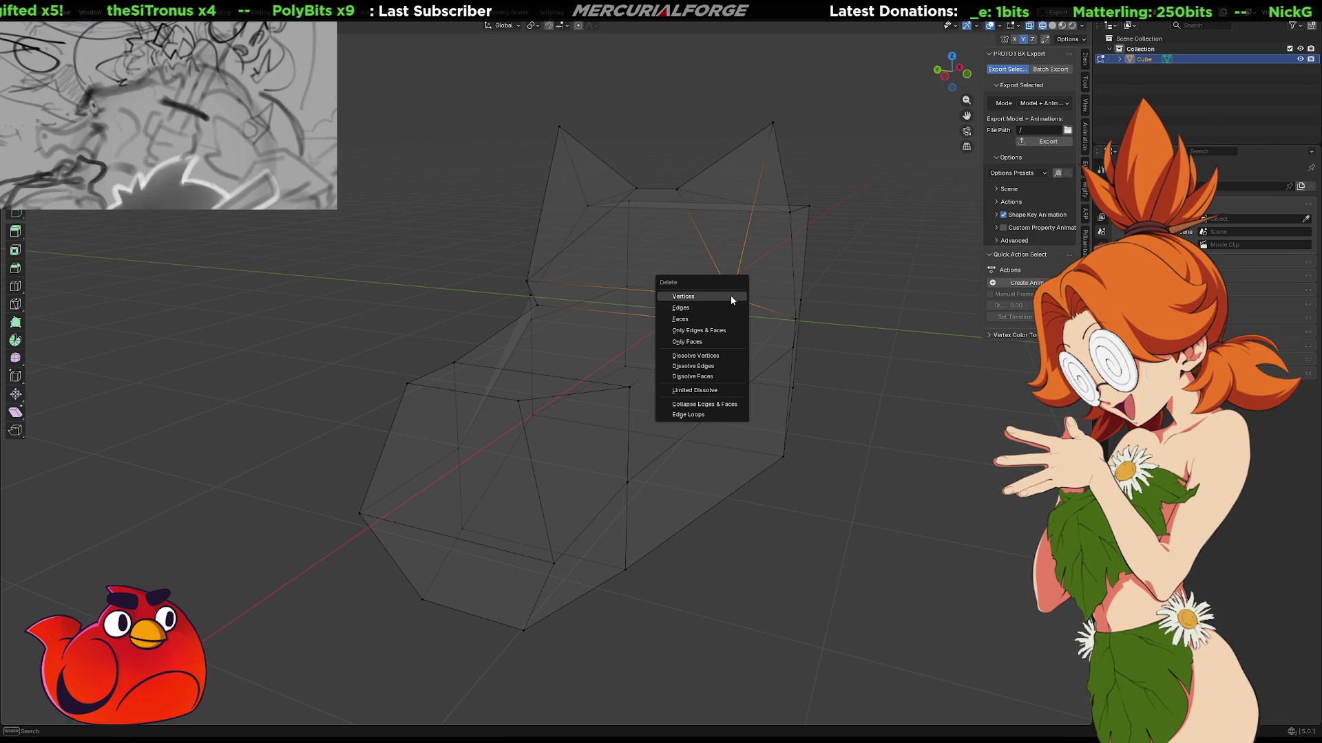
pyautogui.press('Escape')
pyautogui.hotkey('ctrl', 'x')
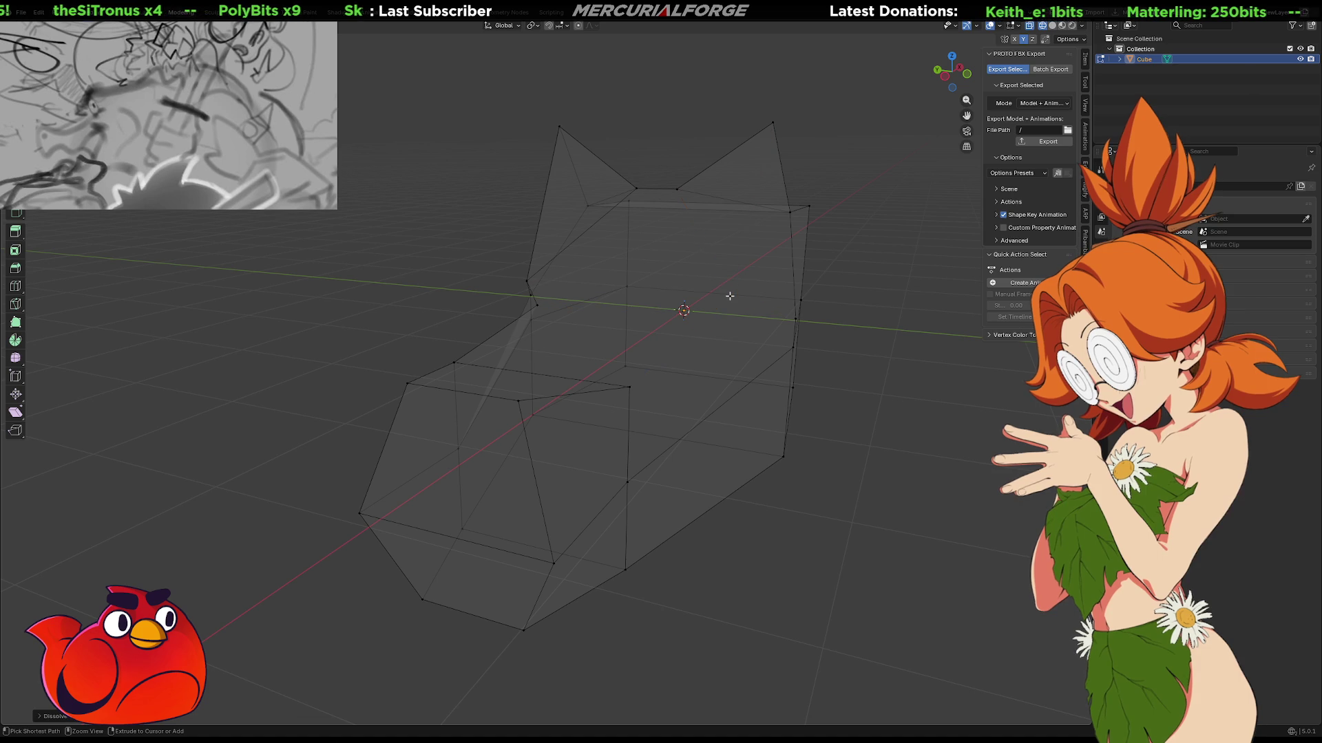
pyautogui.hotkey('ctrl', 'z')
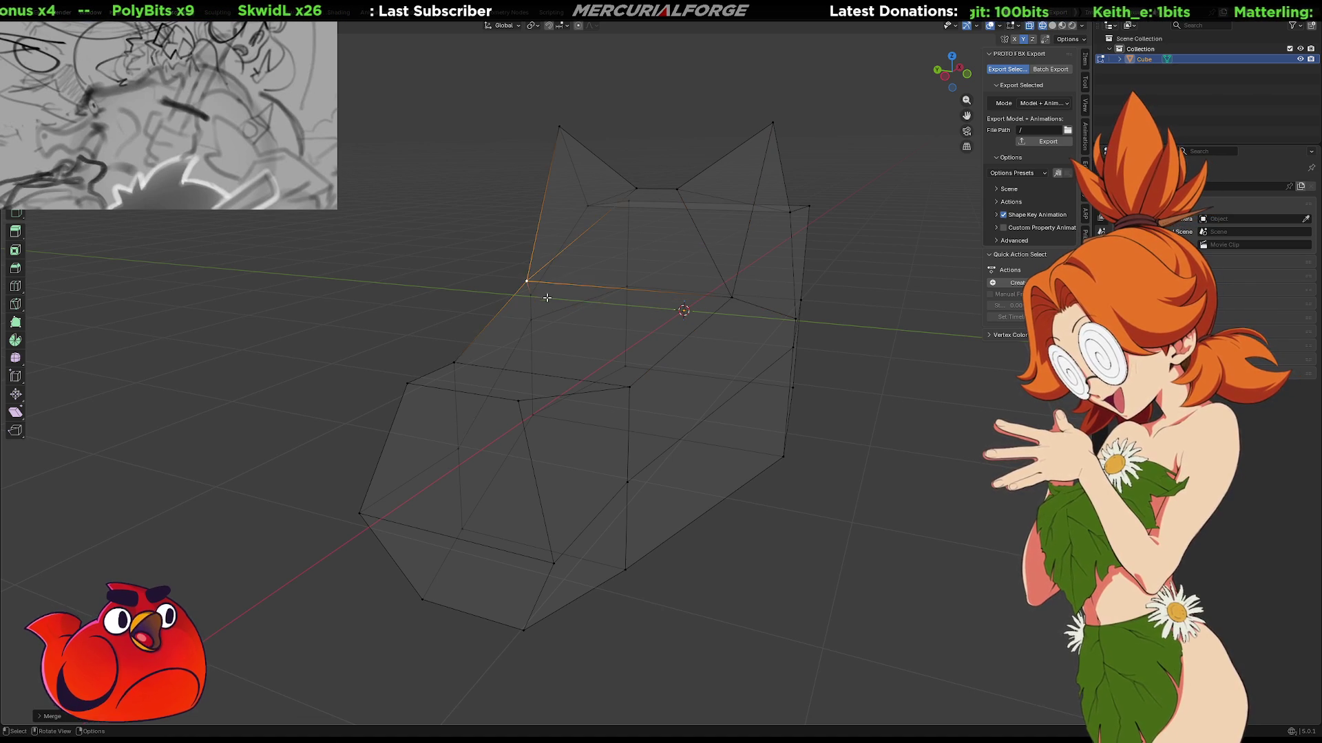
pyautogui.moveTo(546, 305)
pyautogui.mouseDown(button='middle')
pyautogui.moveTo(721, 312)
pyautogui.moveTo(795, 377)
pyautogui.moveTo(532, 358)
pyautogui.moveTo(493, 377)
pyautogui.moveTo(513, 393)
pyautogui.moveTo(672, 373)
pyautogui.moveTo(654, 407)
pyautogui.moveTo(661, 375)
pyautogui.moveTo(676, 387)
pyautogui.moveTo(906, 374)
pyautogui.moveTo(833, 365)
pyautogui.moveTo(627, 389)
pyautogui.mouseUp(button='middle')
pyautogui.hotkey('alt', 'z')
# Box-select the roof peak edge and shift it sideways along X.
pyautogui.press('b')
pyautogui.moveTo(627, 389); pyautogui.dragTo(641, 398)
pyautogui.press('g')
pyautogui.press('z')
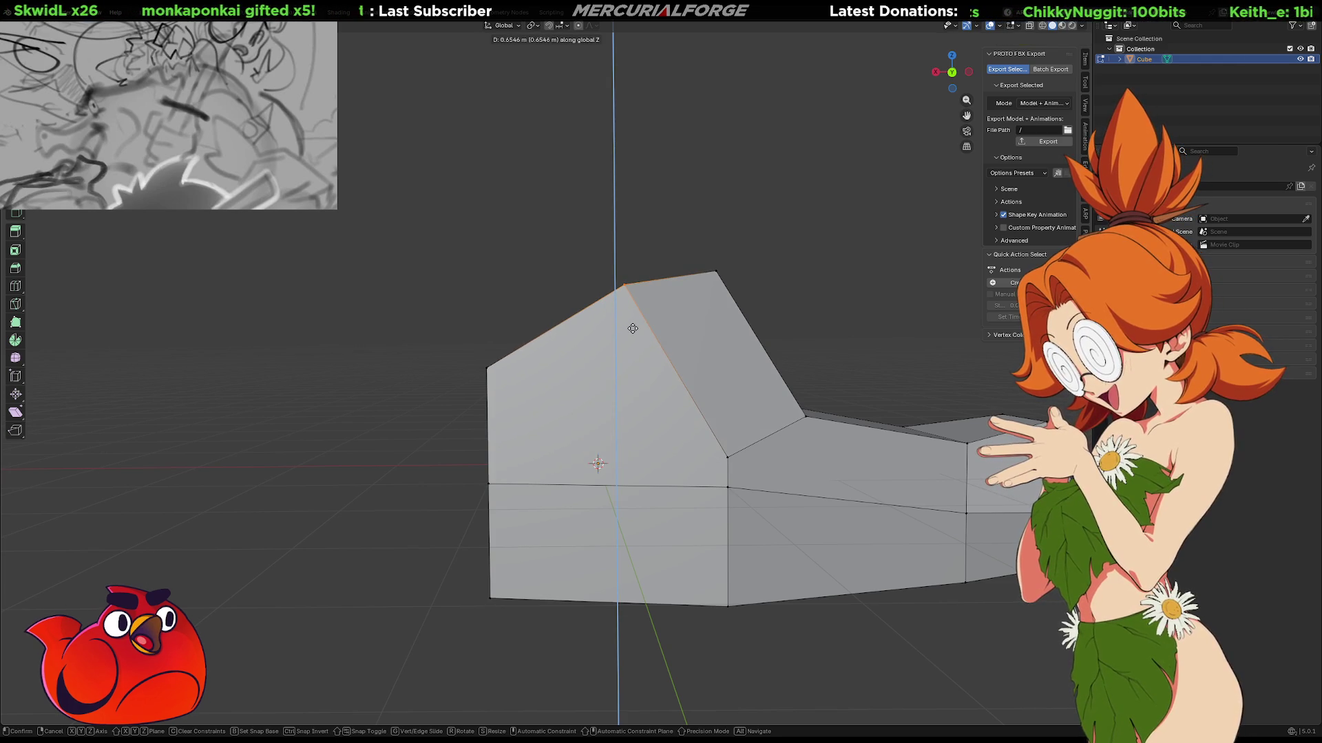
pyautogui.press('y')
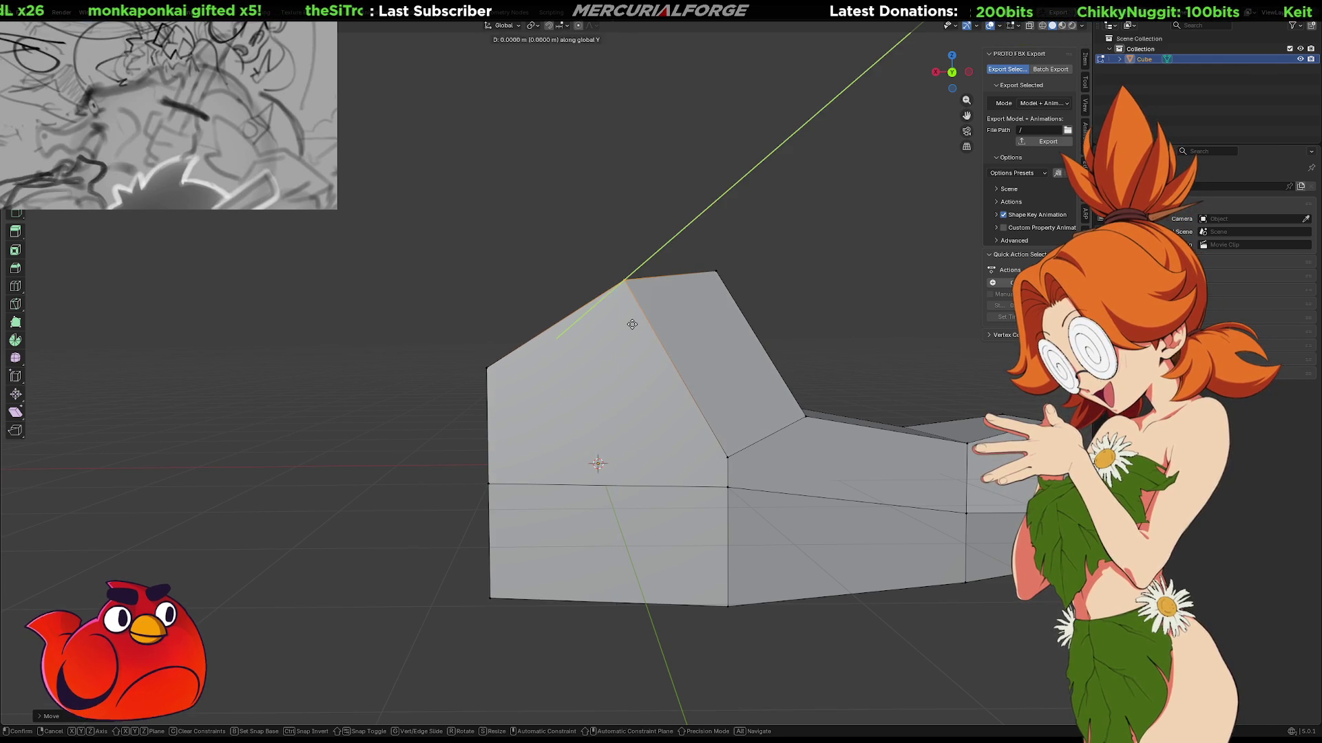
pyautogui.press('x')
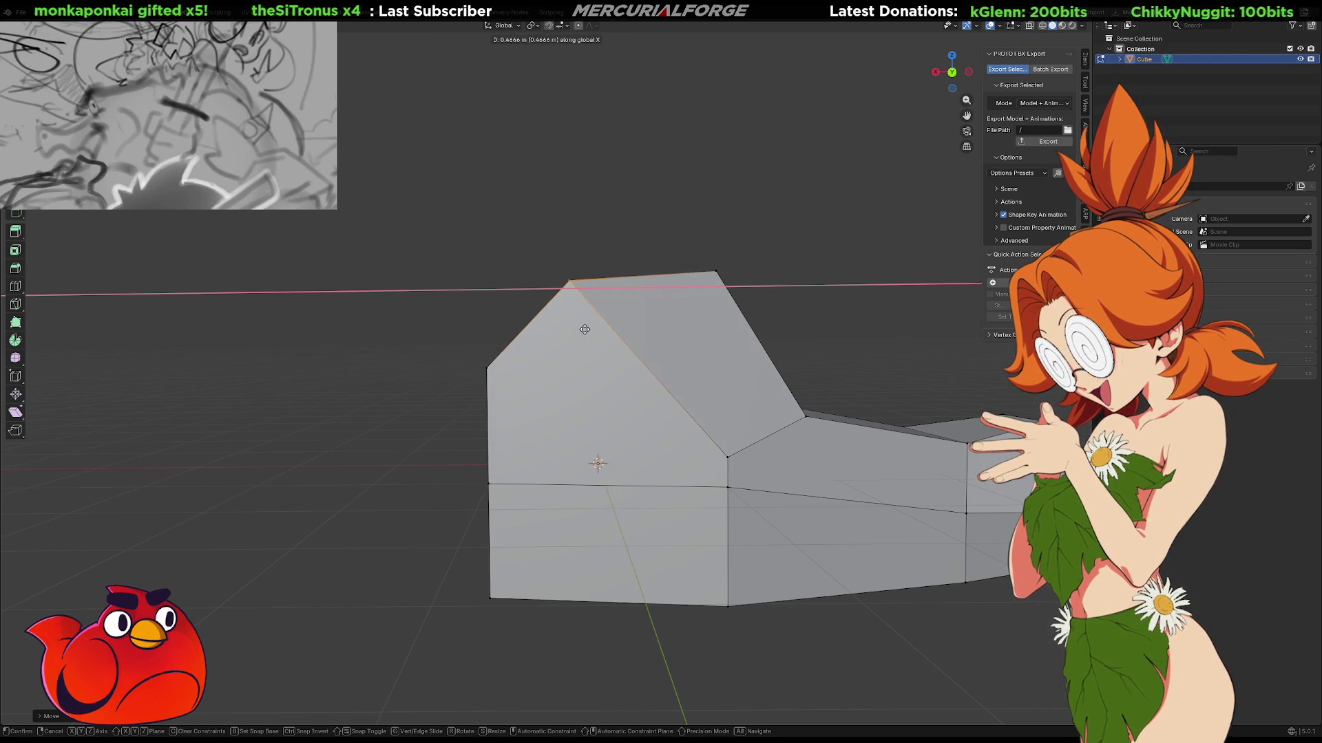
pyautogui.click(584, 329)
pyautogui.moveTo(585, 329)
pyautogui.mouseDown(button='middle')
pyautogui.moveTo(716, 344)
pyautogui.moveTo(668, 298)
pyautogui.mouseUp(button='middle')
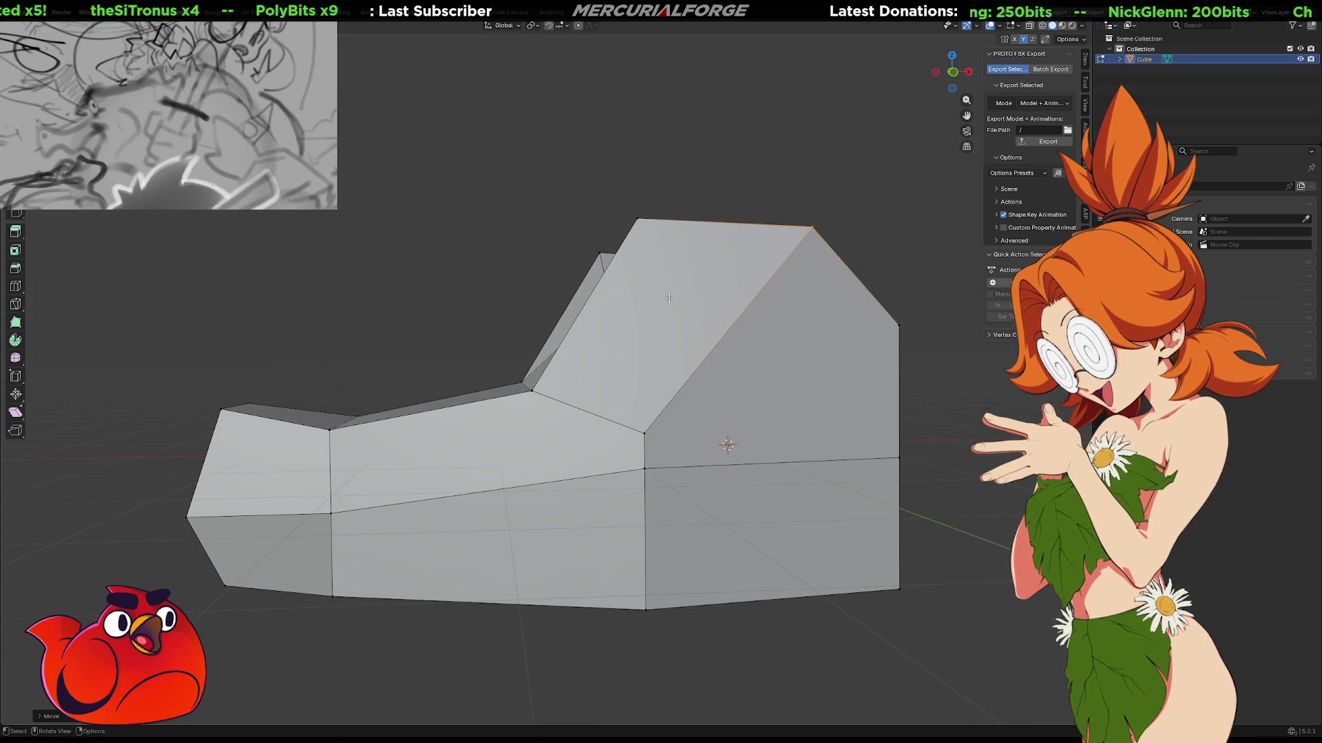
# Slide the right roof vertex down its gable edge to sharpen the peak.
pyautogui.press('g')
pyautogui.press('g')
pyautogui.moveTo(684, 328); pyautogui.dragTo(575, 307, button='middle')
pyautogui.scroll(-3, 679, 324)
pyautogui.scroll(3, 667, 329)
pyautogui.scroll(-3, 606, 316)
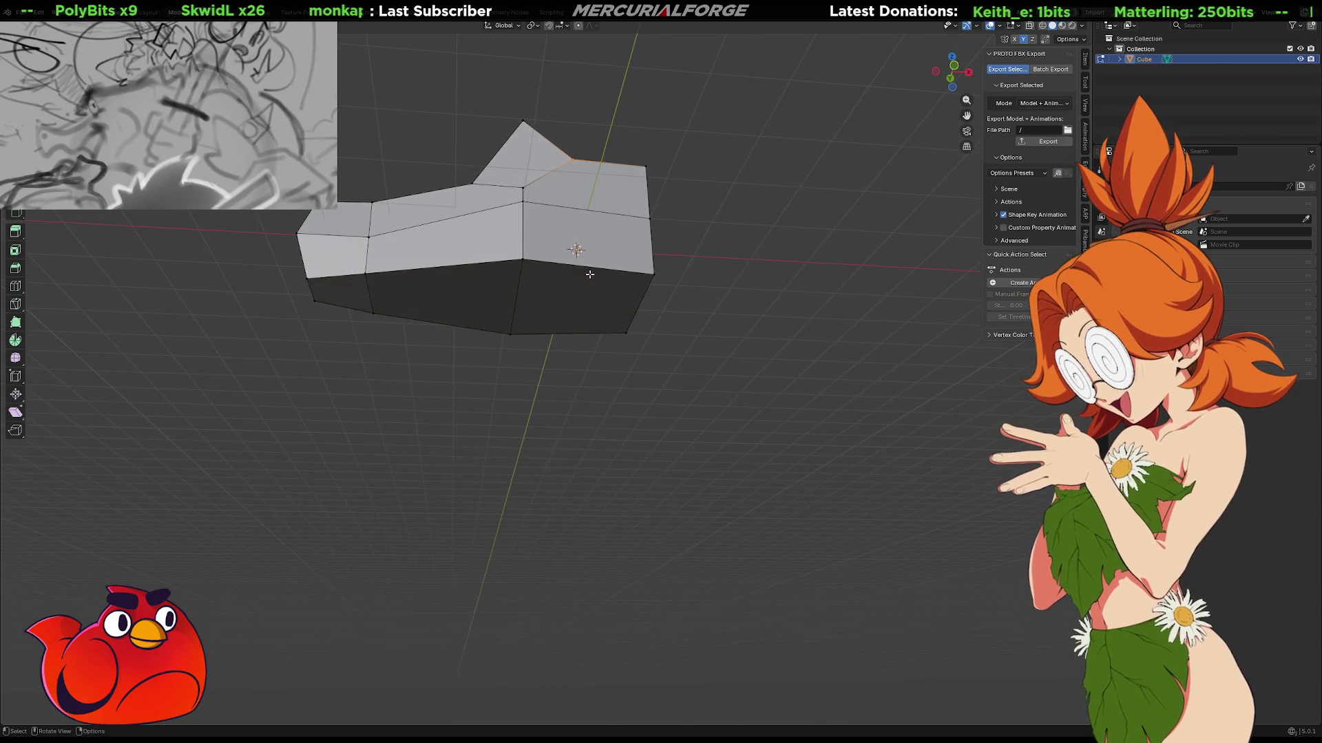
# Extrude the front-right face of the body downward into a new block.
pyautogui.click(575, 307)
pyautogui.press('e')
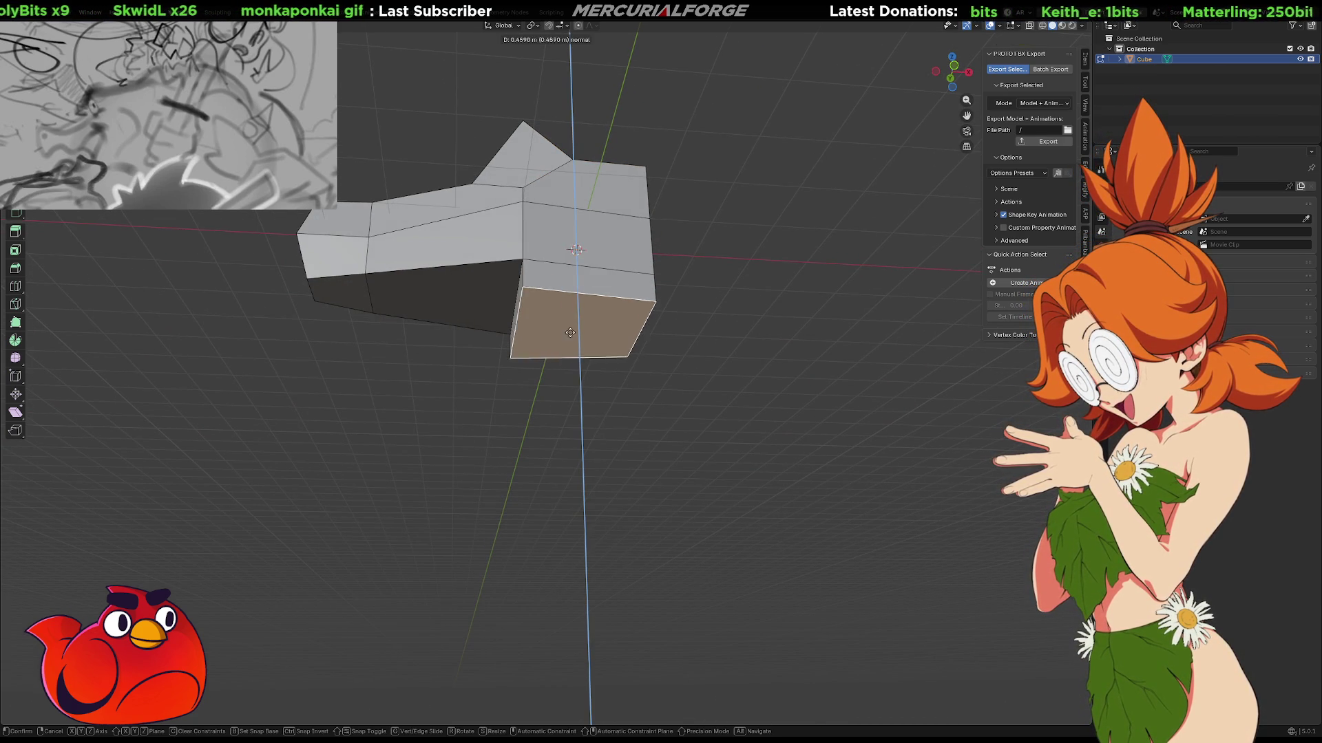
pyautogui.click(565, 366)
pyautogui.moveTo(575, 346)
pyautogui.mouseDown(button='middle')
pyautogui.moveTo(615, 374)
pyautogui.moveTo(612, 357)
pyautogui.moveTo(863, 363)
pyautogui.moveTo(575, 393)
pyautogui.moveTo(649, 407)
pyautogui.mouseUp(button='middle')
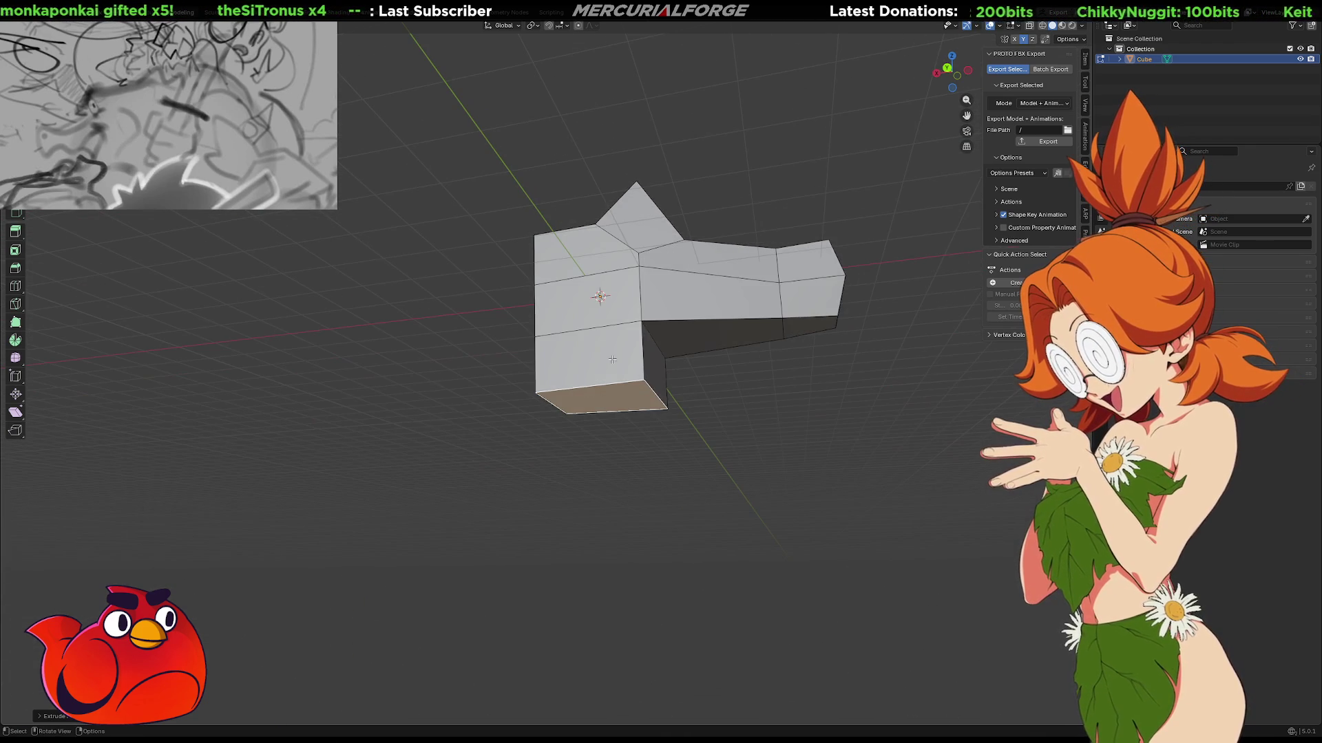
# Push the new block's small side face outward along the X axis.
pyautogui.click(660, 392)
pyautogui.press('g')
pyautogui.press('y')
pyautogui.press('z')
pyautogui.press('x')
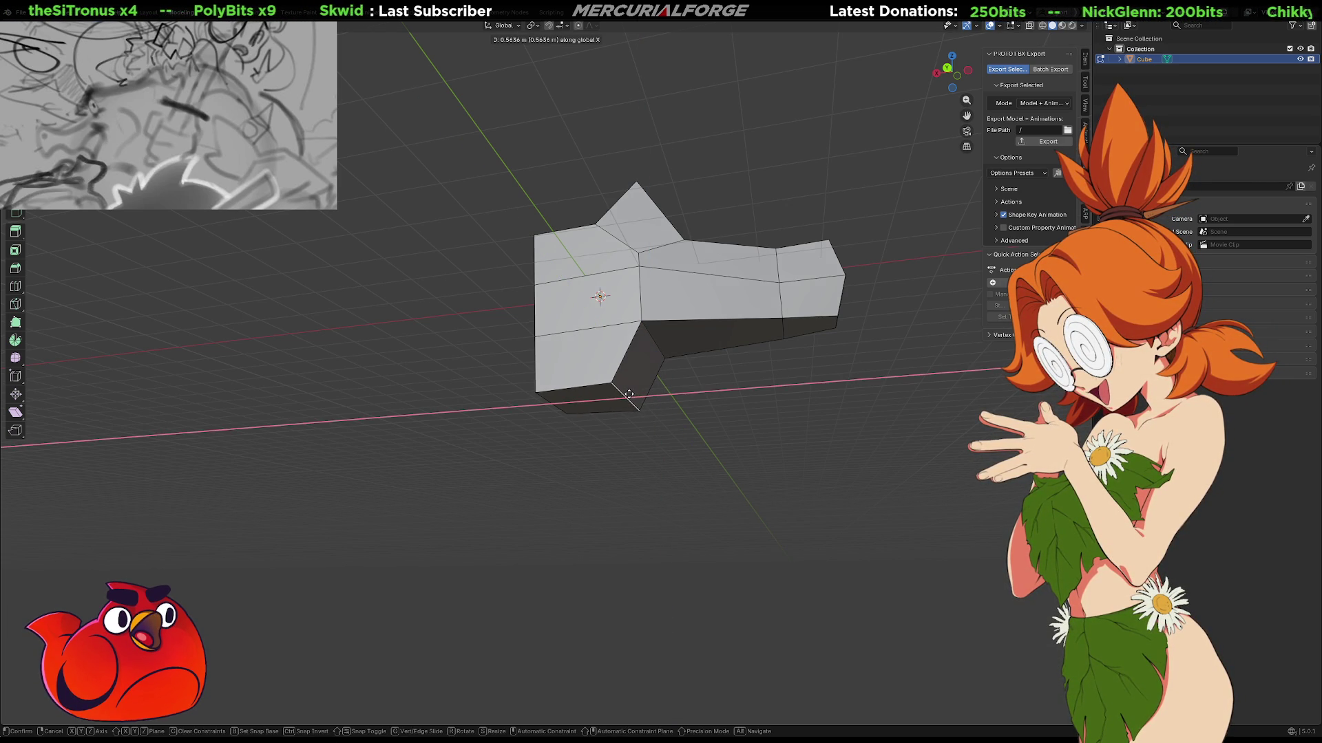
pyautogui.click(612, 398)
pyautogui.moveTo(623, 396)
pyautogui.mouseDown(button='middle')
pyautogui.moveTo(642, 354)
pyautogui.moveTo(744, 369)
pyautogui.mouseUp(button='middle')
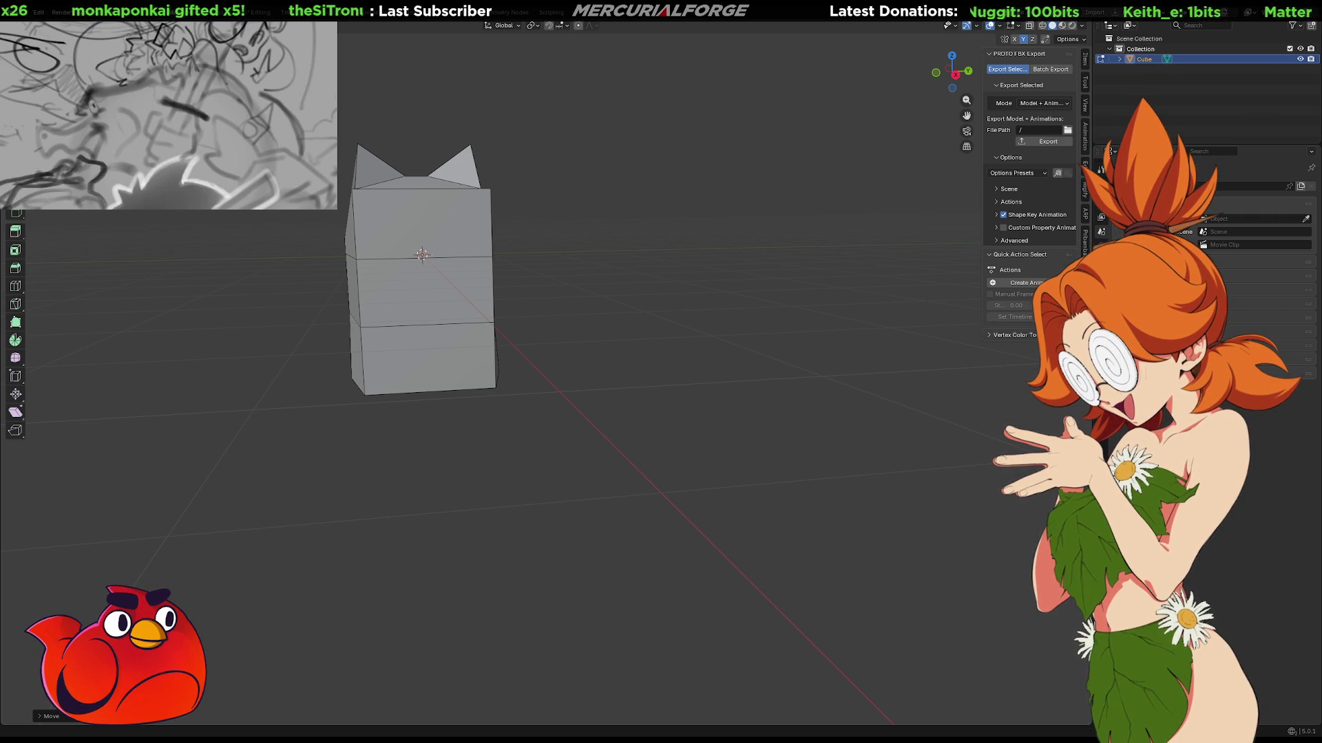
pyautogui.press('shift')
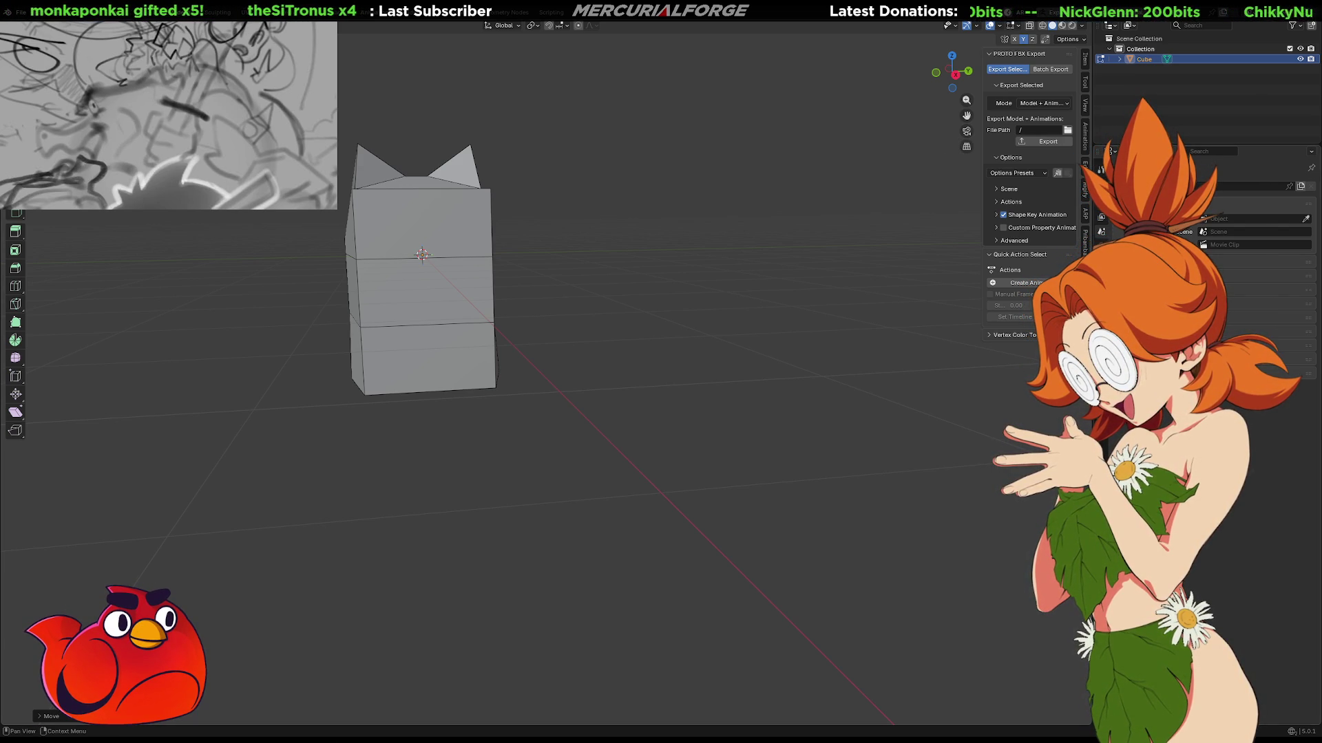
# Scale the extruded block's end face down to 0.7636.
pyautogui.moveTo(604, 340)
pyautogui.mouseDown(button='middle')
pyautogui.moveTo(634, 313)
pyautogui.moveTo(699, 324)
pyautogui.moveTo(606, 313)
pyautogui.moveTo(708, 298)
pyautogui.moveTo(686, 305)
pyautogui.mouseUp(button='middle')
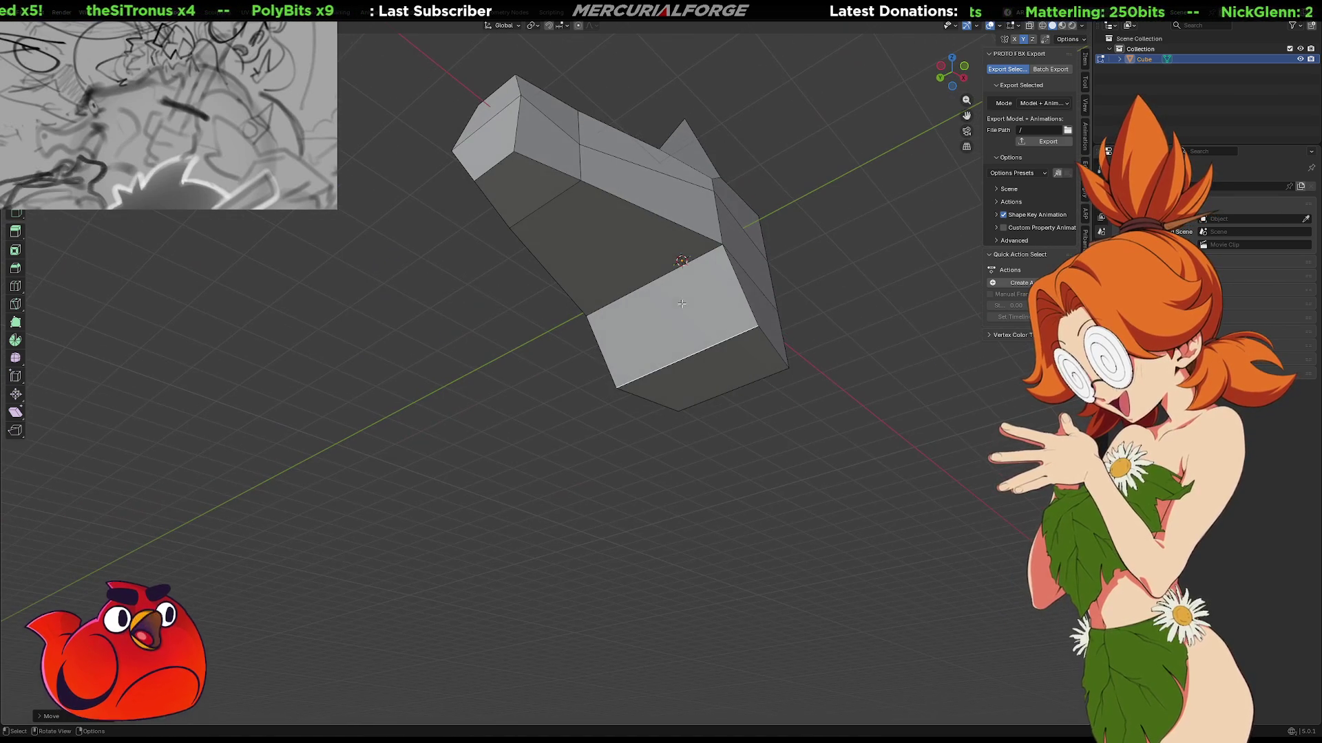
pyautogui.press('s')
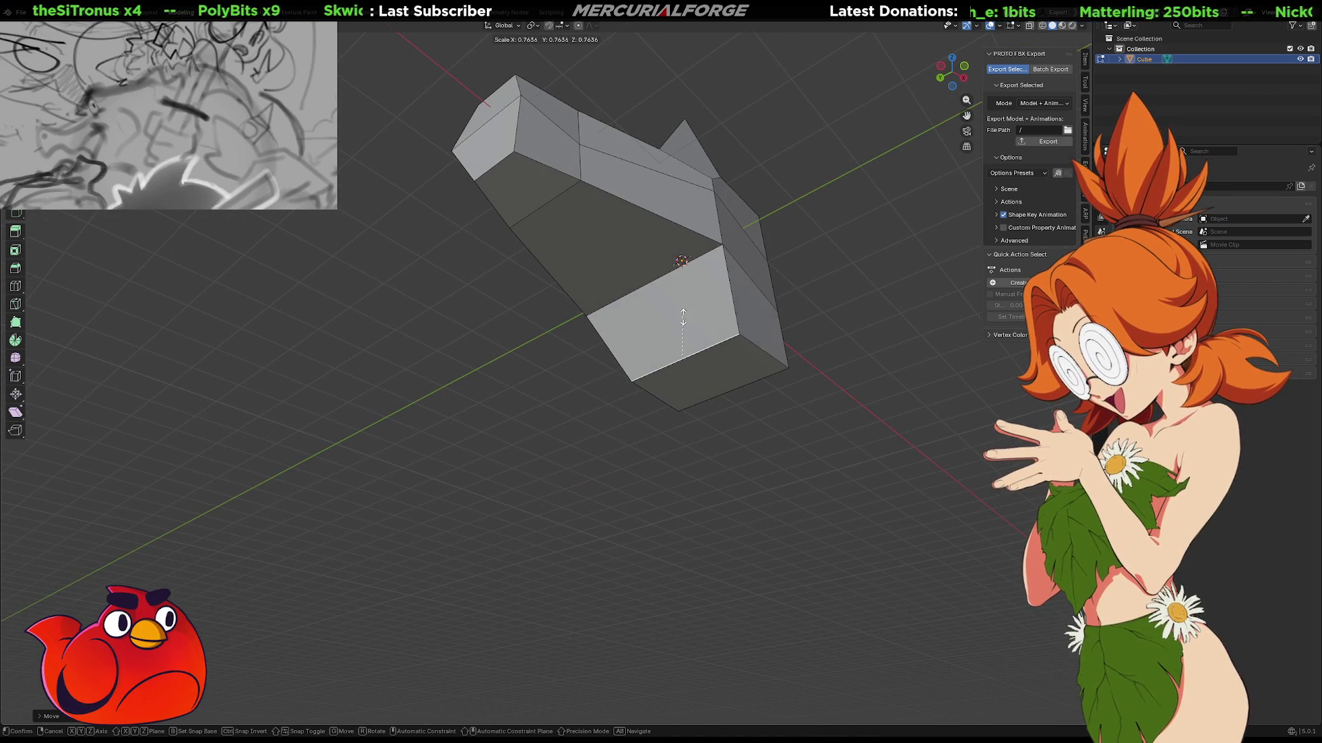
pyautogui.click(681, 324)
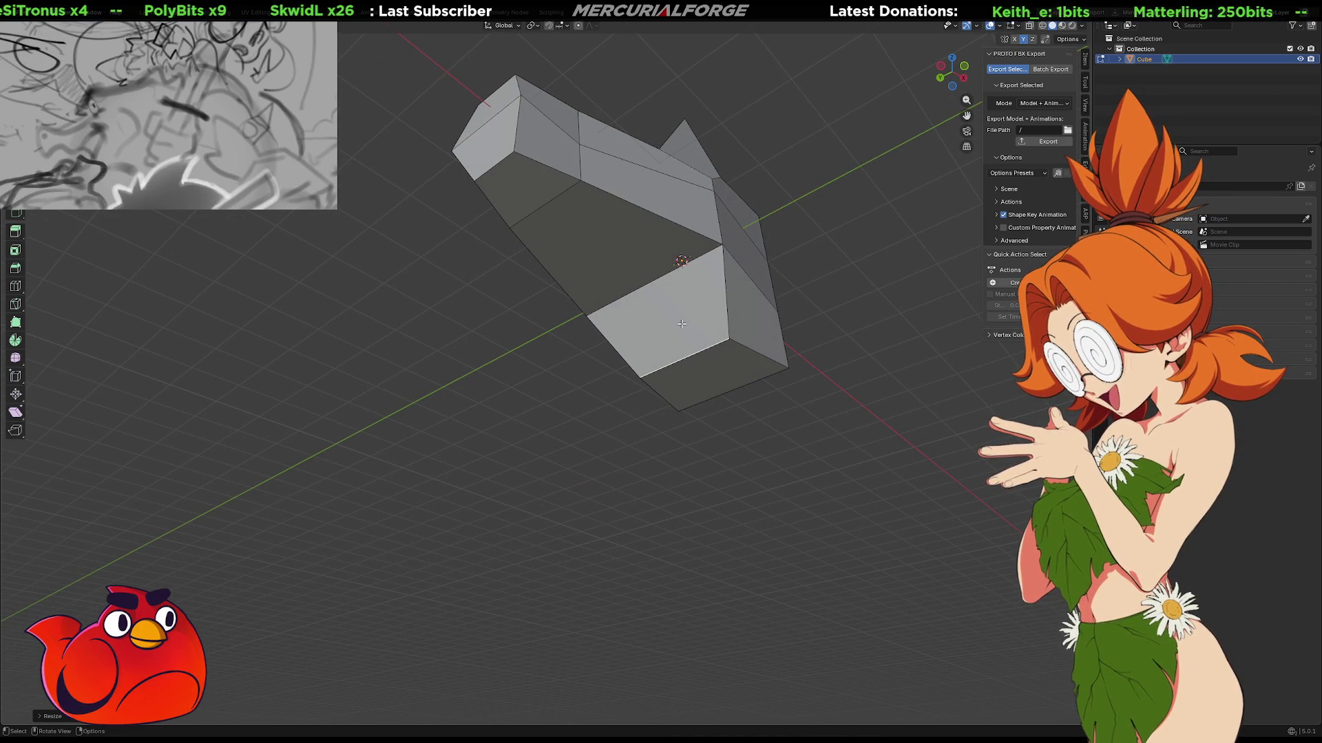
pyautogui.moveTo(696, 300)
pyautogui.mouseDown(button='middle')
pyautogui.moveTo(569, 363)
pyautogui.moveTo(528, 366)
pyautogui.moveTo(568, 344)
pyautogui.moveTo(757, 354)
pyautogui.moveTo(799, 385)
pyautogui.moveTo(791, 404)
pyautogui.moveTo(826, 392)
pyautogui.moveTo(780, 381)
pyautogui.moveTo(845, 370)
pyautogui.moveTo(782, 349)
pyautogui.moveTo(620, 381)
pyautogui.moveTo(618, 363)
pyautogui.mouseUp(button='middle')
# Collapse and dissolve the block face's extra edges, then merge its middle vertices at center.
pyautogui.click(617, 362)
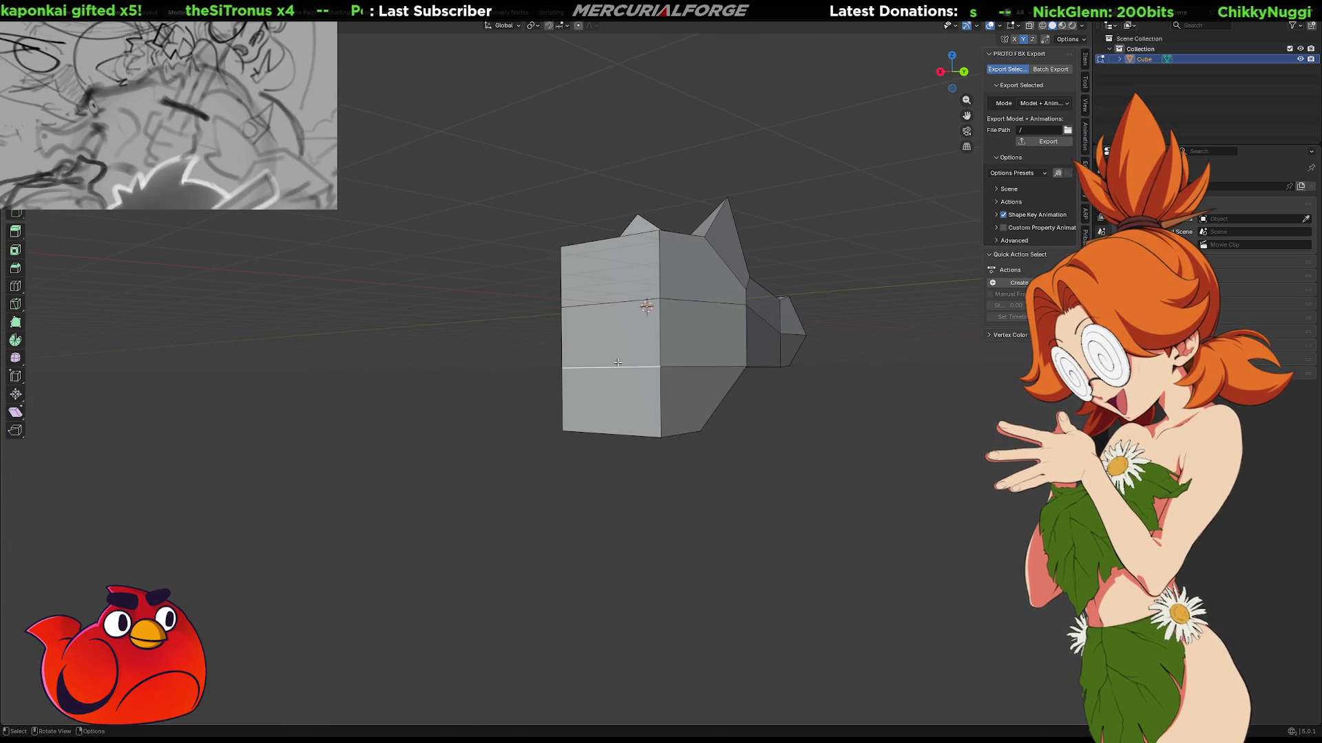
pyautogui.click(659, 334)
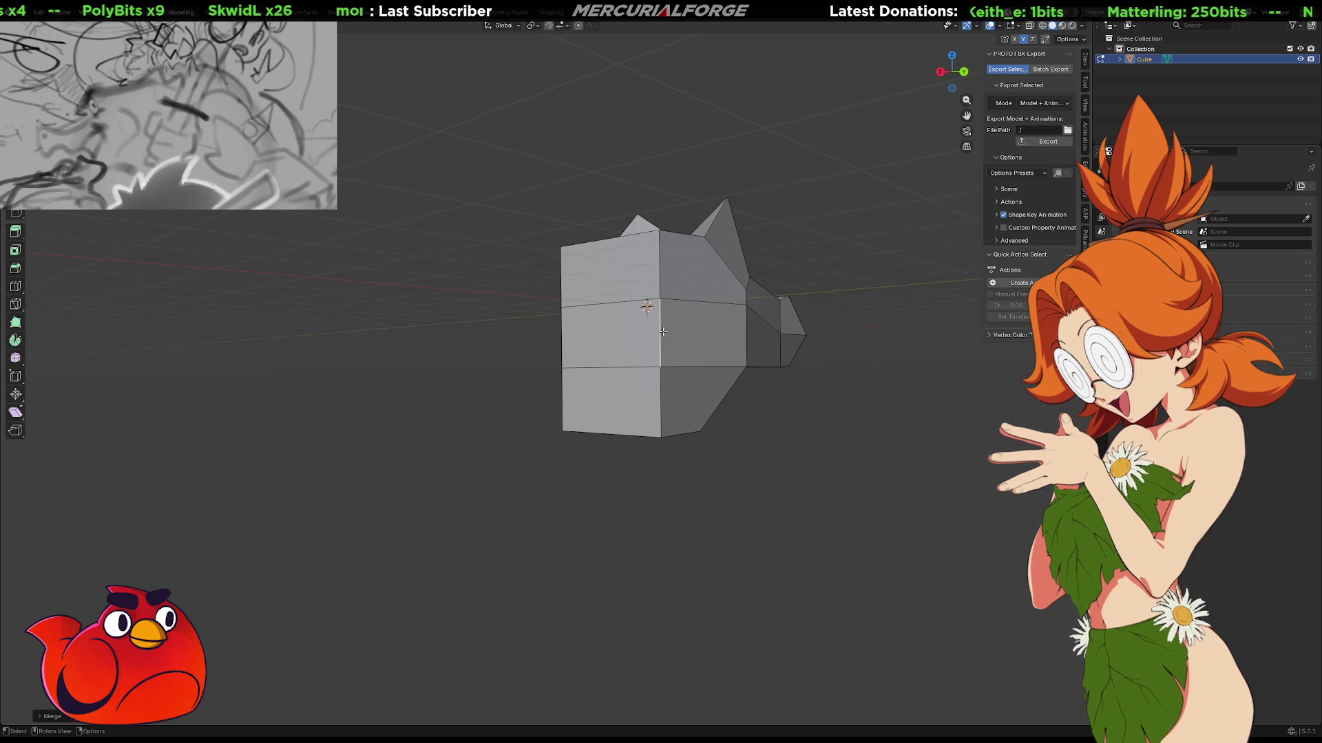
pyautogui.press('x')
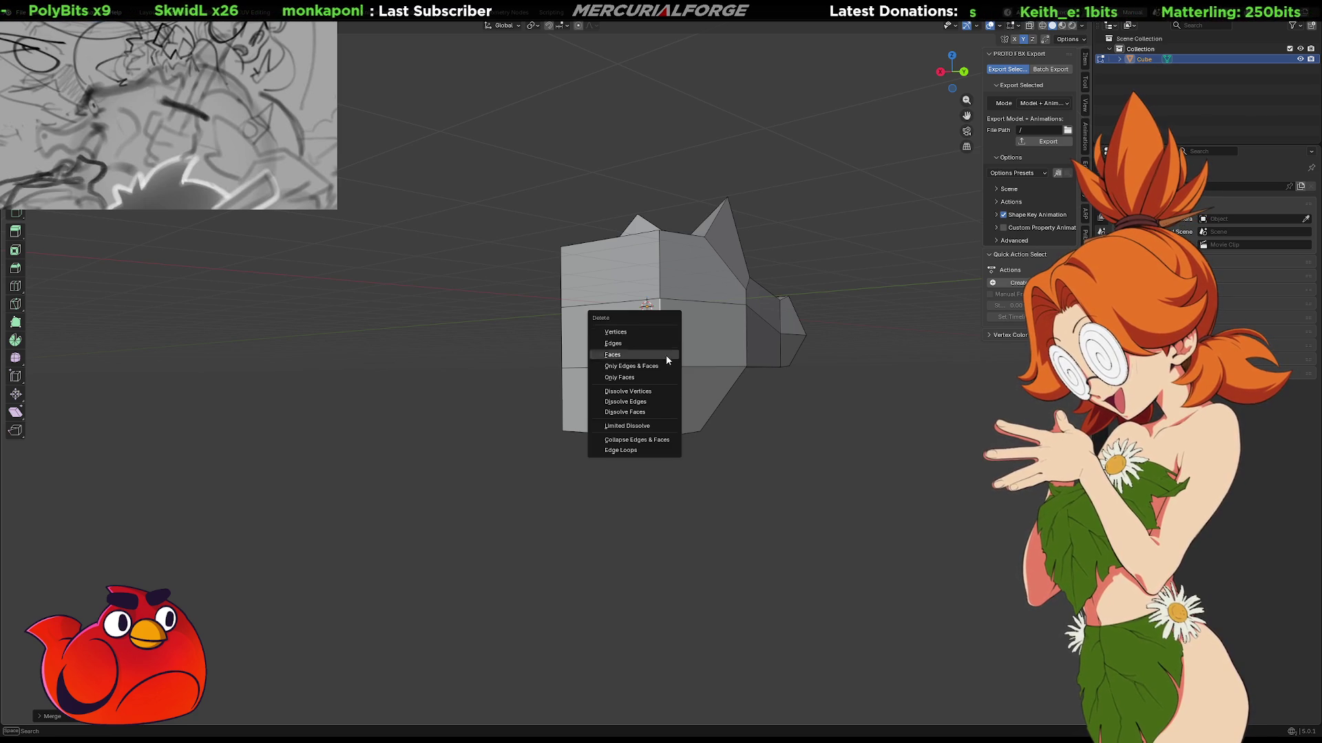
pyautogui.click(652, 441)
pyautogui.press('x')
pyautogui.click(559, 342)
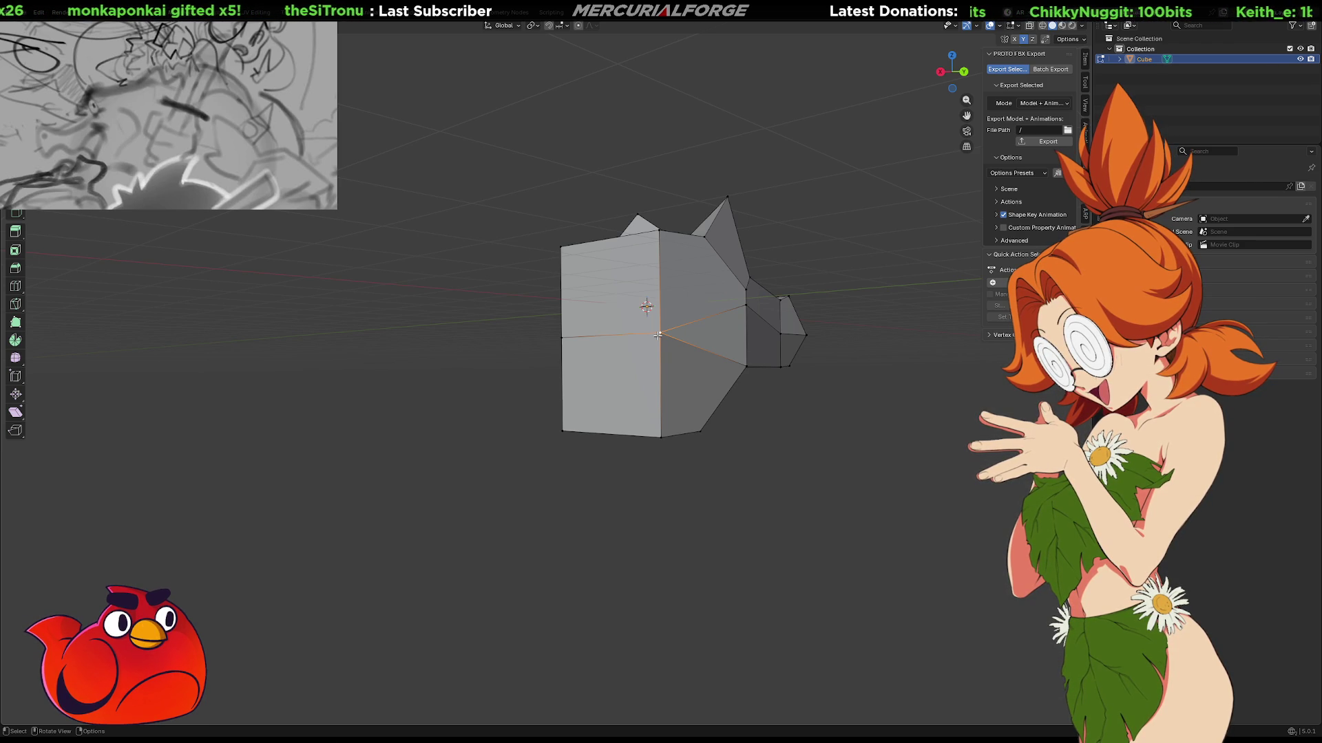
pyautogui.press('m')
pyautogui.click(657, 334)
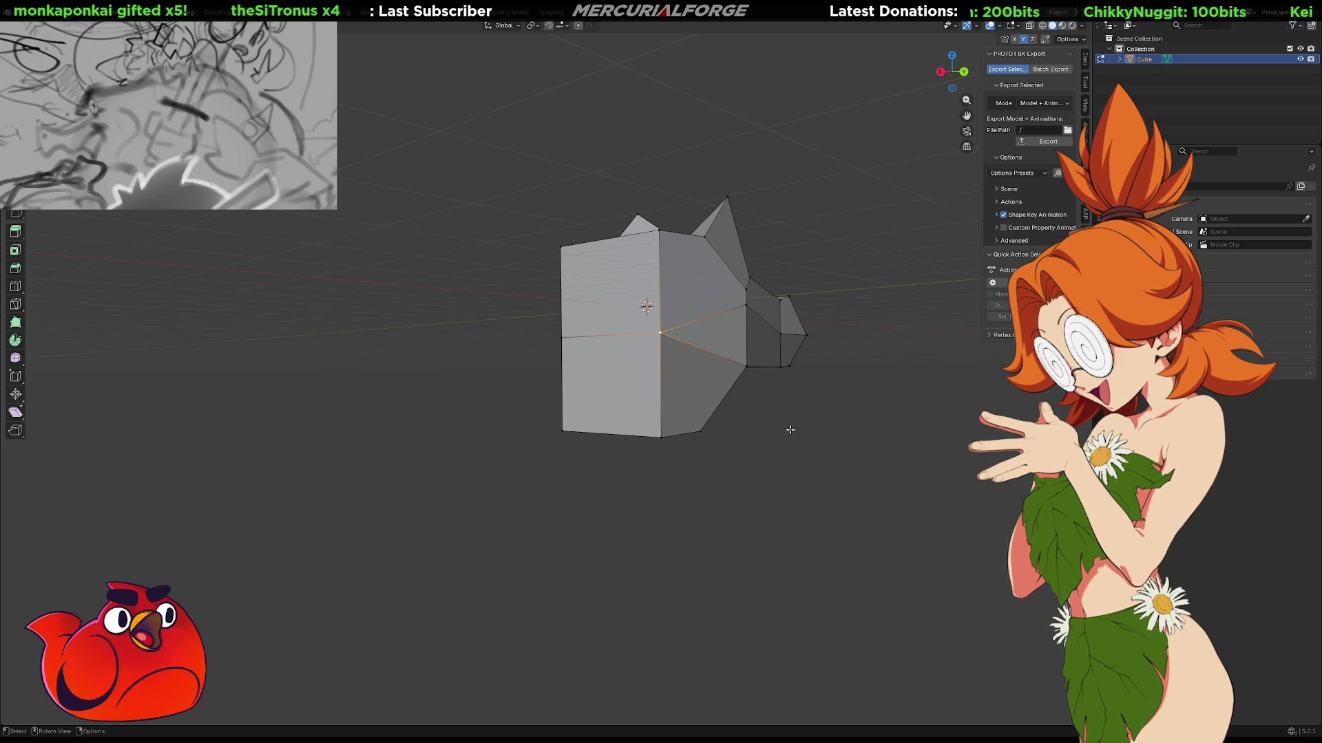
pyautogui.moveTo(797, 416)
pyautogui.mouseDown(button='middle')
pyautogui.moveTo(393, 442)
pyautogui.moveTo(613, 434)
pyautogui.mouseUp(button='middle')
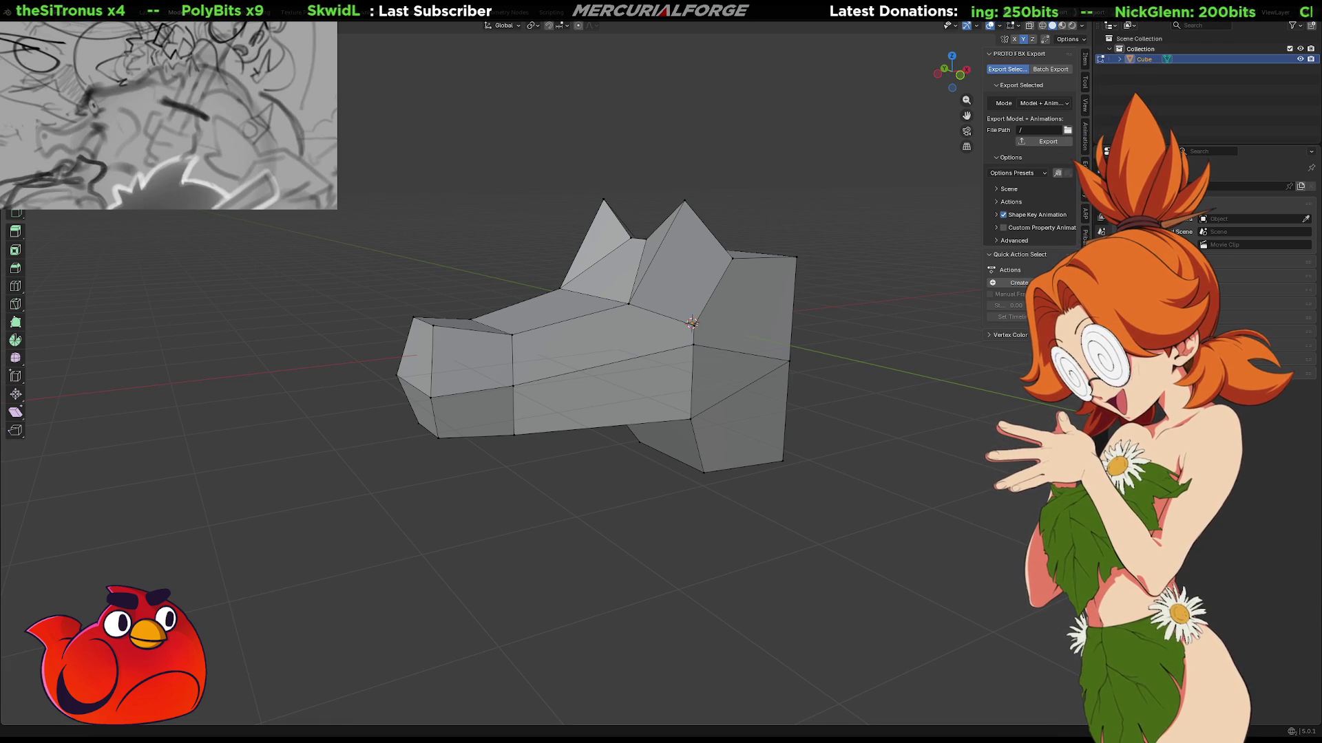
# Lower the peak vertices along the Z axis.
pyautogui.moveTo(627, 235)
pyautogui.mouseDown(button='middle')
pyautogui.moveTo(573, 318)
pyautogui.moveTo(724, 205)
pyautogui.mouseUp(button='middle')
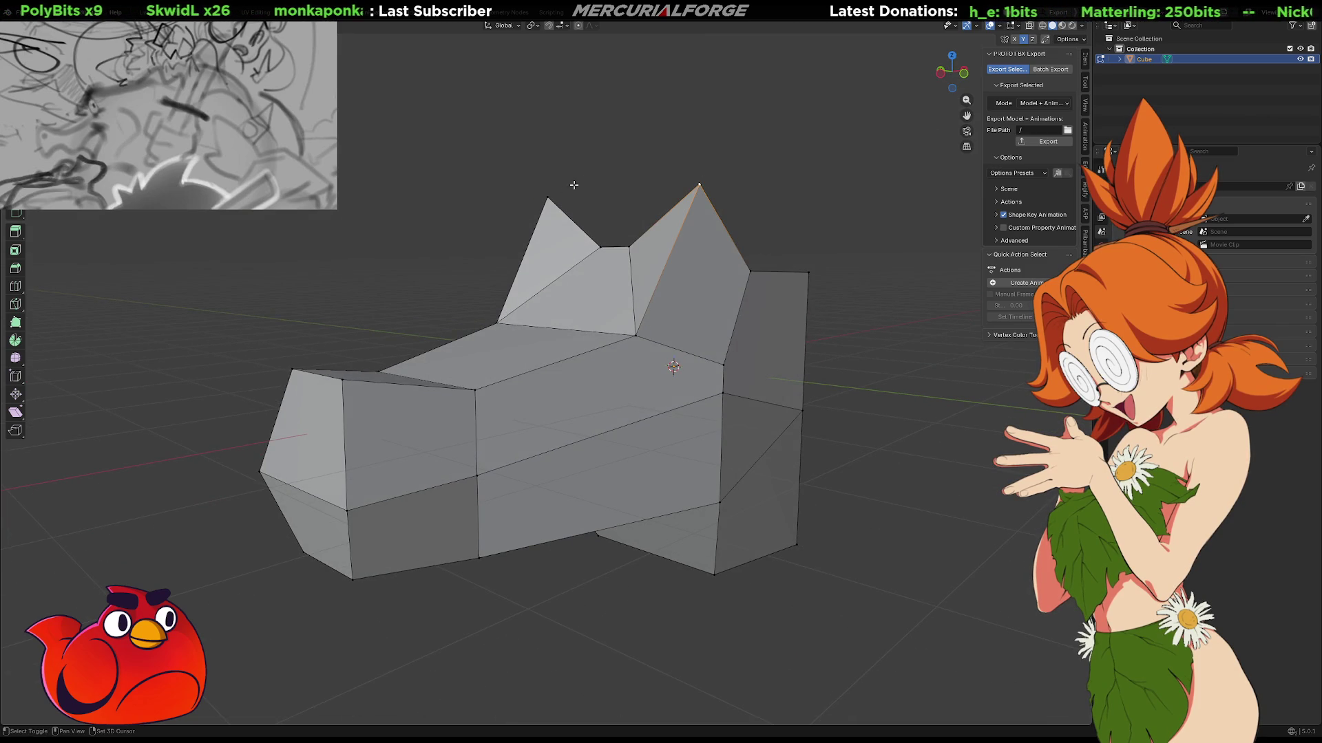
pyautogui.press('g')
pyautogui.press('z')
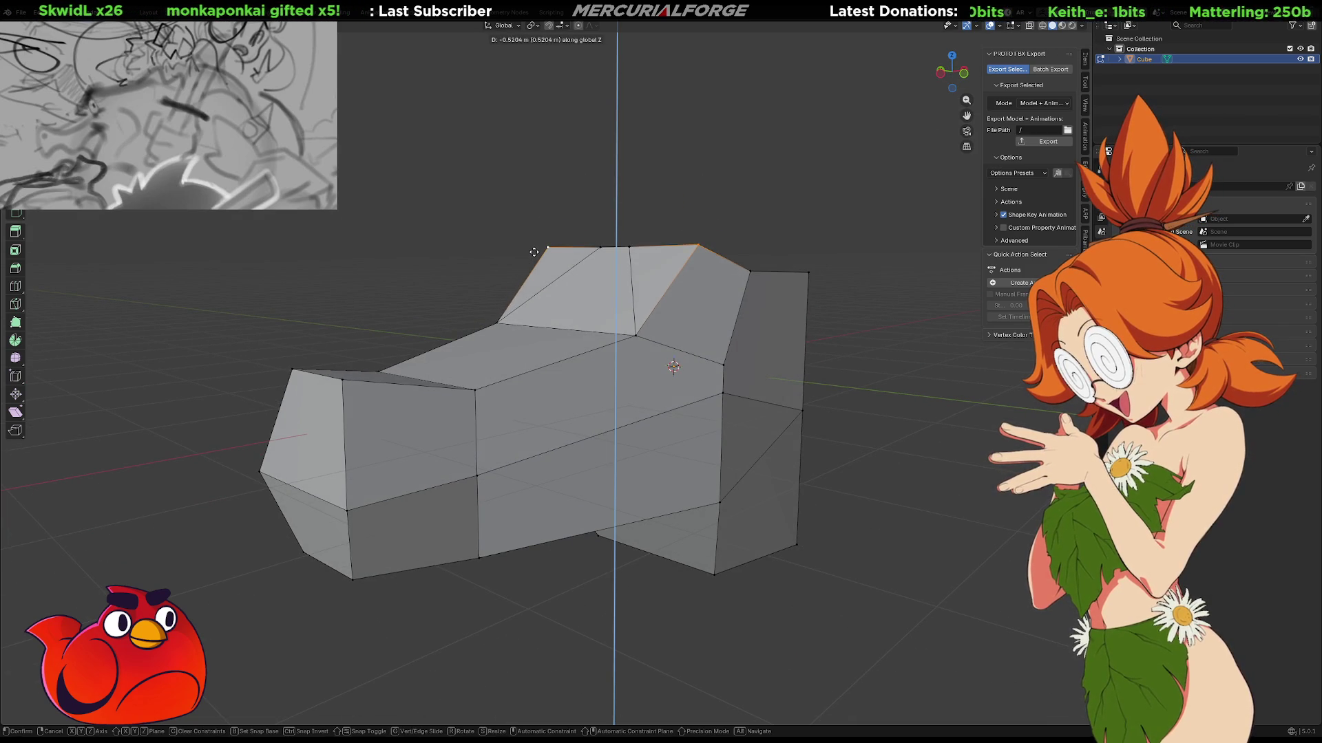
pyautogui.click(535, 239)
pyautogui.moveTo(536, 239); pyautogui.dragTo(654, 405, button='middle')
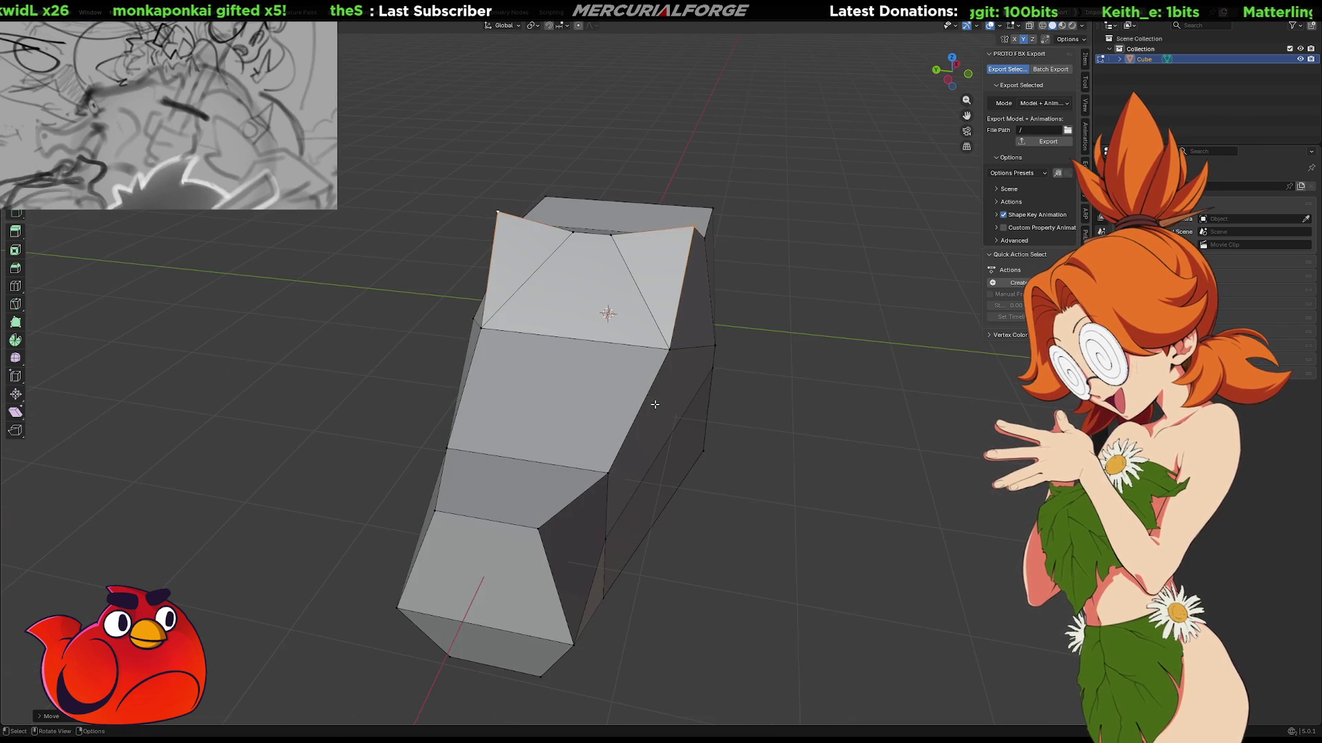
# Shrink the middle edges to about 0.32 and 0.72, then enlarge the face under the ears about 1.52 times.
pyautogui.click(664, 355)
pyautogui.press('s')
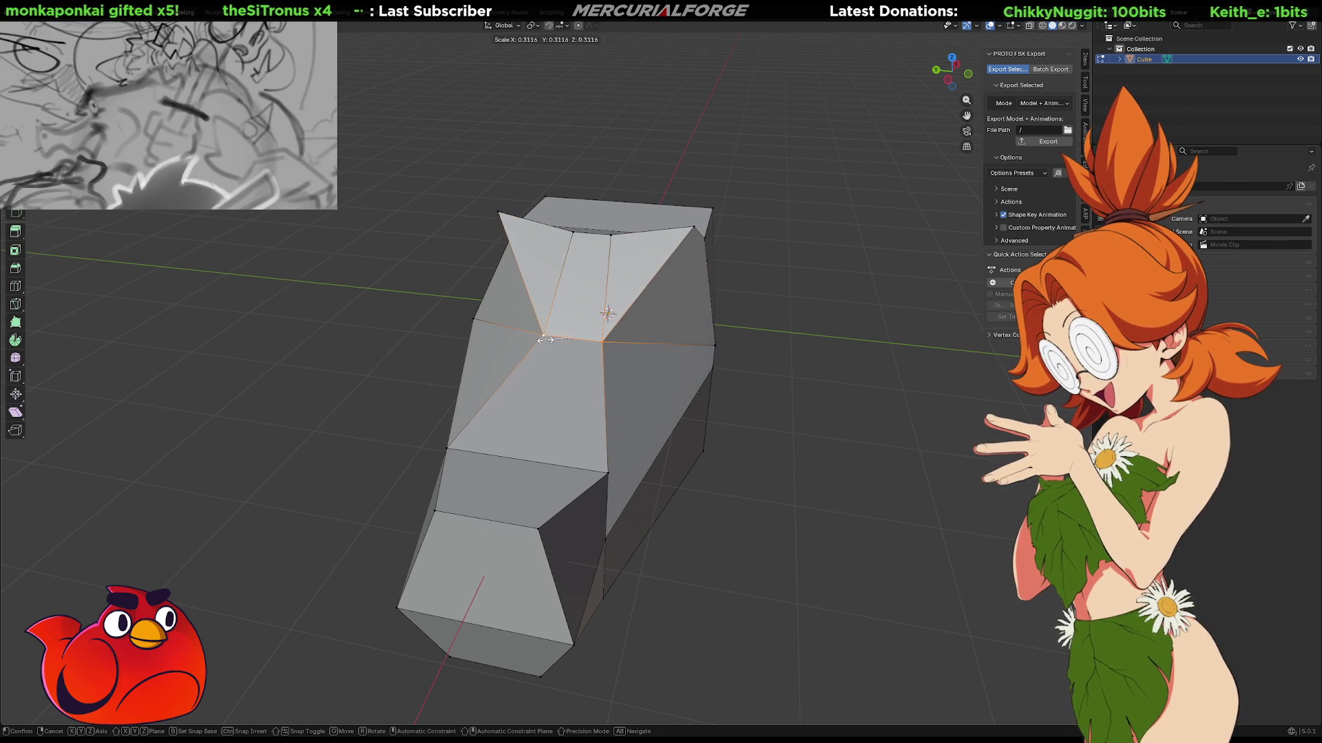
pyautogui.click(547, 338)
pyautogui.click(535, 460)
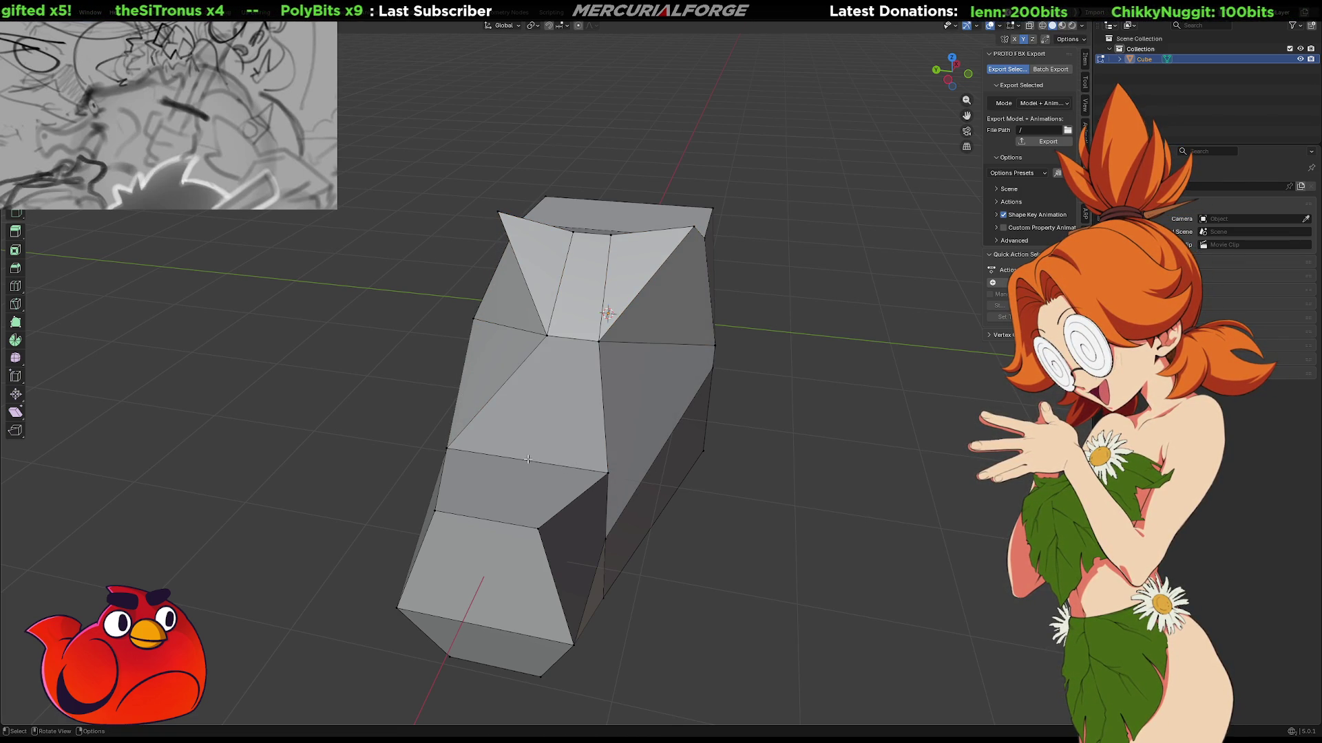
pyautogui.press('s')
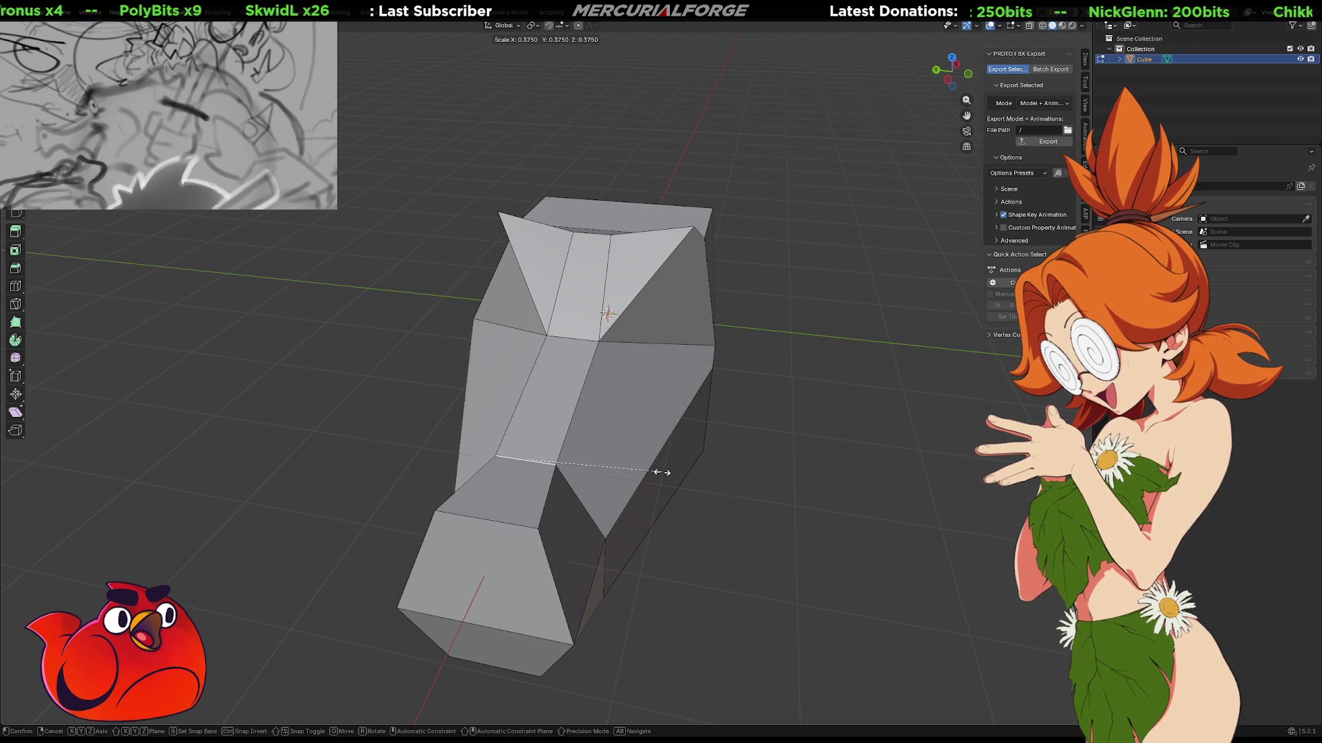
pyautogui.click(791, 472)
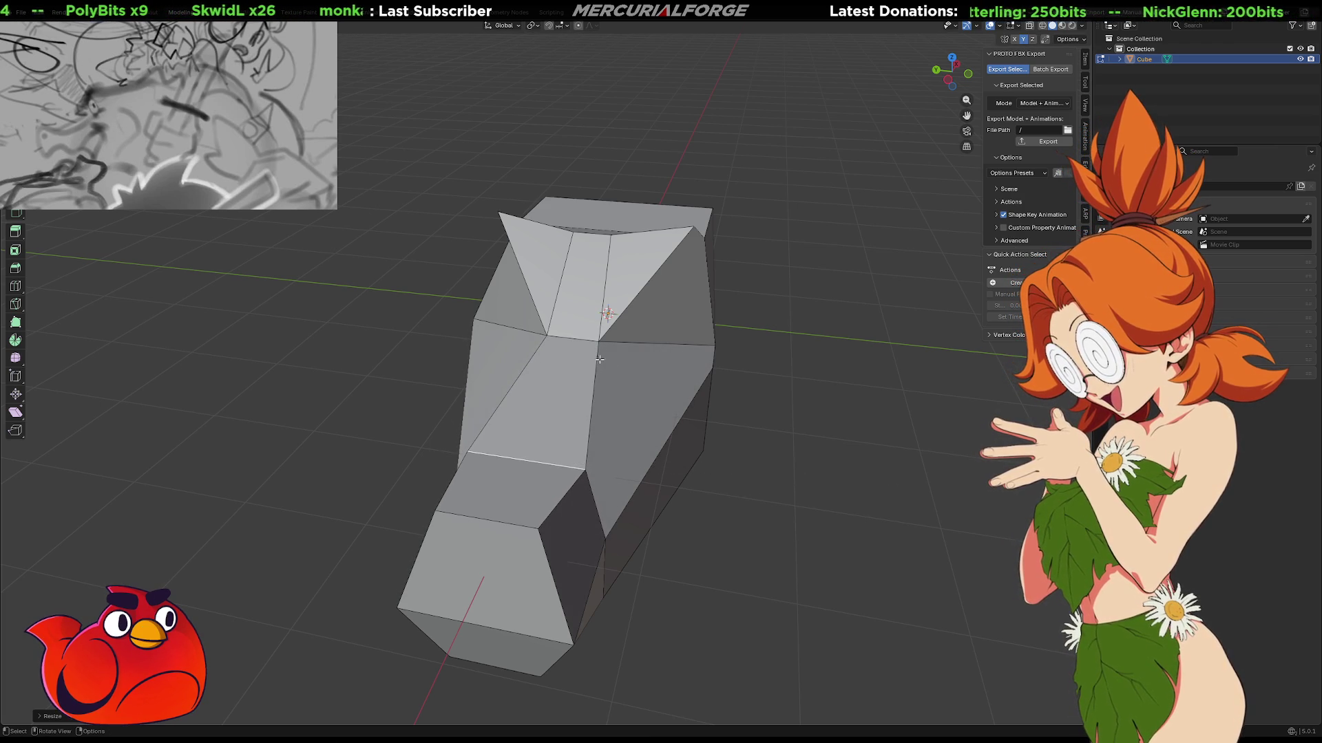
pyautogui.press('s')
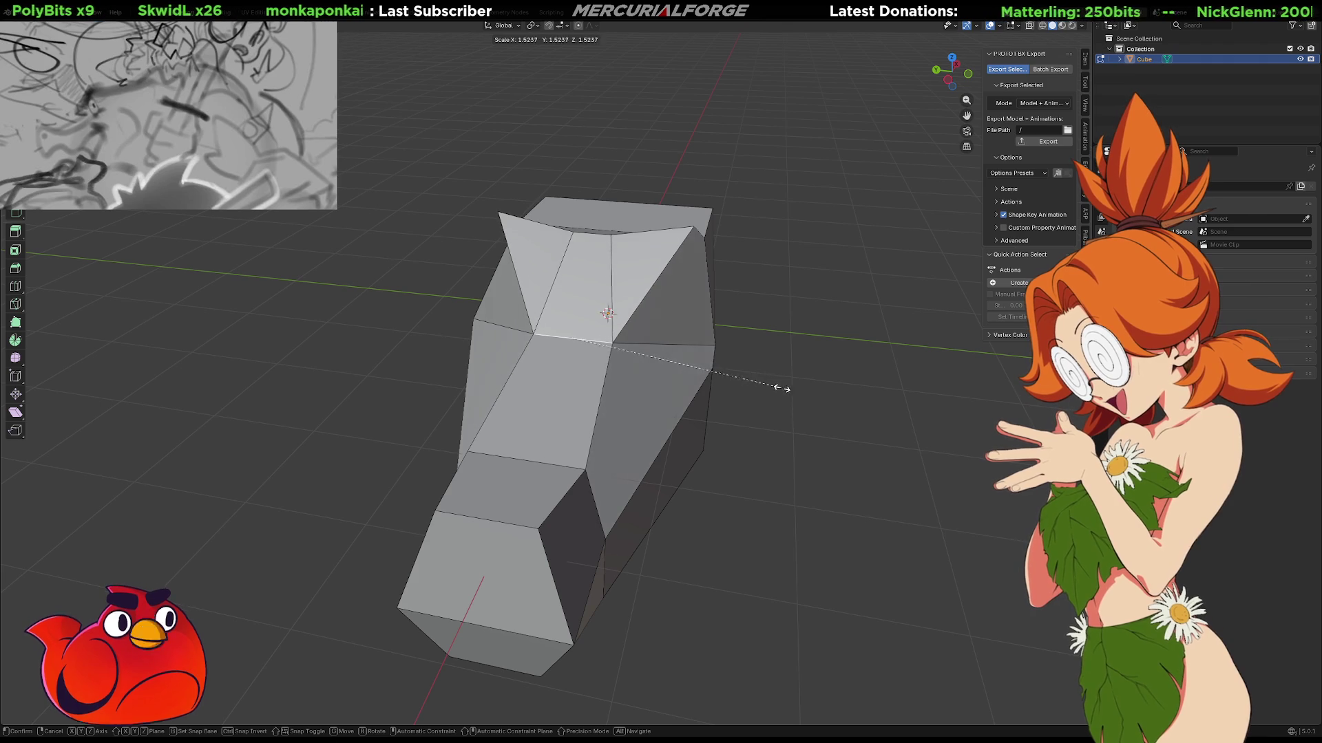
pyautogui.click(855, 384)
pyautogui.moveTo(856, 383)
pyautogui.mouseDown(button='middle')
pyautogui.moveTo(755, 414)
pyautogui.moveTo(528, 421)
pyautogui.moveTo(574, 409)
pyautogui.moveTo(421, 404)
pyautogui.moveTo(550, 411)
pyautogui.mouseUp(button='middle')
# Connect two opposite corner vertices on the body's side with a new edge using J.
pyautogui.scroll(3, 623, 417)
pyautogui.scroll(-5, 575, 409)
pyautogui.scroll(6, 555, 411)
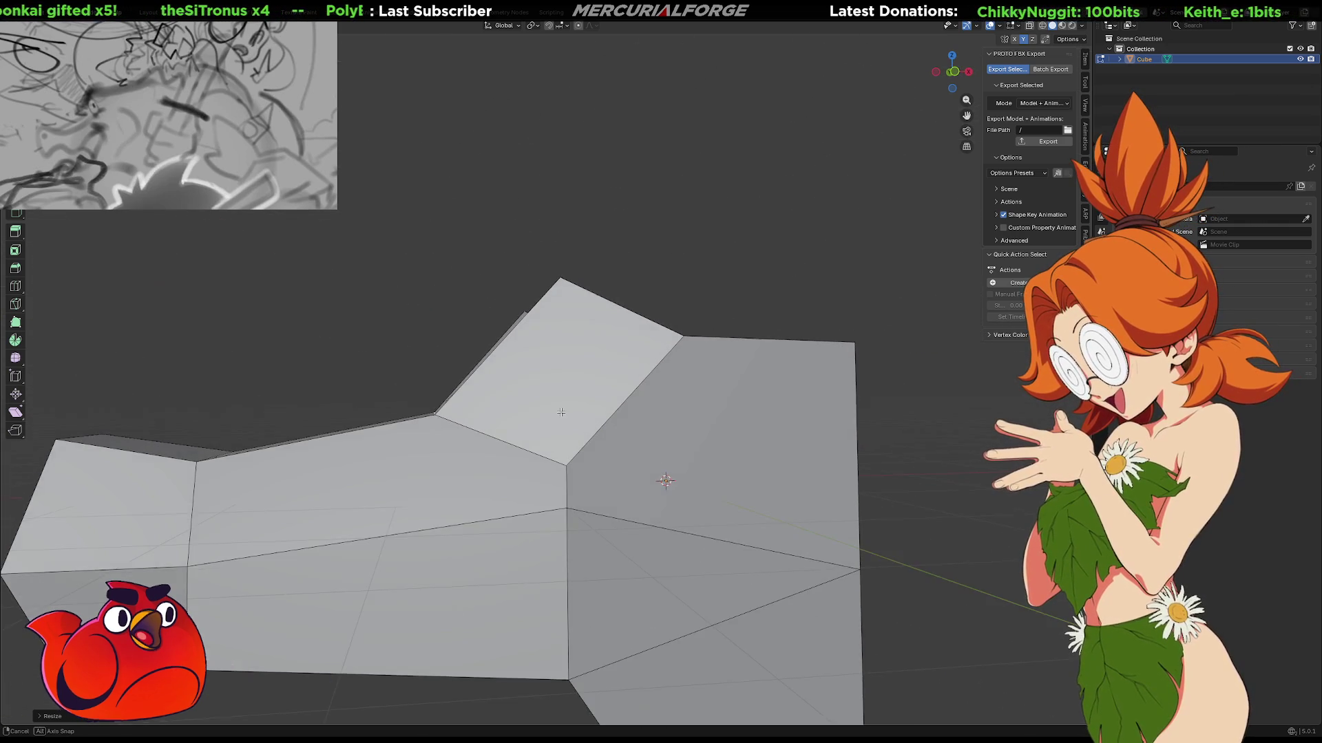
pyautogui.scroll(-3, 557, 416)
pyautogui.moveTo(561, 415); pyautogui.dragTo(641, 391, button='middle')
pyautogui.scroll(3, 641, 391)
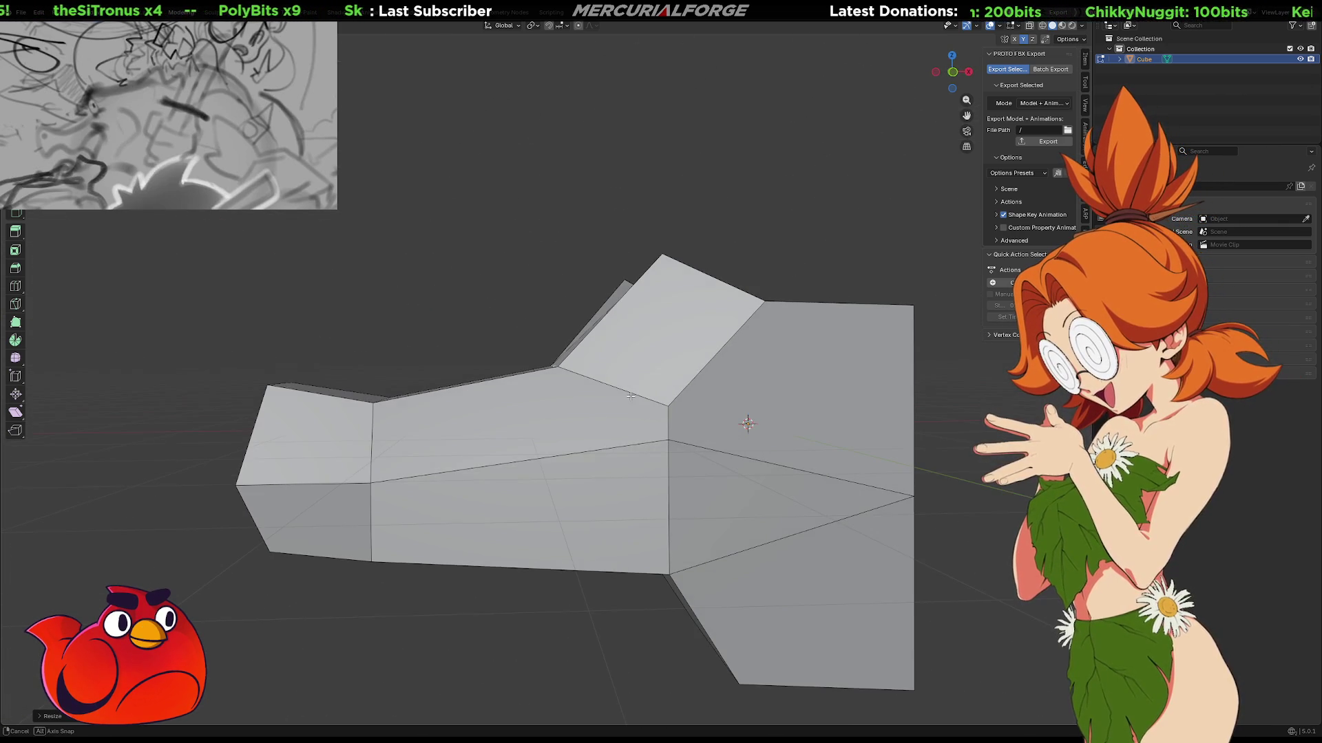
pyautogui.press('1')
pyautogui.click(668, 406)
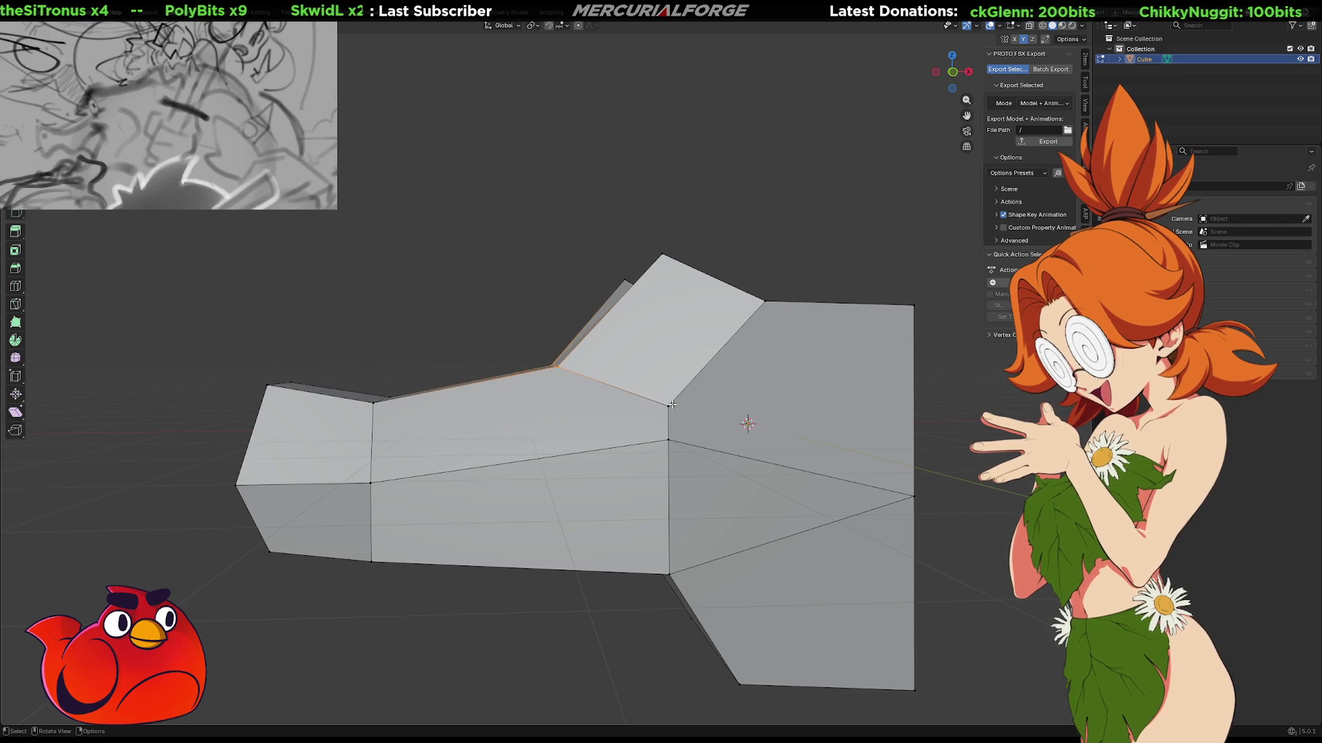
pyautogui.moveTo(551, 307)
pyautogui.mouseDown(button='middle')
pyautogui.moveTo(510, 321)
pyautogui.moveTo(489, 392)
pyautogui.moveTo(479, 374)
pyautogui.mouseUp(button='middle')
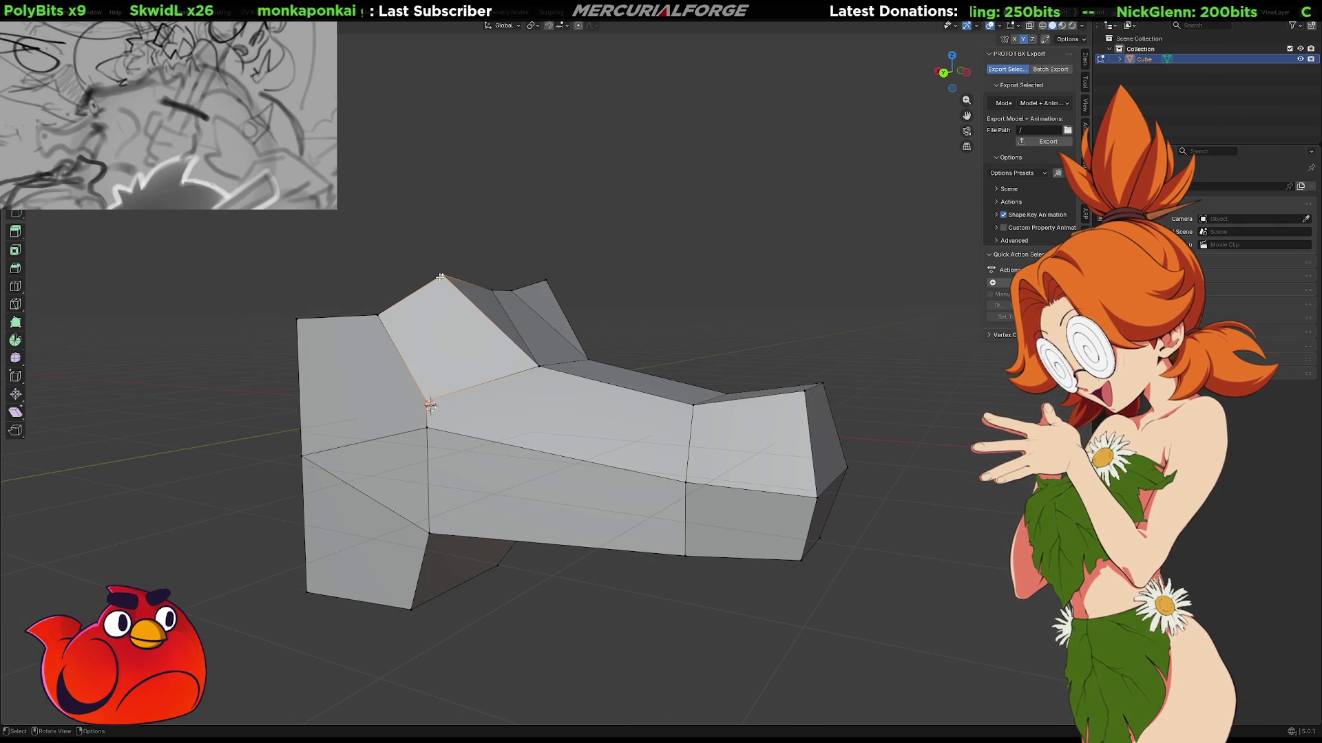
pyautogui.press('j')
pyautogui.moveTo(739, 317)
pyautogui.mouseDown(button='middle')
pyautogui.moveTo(643, 357)
pyautogui.moveTo(702, 381)
pyautogui.moveTo(856, 348)
pyautogui.moveTo(742, 358)
pyautogui.moveTo(761, 437)
pyautogui.moveTo(776, 407)
pyautogui.moveTo(879, 354)
pyautogui.moveTo(851, 342)
pyautogui.mouseUp(button='middle')
# Box-select the end section in X-ray and move it outward along X with snapping.
pyautogui.hotkey('alt', 'z')
pyautogui.moveTo(680, 229); pyautogui.dragTo(543, 442)
pyautogui.hotkey('alt', 'z')
pyautogui.keyDown('shift'); pyautogui.moveTo(612, 399); pyautogui.dragTo(703, 404, button='middle'); pyautogui.keyUp('shift')
pyautogui.press('g')
pyautogui.press('z')
pyautogui.press('x')
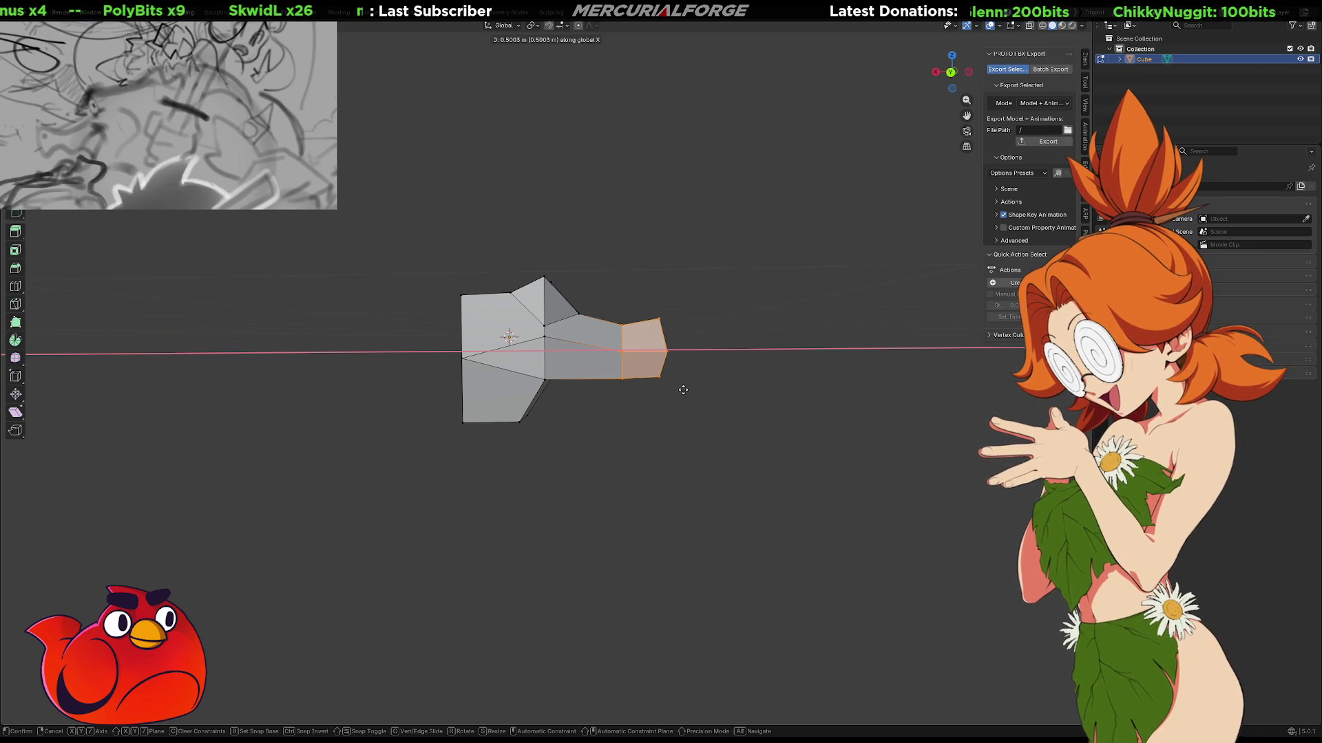
pyautogui.press('ctrl')
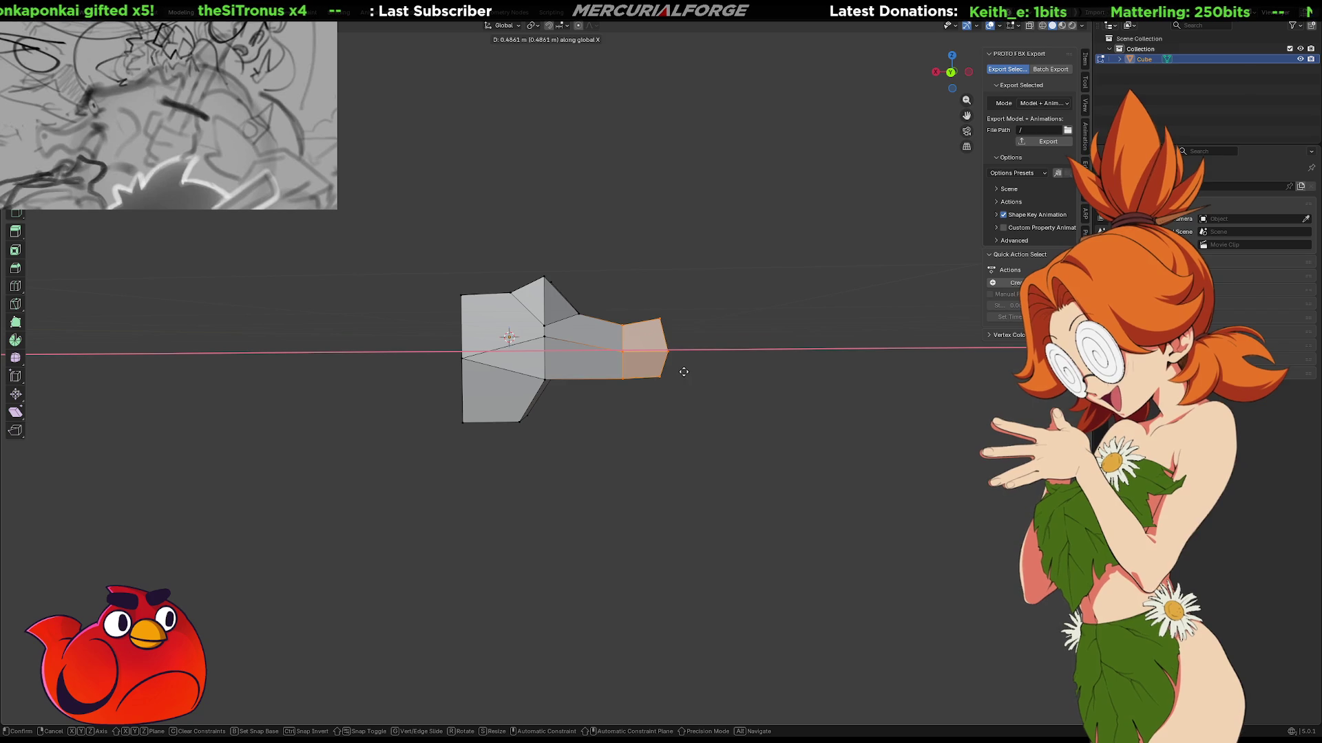
pyautogui.click(682, 372)
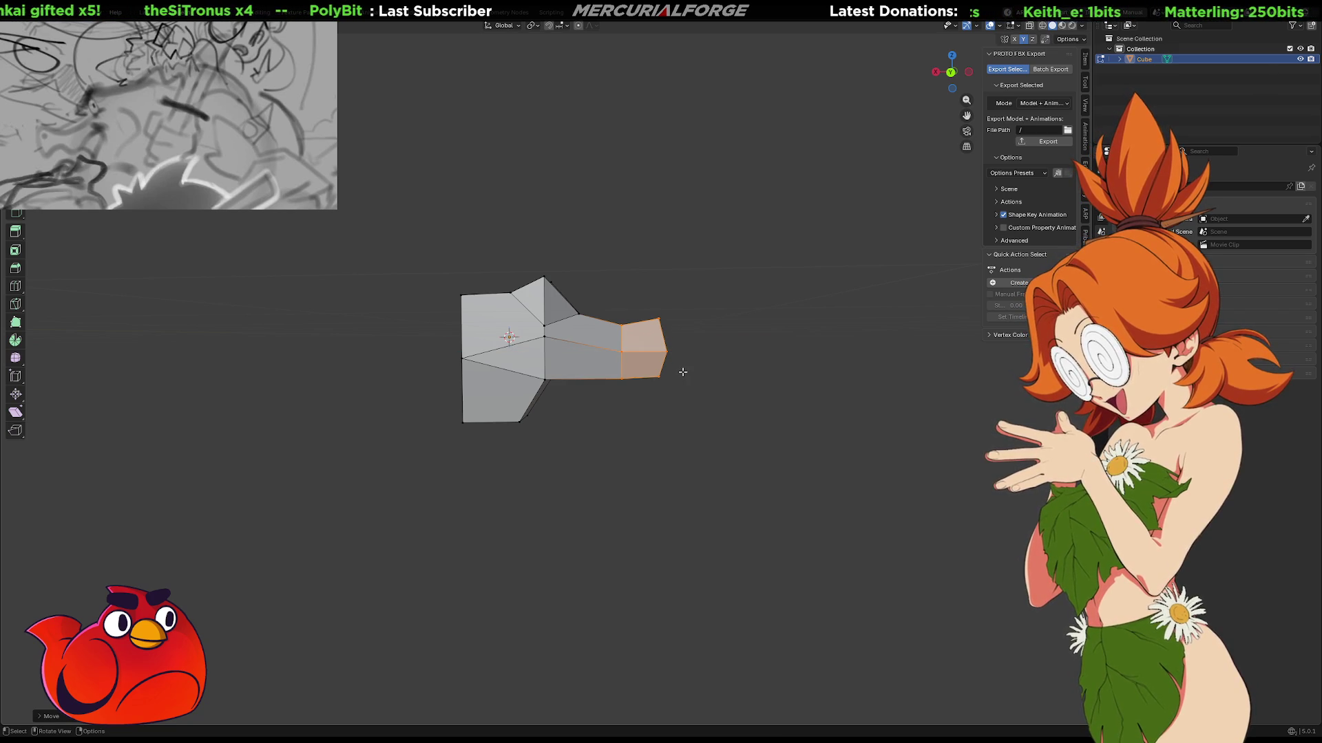
# Undo and redo repeatedly to compare the shorter and lengthened end section.
pyautogui.click(713, 396)
pyautogui.hotkey('ctrl', 'z')
pyautogui.moveTo(760, 409); pyautogui.dragTo(549, 411, button='middle')
pyautogui.hotkey('ctrl', 'z')
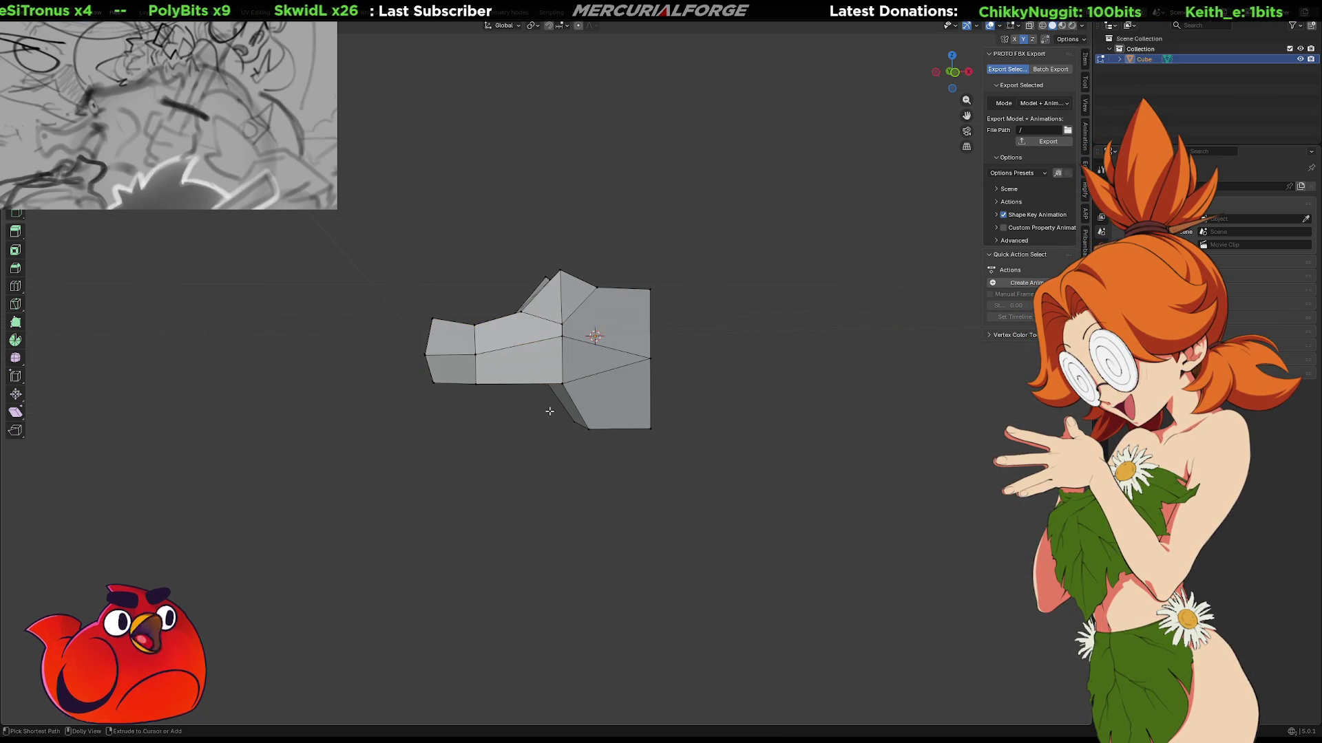
pyautogui.hotkey('ctrl', 'z')
pyautogui.hotkey('ctrl', 'z')
pyautogui.hotkey('ctrl', 'shift', 'z')
pyautogui.hotkey('ctrl', 'z')
pyautogui.hotkey('ctrl', 'shift', 'z')
pyautogui.hotkey('ctrl', 'z')
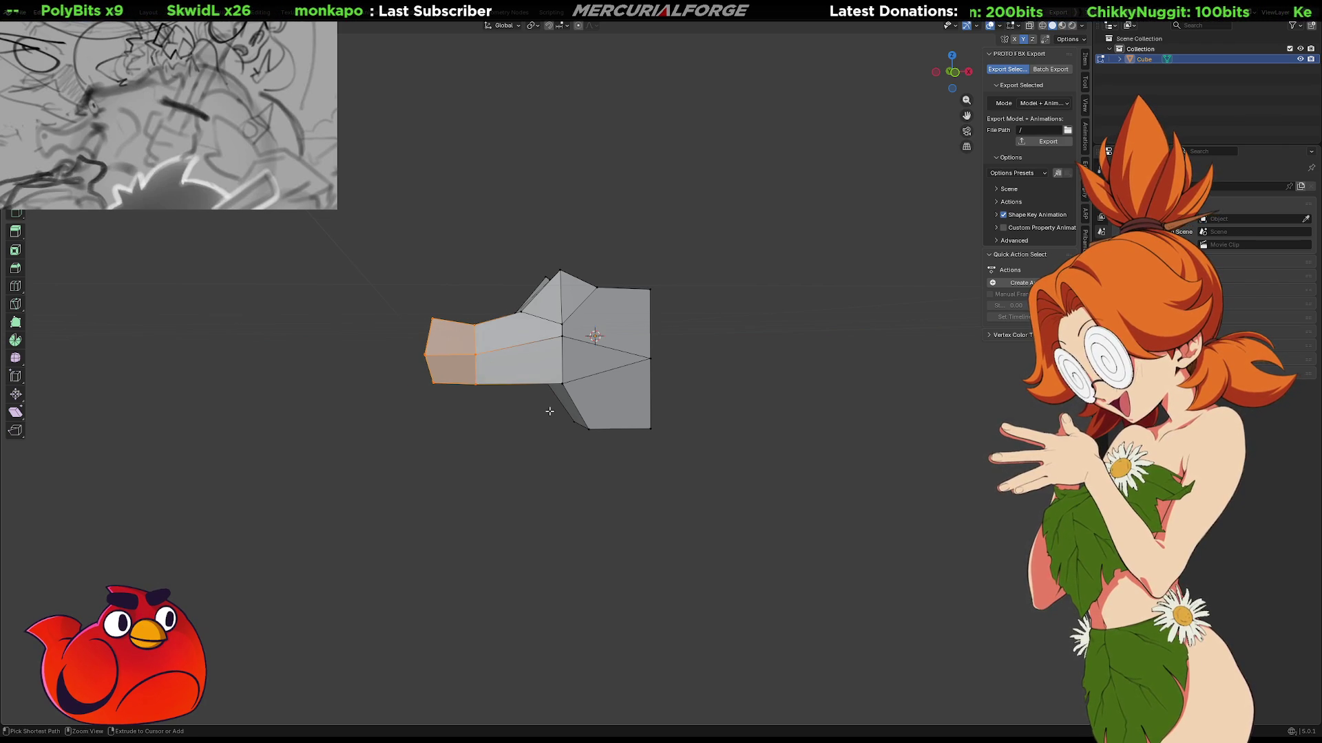
pyautogui.moveTo(549, 411)
pyautogui.mouseDown(button='middle')
pyautogui.moveTo(540, 422)
pyautogui.moveTo(757, 422)
pyautogui.mouseUp(button='middle')
pyautogui.hotkey('ctrl', 'z')
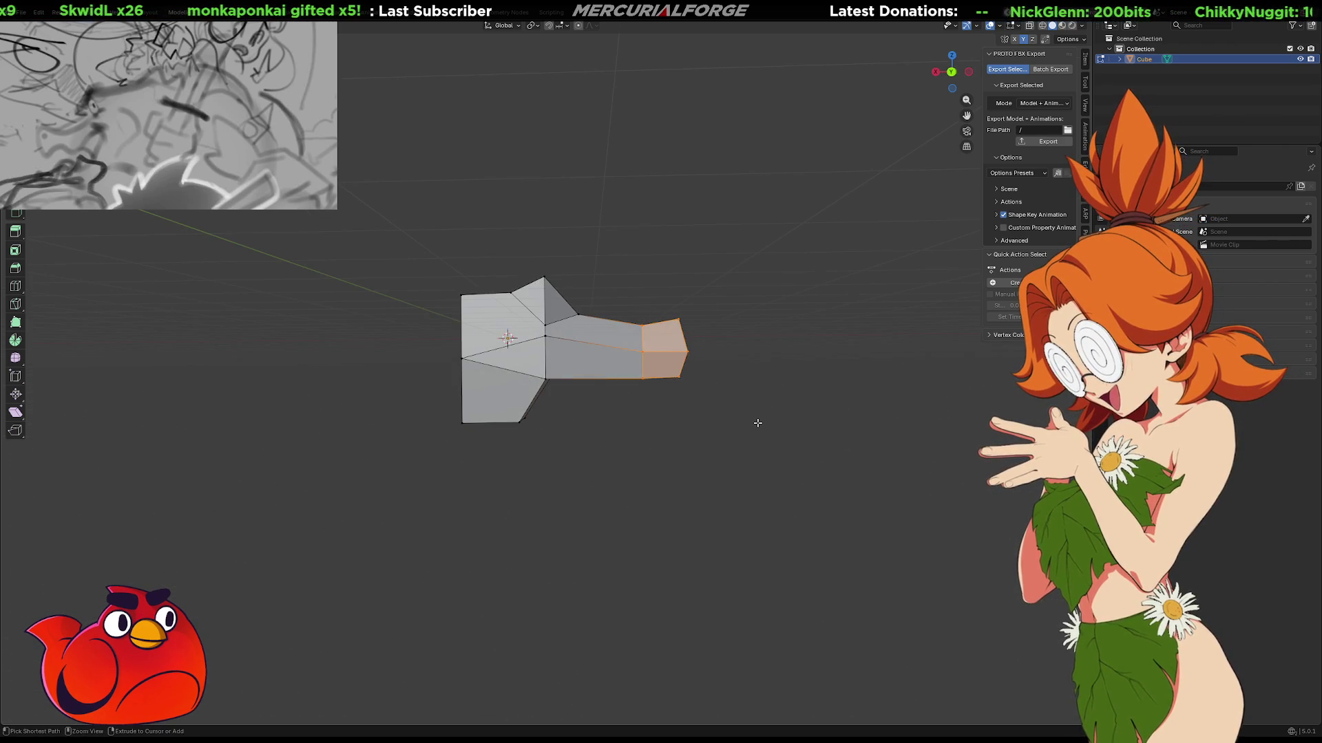
# Scale the rear face band to about 0.71 along Y so the rear tapers.
pyautogui.scroll(-6, 757, 422)
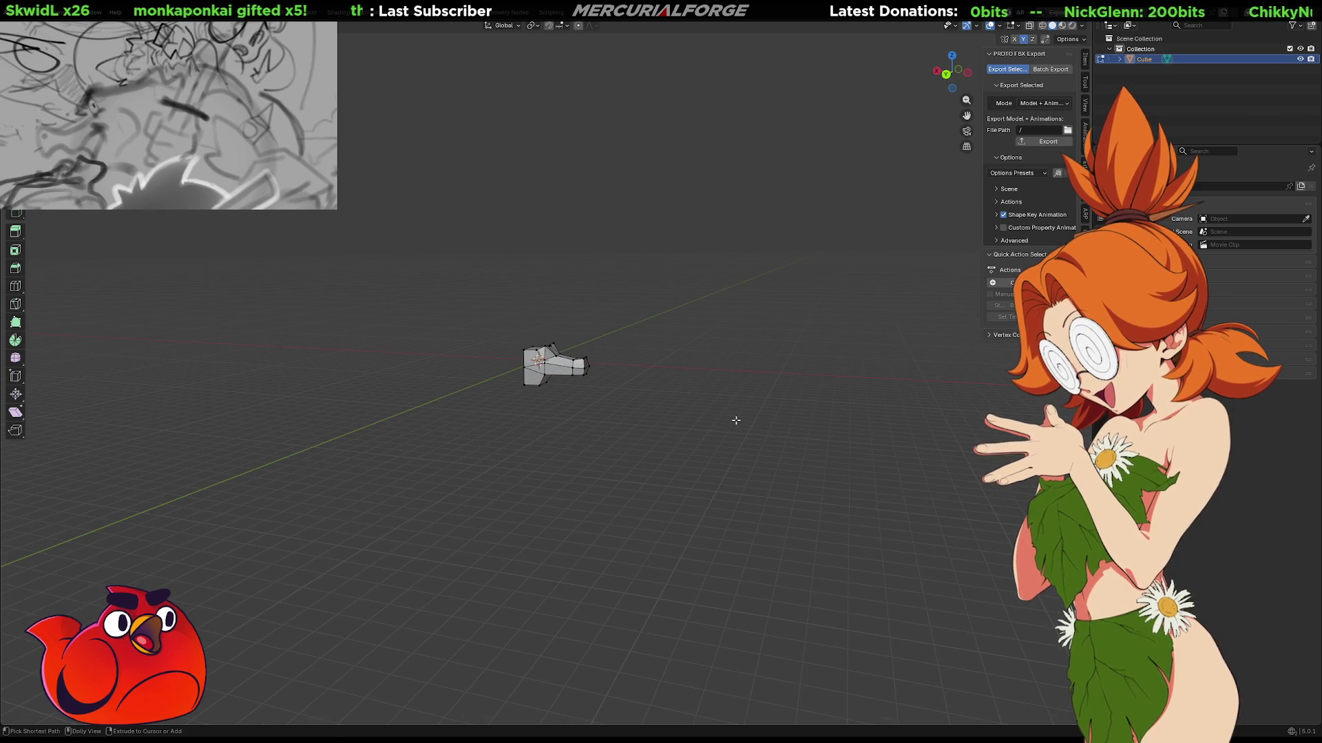
pyautogui.scroll(6, 736, 419)
pyautogui.moveTo(730, 417)
pyautogui.mouseDown(button='middle')
pyautogui.moveTo(750, 416)
pyautogui.moveTo(559, 423)
pyautogui.moveTo(747, 334)
pyautogui.moveTo(792, 341)
pyautogui.moveTo(724, 343)
pyautogui.moveTo(769, 339)
pyautogui.mouseUp(button='middle')
pyautogui.moveTo(667, 407)
pyautogui.mouseDown(button='middle')
pyautogui.moveTo(634, 417)
pyautogui.moveTo(684, 439)
pyautogui.moveTo(723, 437)
pyautogui.moveTo(696, 457)
pyautogui.moveTo(705, 440)
pyautogui.moveTo(602, 323)
pyautogui.mouseUp(button='middle')
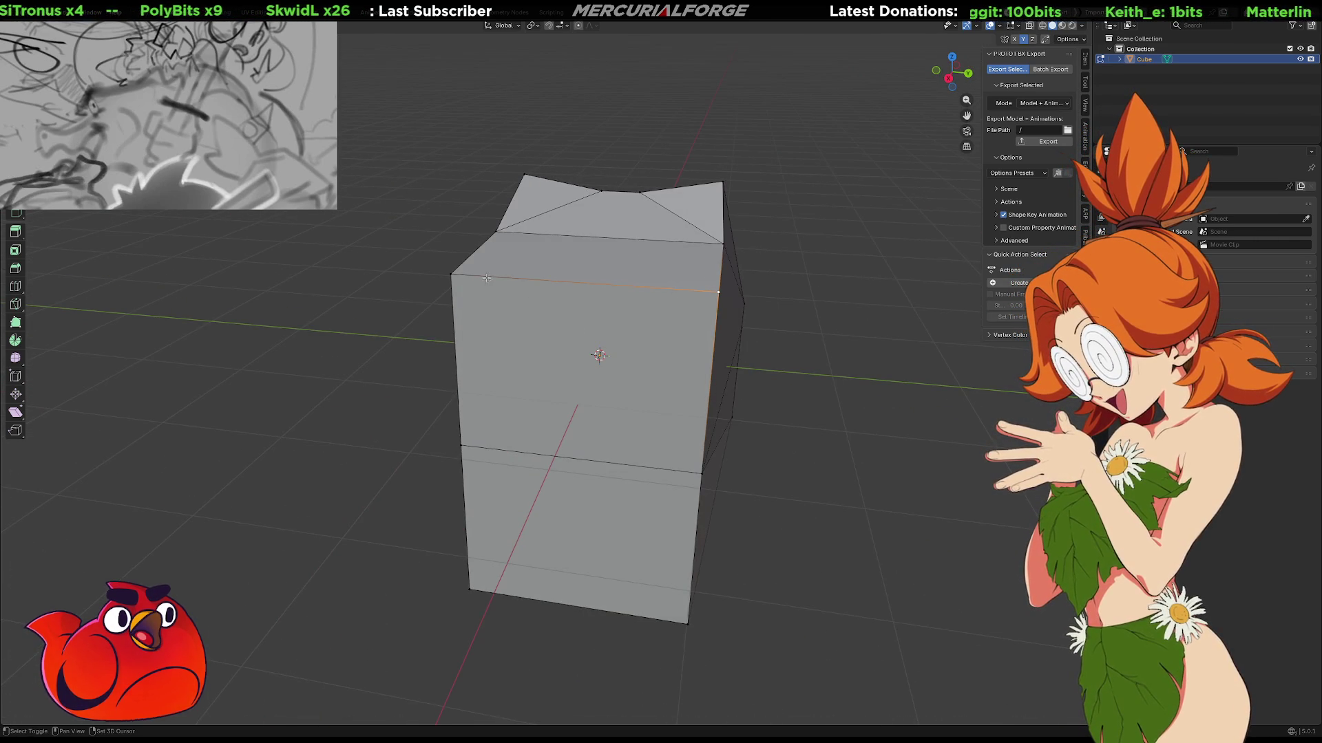
pyautogui.moveTo(503, 281); pyautogui.dragTo(479, 297, button='middle')
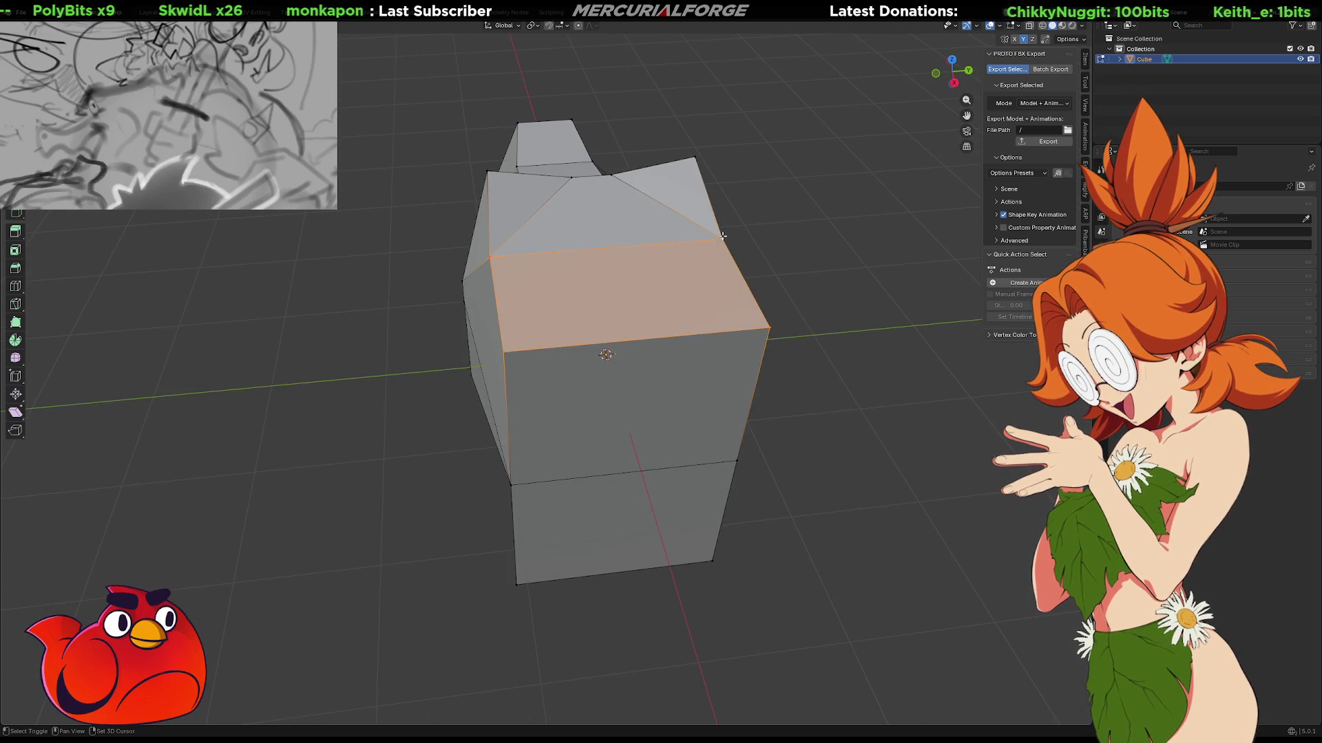
pyautogui.keyDown('shift'); pyautogui.moveTo(709, 284); pyautogui.dragTo(726, 305, button='middle'); pyautogui.keyUp('shift')
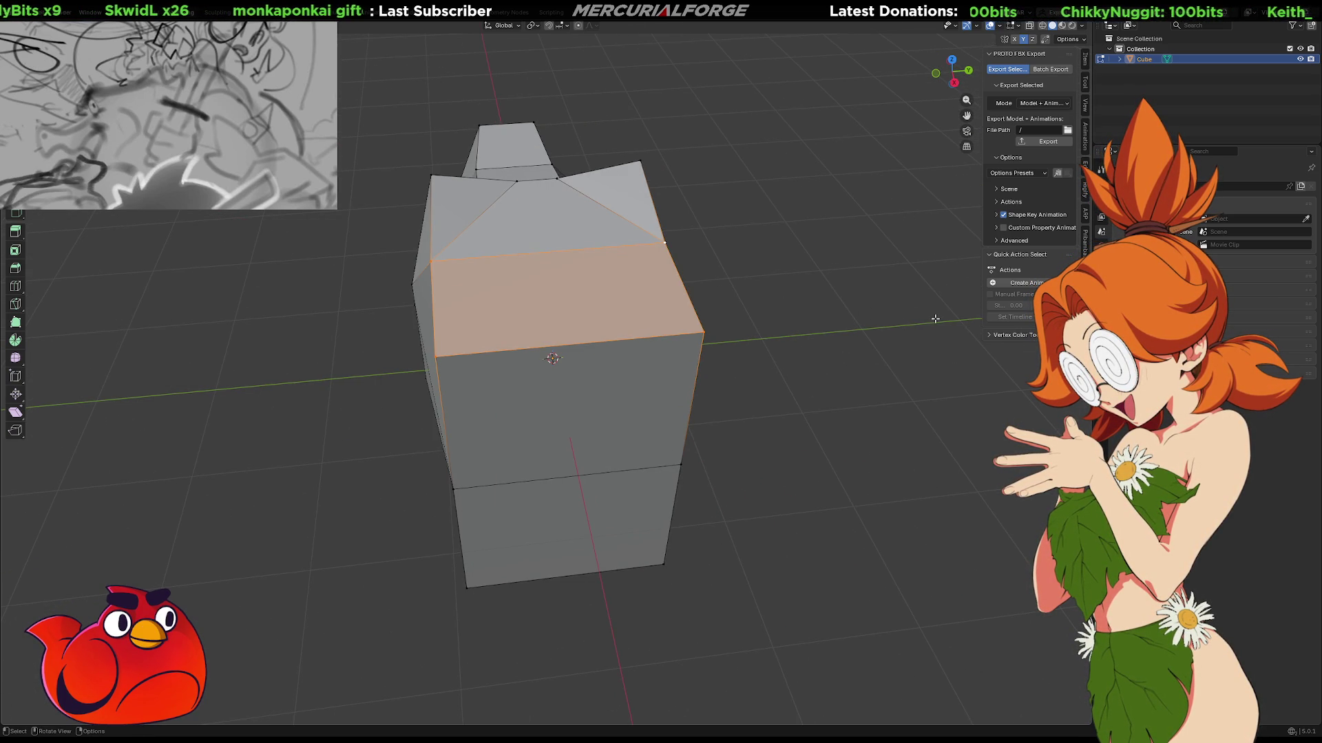
pyautogui.press('s')
pyautogui.press('x')
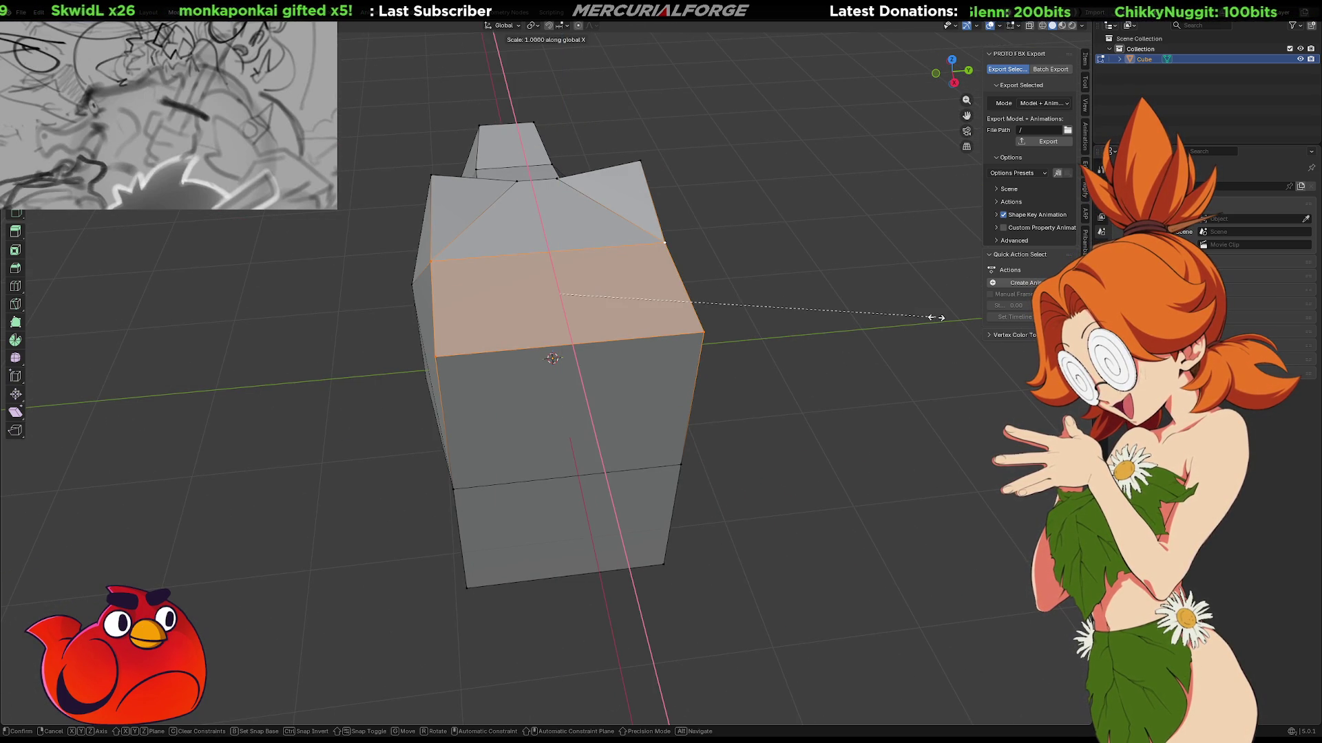
pyautogui.press('y')
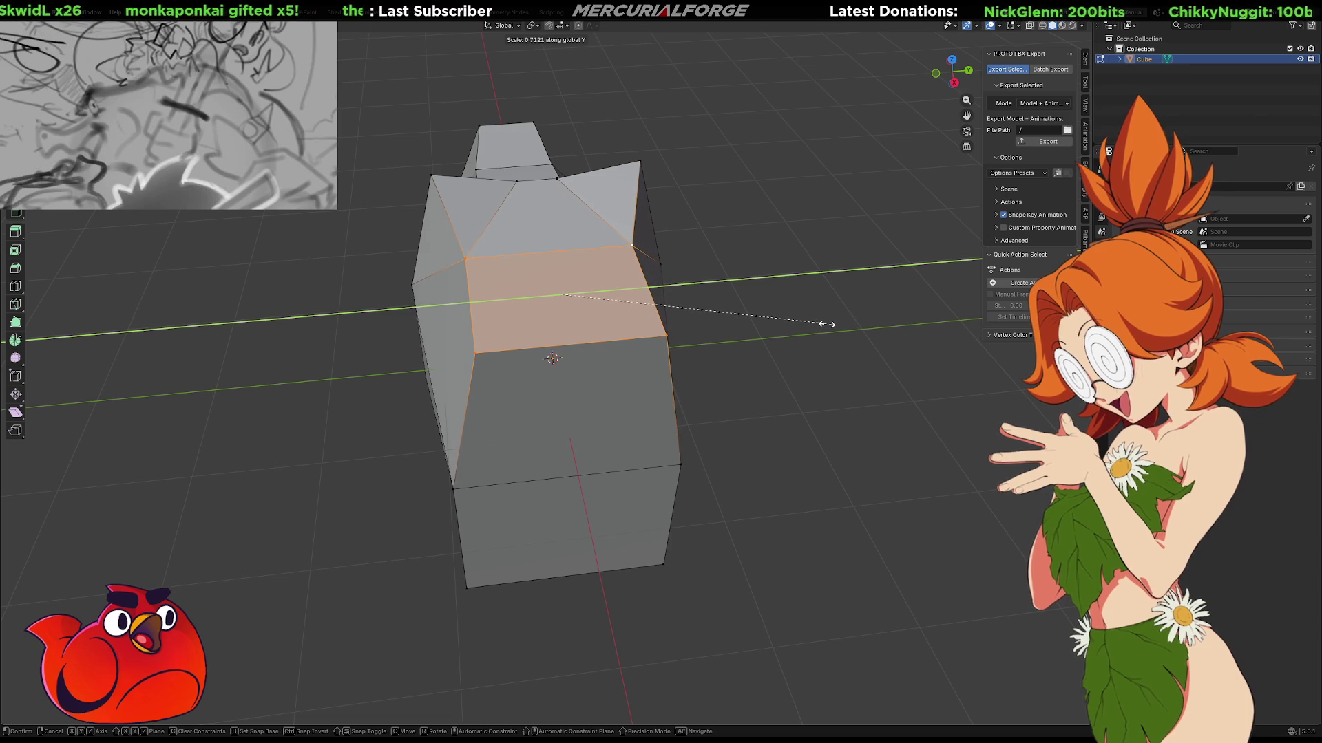
pyautogui.click(819, 319)
pyautogui.moveTo(773, 271)
pyautogui.mouseDown(button='middle')
pyautogui.moveTo(681, 395)
pyautogui.moveTo(698, 338)
pyautogui.mouseUp(button='middle')
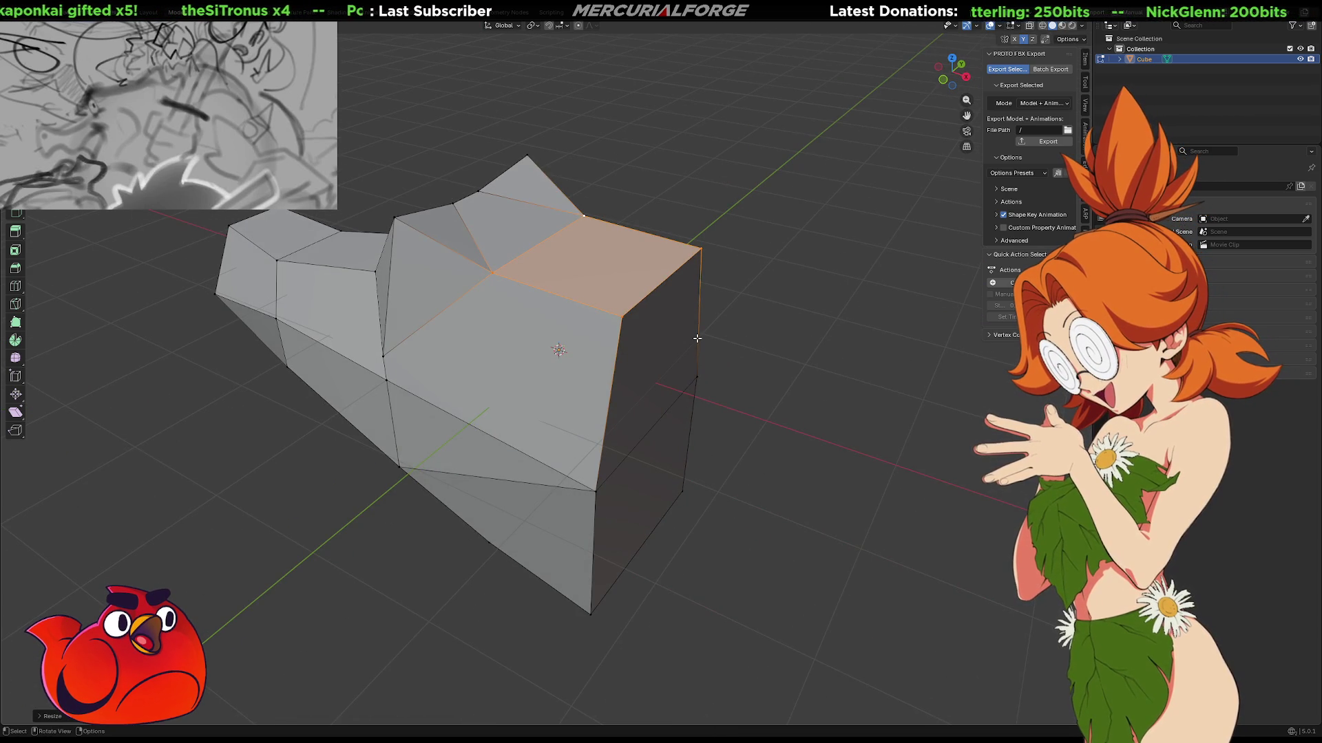
# Lower the rear top edge about 0.057 m along Z to slope the back's top.
pyautogui.moveTo(696, 335)
pyautogui.mouseDown(button='middle')
pyautogui.moveTo(623, 297)
pyautogui.moveTo(618, 267)
pyautogui.mouseUp(button='middle')
pyautogui.moveTo(749, 196); pyautogui.dragTo(747, 186, button='middle')
pyautogui.moveTo(746, 186); pyautogui.dragTo(600, 308)
pyautogui.press('g')
pyautogui.press('z')
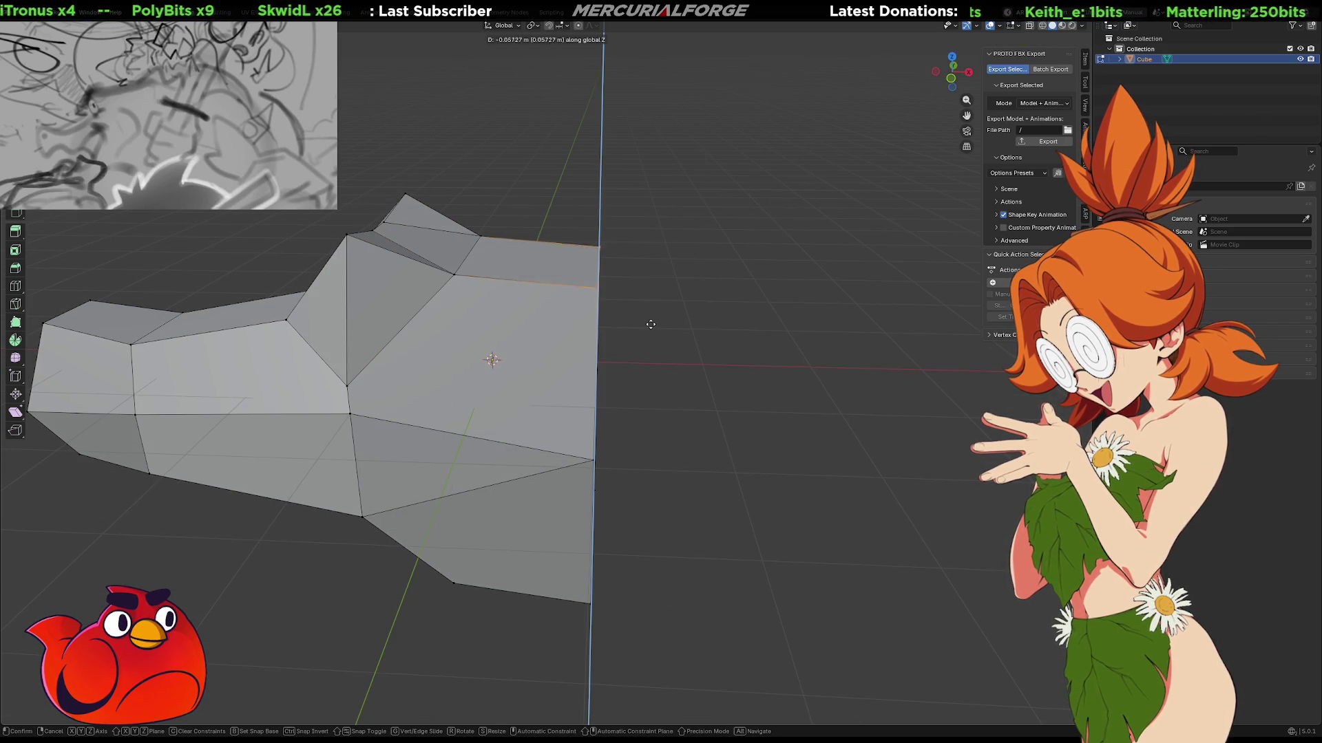
pyautogui.click(645, 337)
pyautogui.moveTo(645, 337); pyautogui.dragTo(650, 310, button='middle')
pyautogui.scroll(-3, 647, 313)
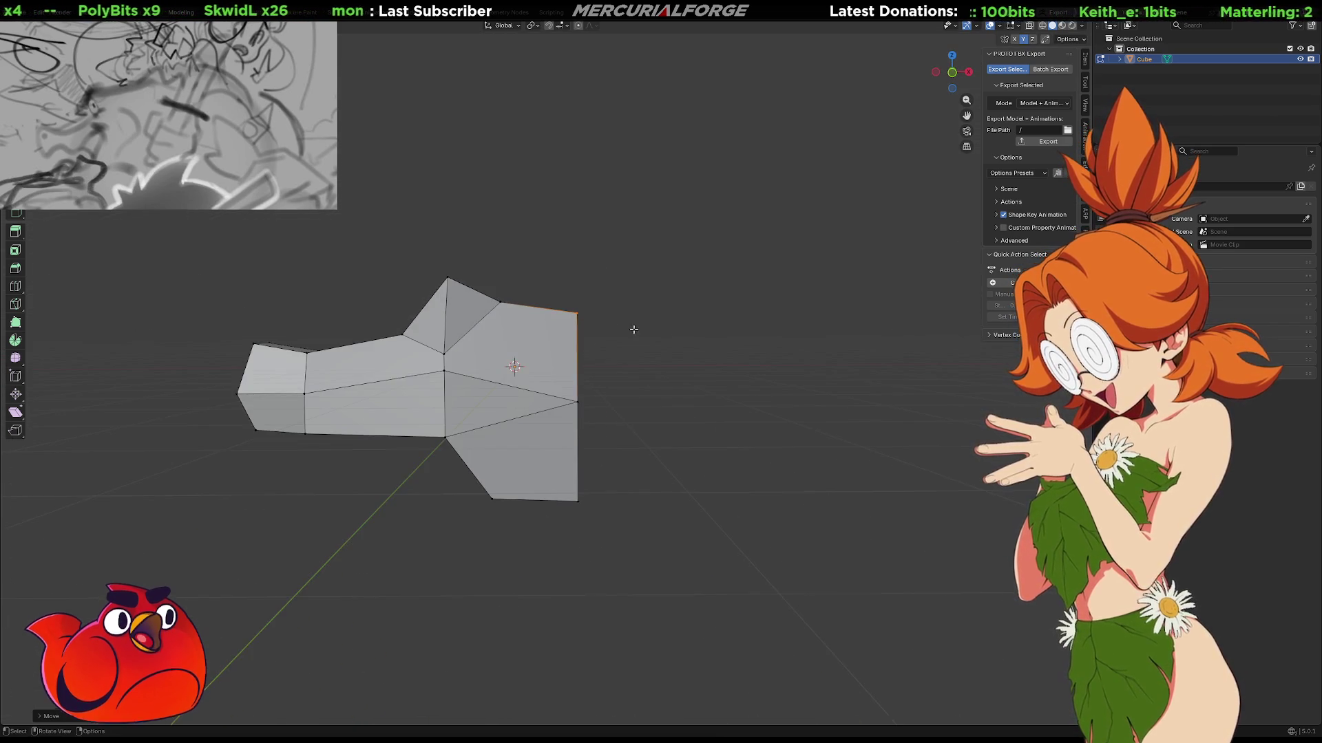
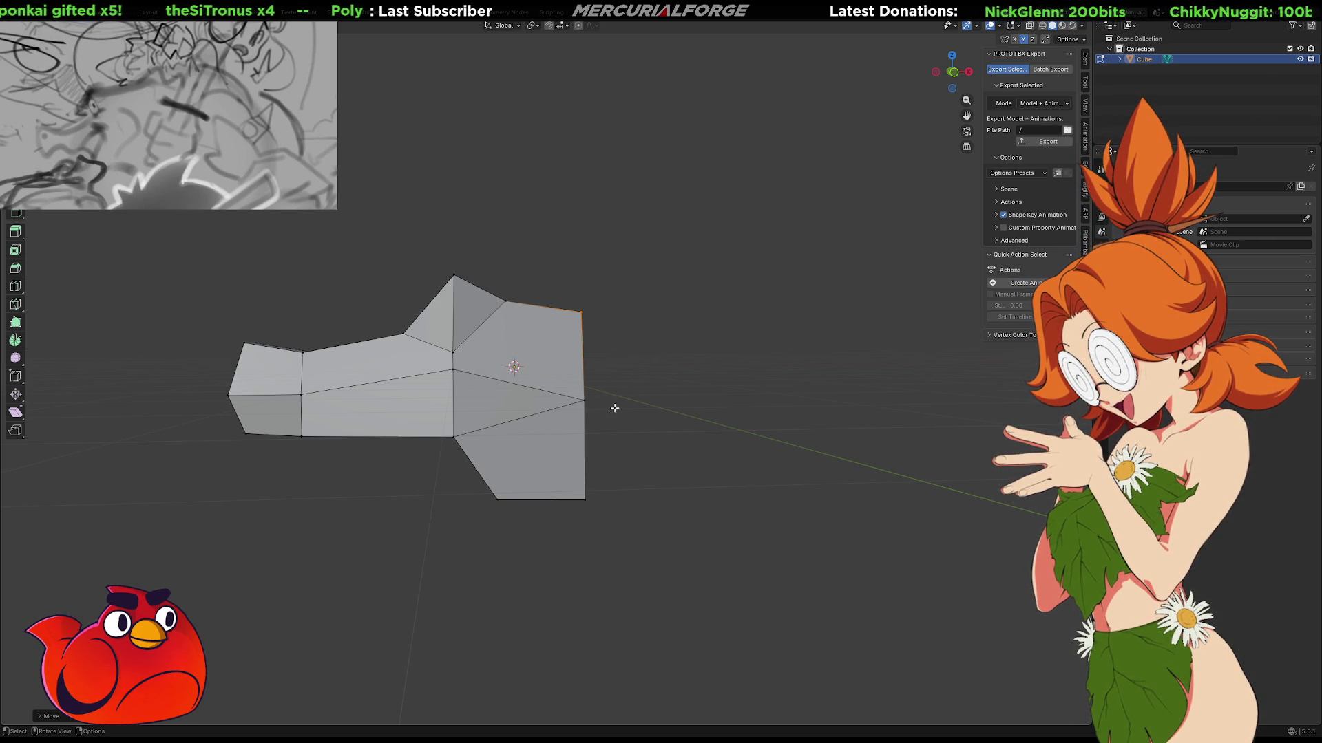
# Narrow the head's top edge by scaling the selected top vertices inward.
pyautogui.moveTo(681, 406)
pyautogui.mouseDown(button='middle')
pyautogui.moveTo(661, 416)
pyautogui.moveTo(743, 416)
pyautogui.moveTo(746, 457)
pyautogui.moveTo(833, 457)
pyautogui.moveTo(805, 486)
pyautogui.moveTo(686, 493)
pyautogui.moveTo(606, 475)
pyautogui.moveTo(592, 447)
pyautogui.moveTo(636, 432)
pyautogui.moveTo(696, 493)
pyautogui.moveTo(699, 452)
pyautogui.moveTo(672, 493)
pyautogui.moveTo(656, 445)
pyautogui.moveTo(642, 307)
pyautogui.mouseUp(button='middle')
pyautogui.moveTo(647, 213)
pyautogui.mouseDown()
pyautogui.moveTo(448, 245)
pyautogui.moveTo(458, 256)
pyautogui.mouseUp()
pyautogui.press('s')
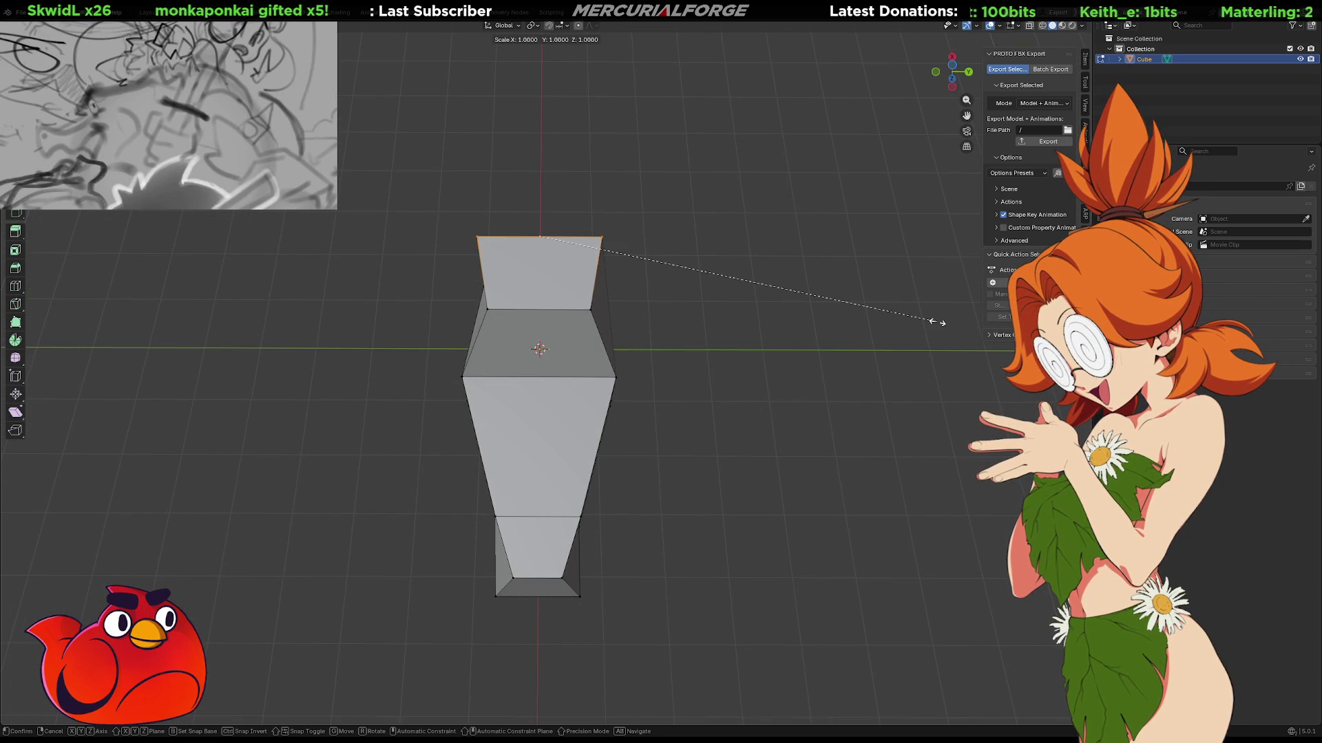
pyautogui.click(760, 296)
pyautogui.moveTo(749, 292)
pyautogui.mouseDown(button='middle')
pyautogui.moveTo(637, 437)
pyautogui.moveTo(661, 517)
pyautogui.moveTo(771, 493)
pyautogui.moveTo(663, 457)
pyautogui.moveTo(634, 406)
pyautogui.moveTo(582, 440)
pyautogui.moveTo(528, 440)
pyautogui.moveTo(543, 486)
pyautogui.moveTo(598, 410)
pyautogui.mouseUp(button='middle')
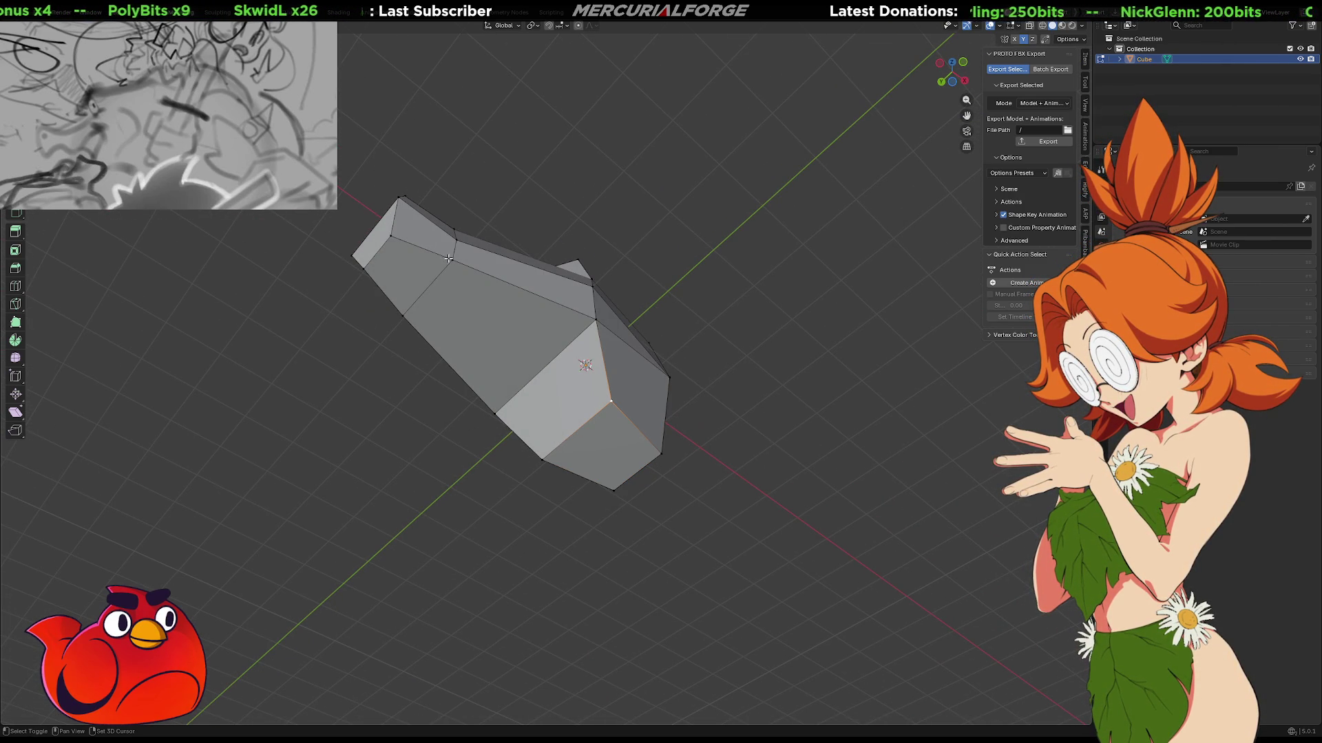
# Move a single vertex of the head vertically along Z.
pyautogui.moveTo(497, 365); pyautogui.dragTo(641, 357, button='middle')
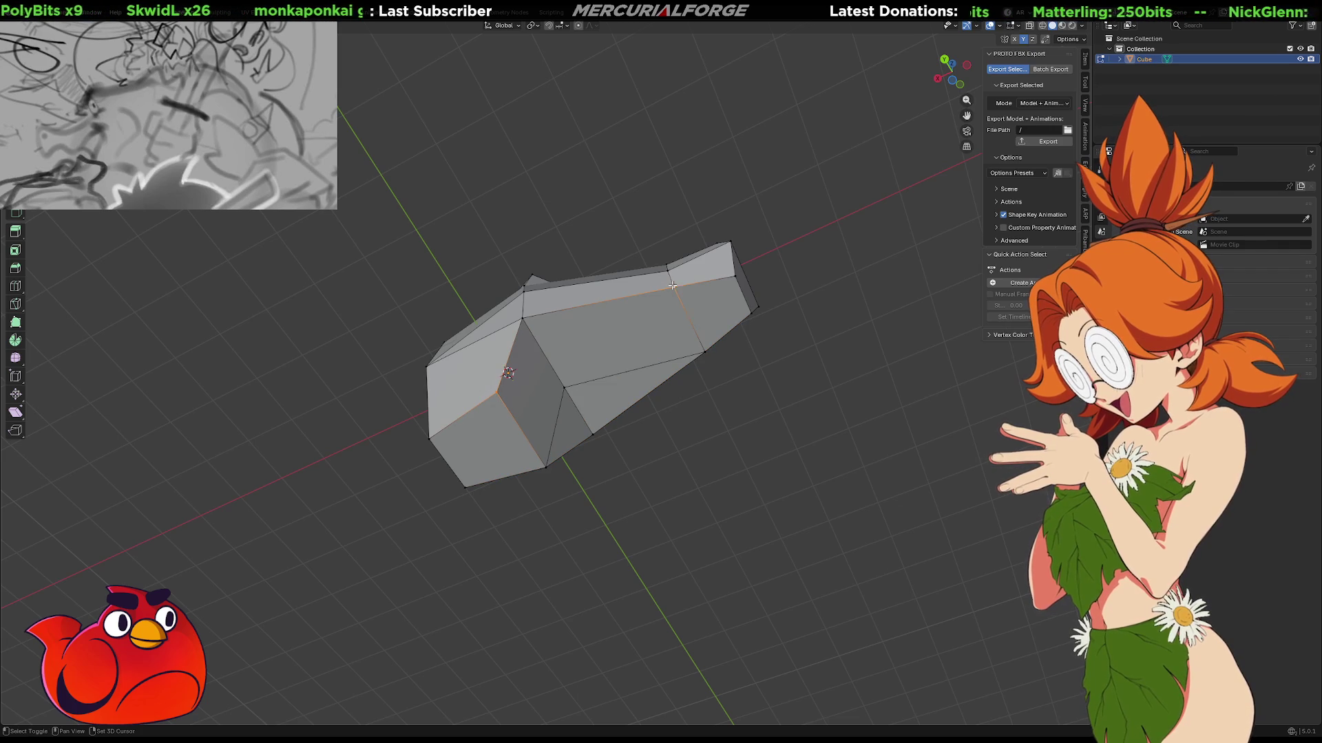
pyautogui.moveTo(752, 372)
pyautogui.mouseDown(button='middle')
pyautogui.moveTo(654, 360)
pyautogui.moveTo(669, 371)
pyautogui.moveTo(649, 377)
pyautogui.mouseUp(button='middle')
pyautogui.click(565, 368)
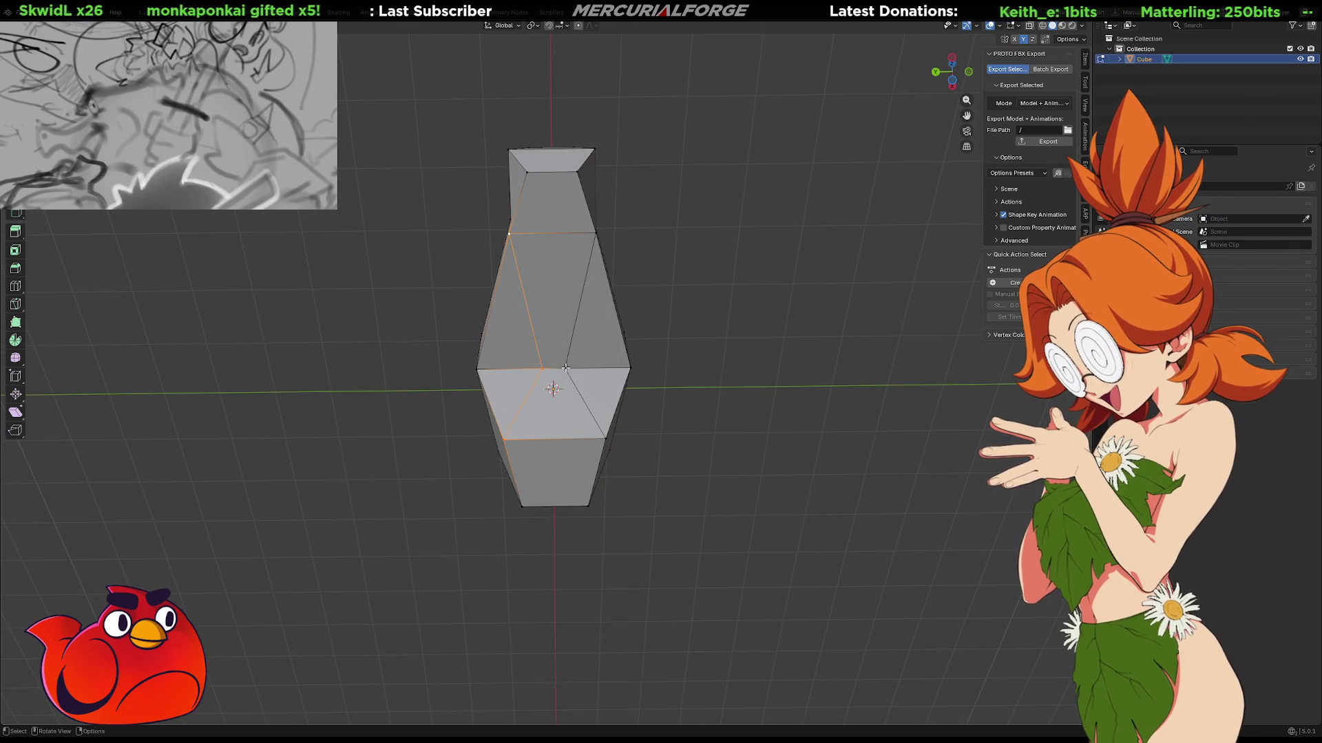
pyautogui.moveTo(544, 366); pyautogui.dragTo(485, 358, button='middle')
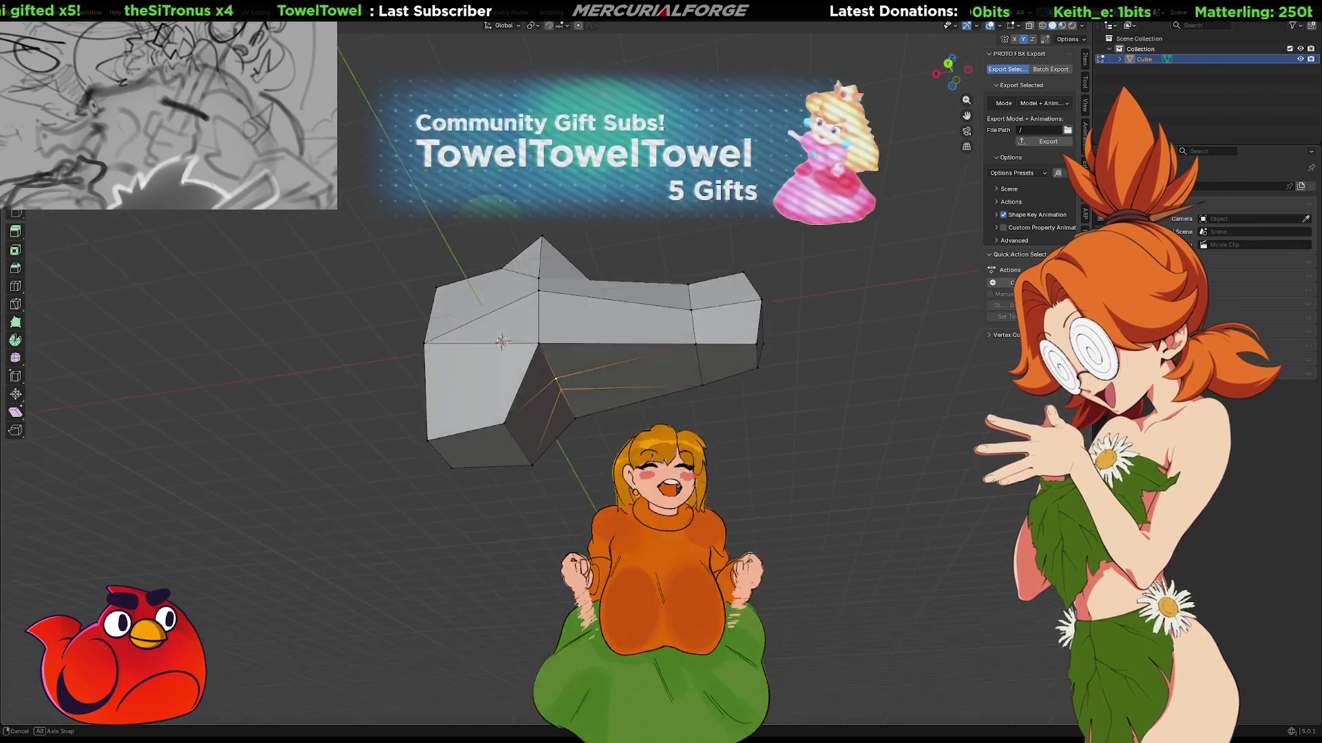
pyautogui.press('g')
pyautogui.press('z')
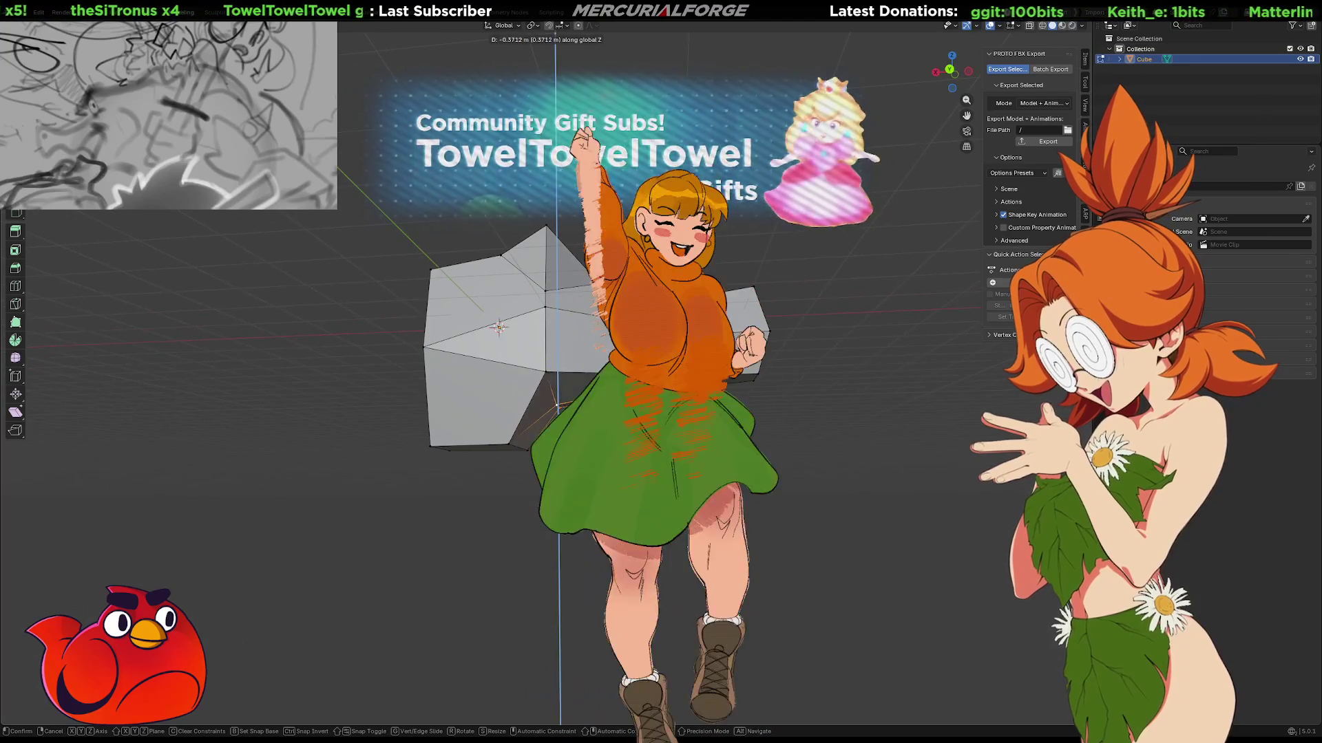
pyautogui.click(668, 485)
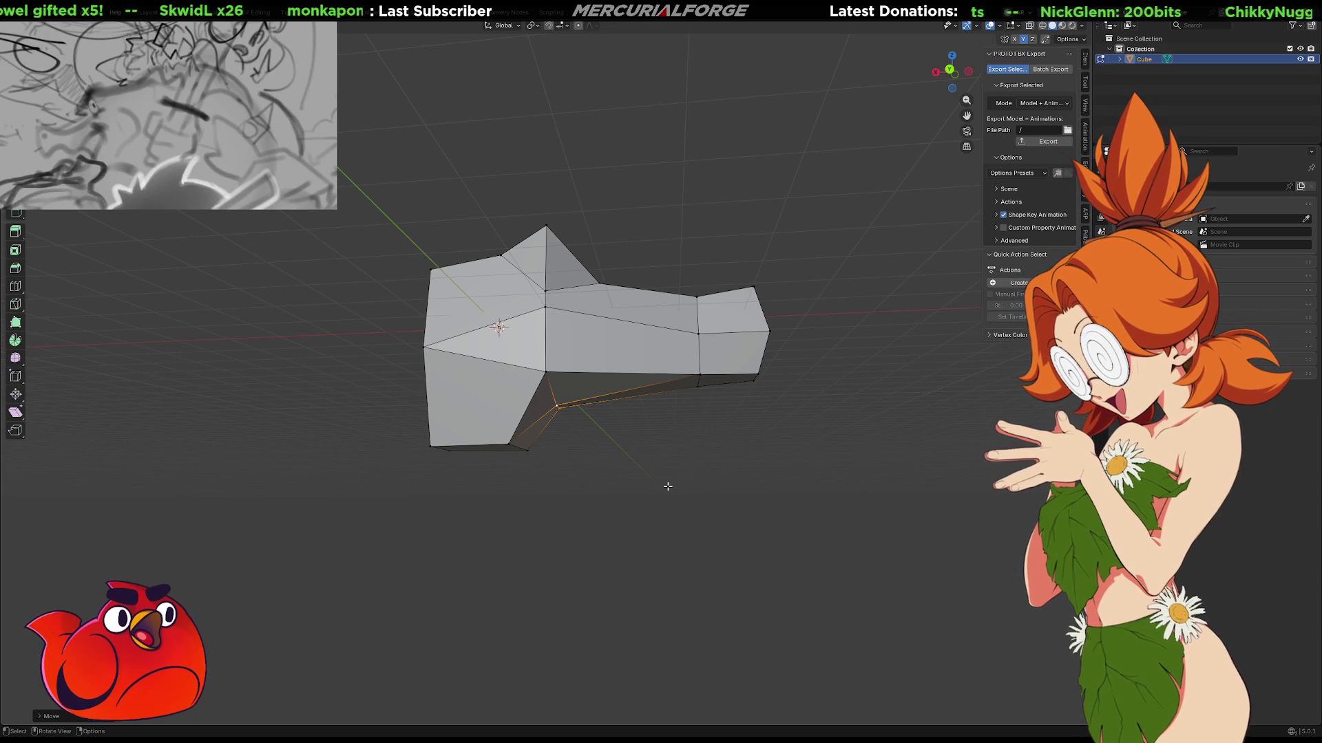
# Shrink the selected vertex ring slightly, then flatten it level with a Z scale.
pyautogui.moveTo(829, 517); pyautogui.dragTo(738, 502, button='middle')
pyautogui.press('s')
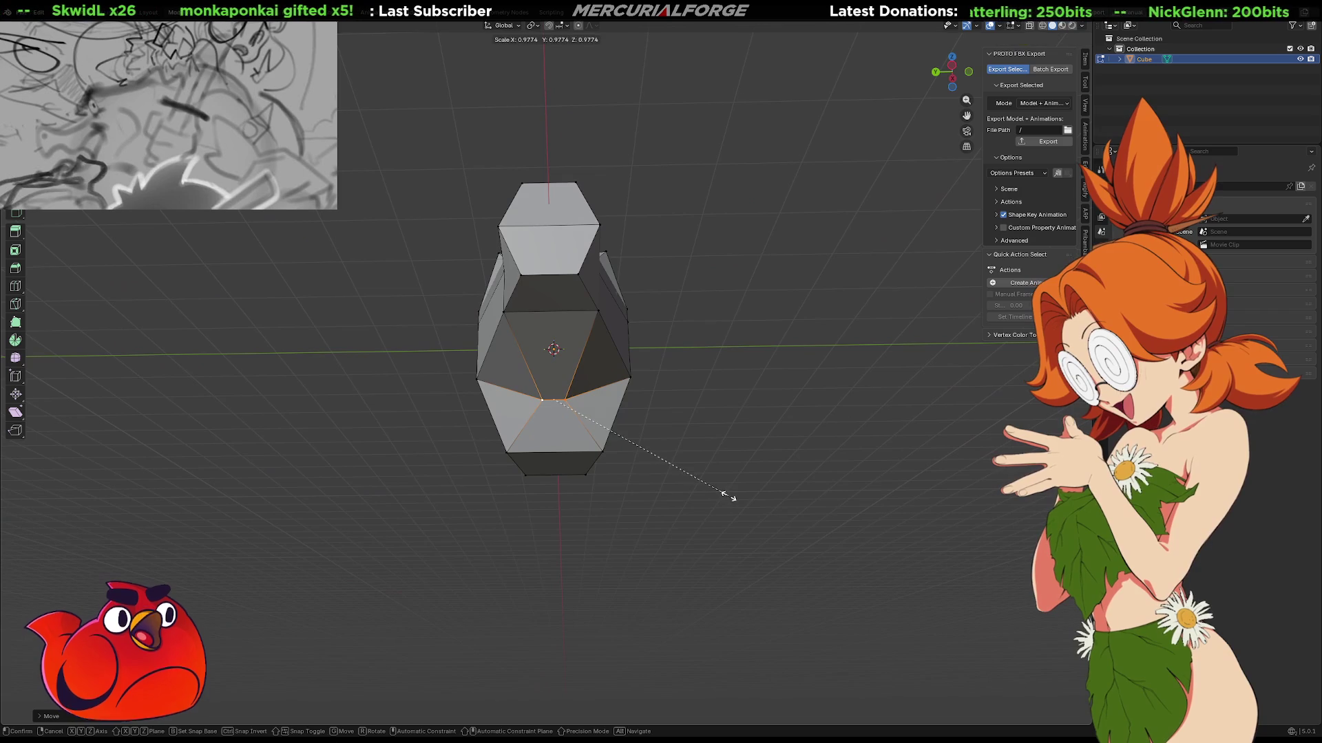
pyautogui.click(966, 530)
pyautogui.moveTo(966, 530)
pyautogui.mouseDown(button='middle')
pyautogui.moveTo(845, 498)
pyautogui.moveTo(841, 522)
pyautogui.moveTo(840, 510)
pyautogui.mouseUp(button='middle')
pyautogui.press('s')
pyautogui.press('z')
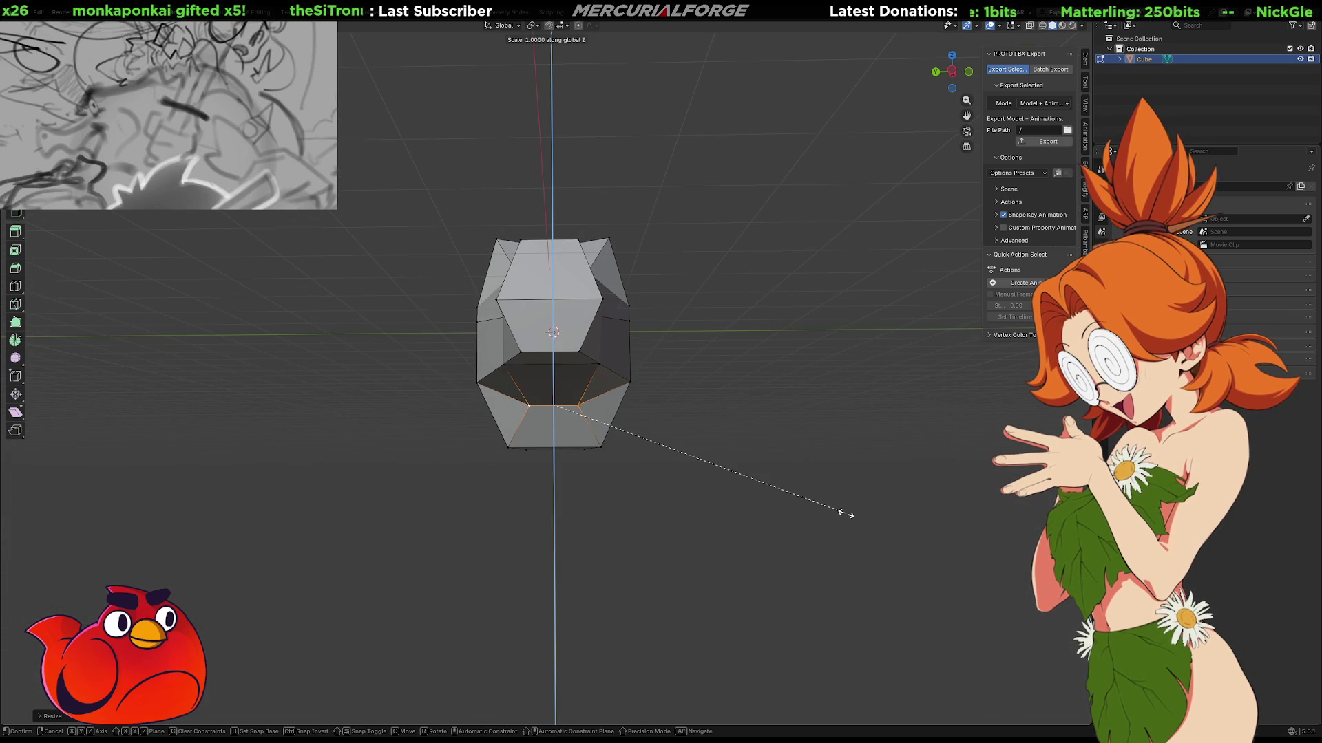
pyautogui.write('0')
pyautogui.press('Return')
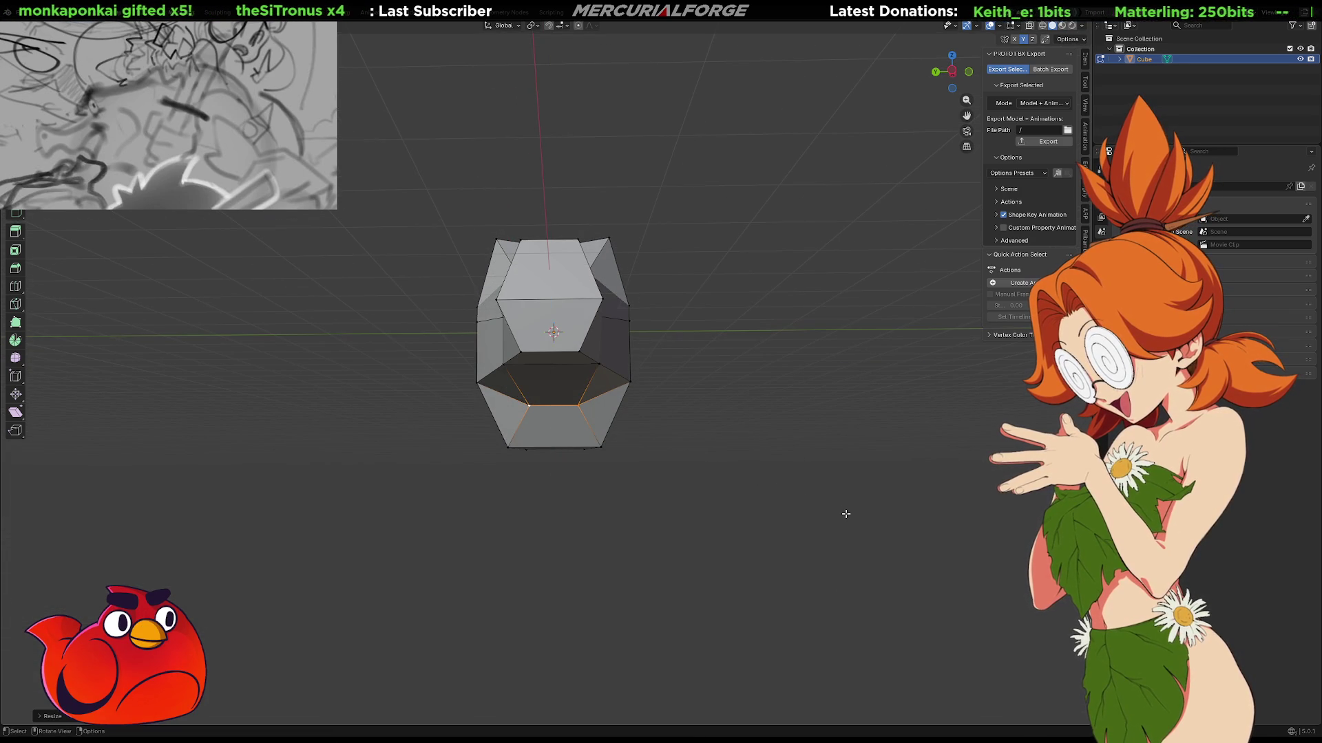
# Shift the jaw-hinge vertex under the snout along the X axis.
pyautogui.moveTo(818, 496)
pyautogui.mouseDown(button='middle')
pyautogui.moveTo(906, 525)
pyautogui.moveTo(958, 525)
pyautogui.moveTo(929, 517)
pyautogui.mouseUp(button='middle')
pyautogui.moveTo(702, 472)
pyautogui.mouseDown()
pyautogui.moveTo(569, 422)
pyautogui.moveTo(543, 398)
pyautogui.mouseUp()
pyautogui.moveTo(551, 407)
pyautogui.mouseDown(button='middle')
pyautogui.moveTo(607, 449)
pyautogui.moveTo(619, 441)
pyautogui.moveTo(654, 477)
pyautogui.mouseUp(button='middle')
pyautogui.press('g')
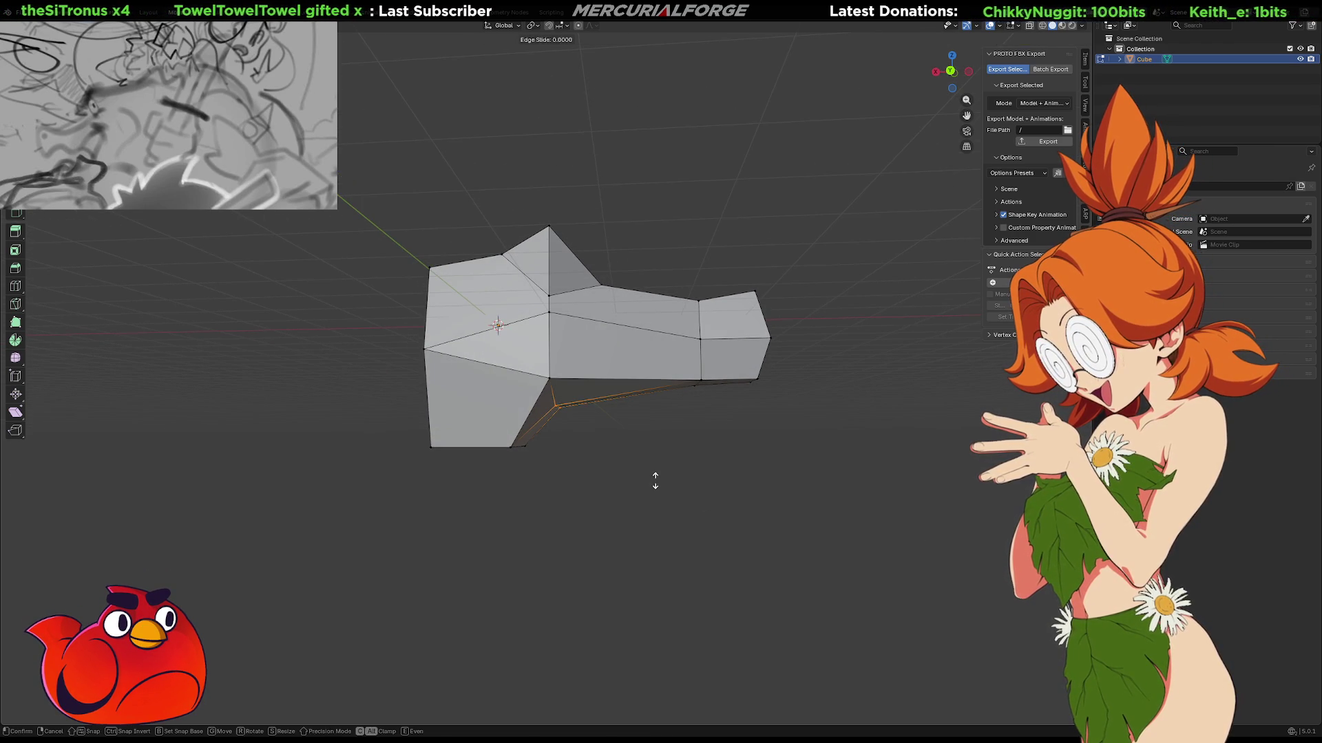
pyautogui.press('x')
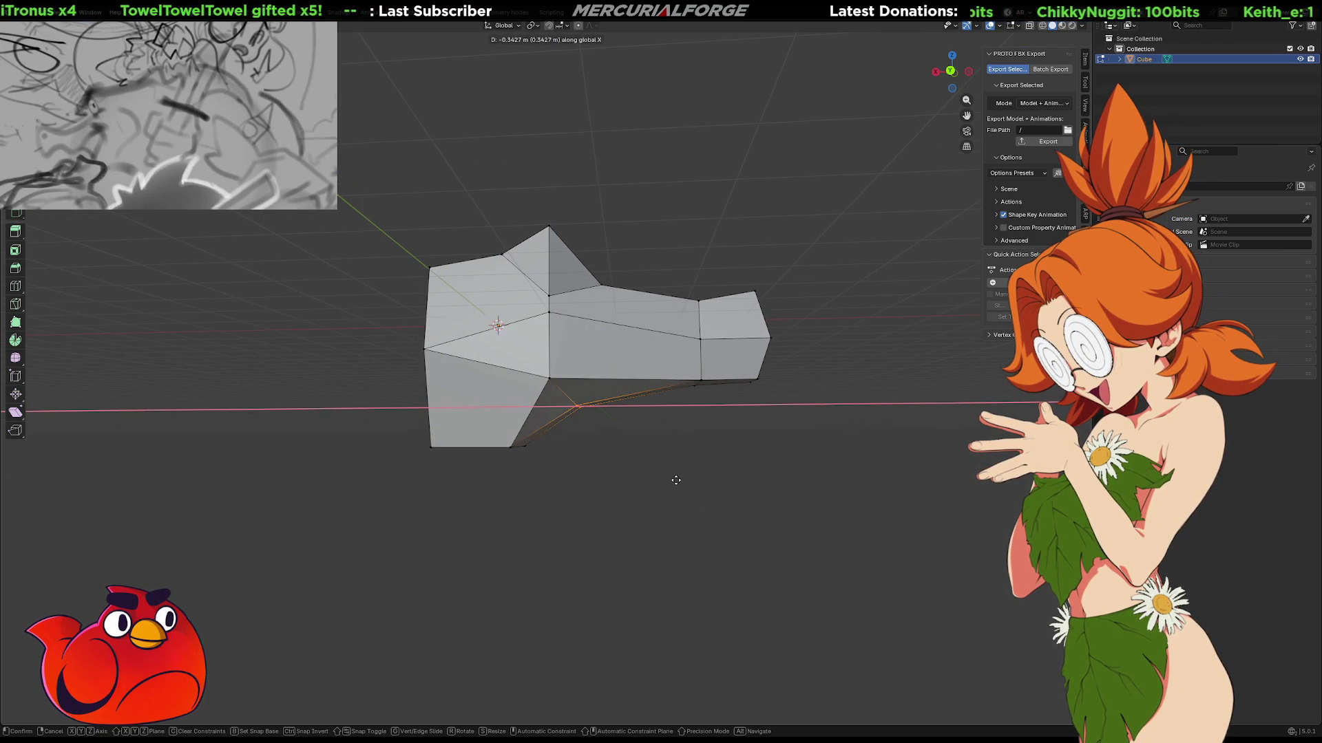
pyautogui.click(640, 479)
pyautogui.moveTo(714, 481)
pyautogui.mouseDown(button='middle')
pyautogui.moveTo(776, 475)
pyautogui.moveTo(654, 483)
pyautogui.mouseUp(button='middle')
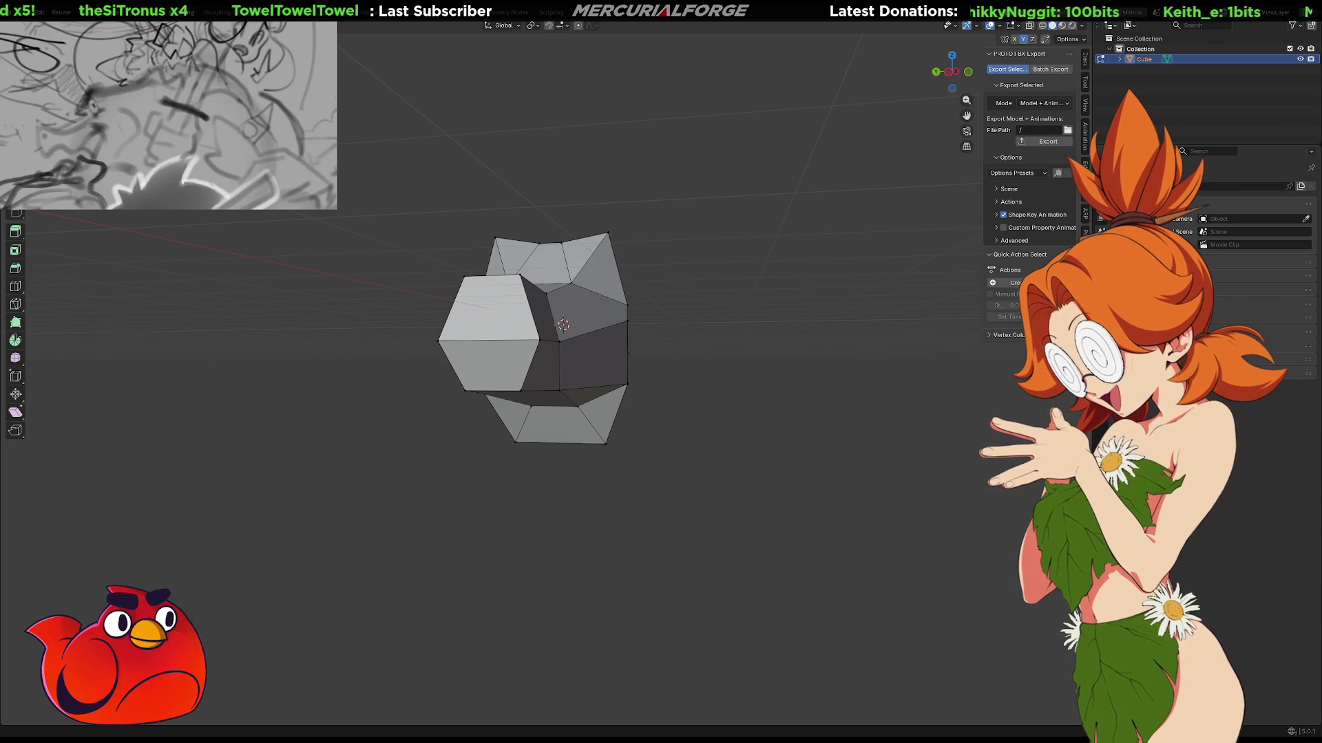
# Select the top-right and top-left vertices and the long right edge along the snout's side.
pyautogui.moveTo(895, 441); pyautogui.dragTo(838, 443, button='middle')
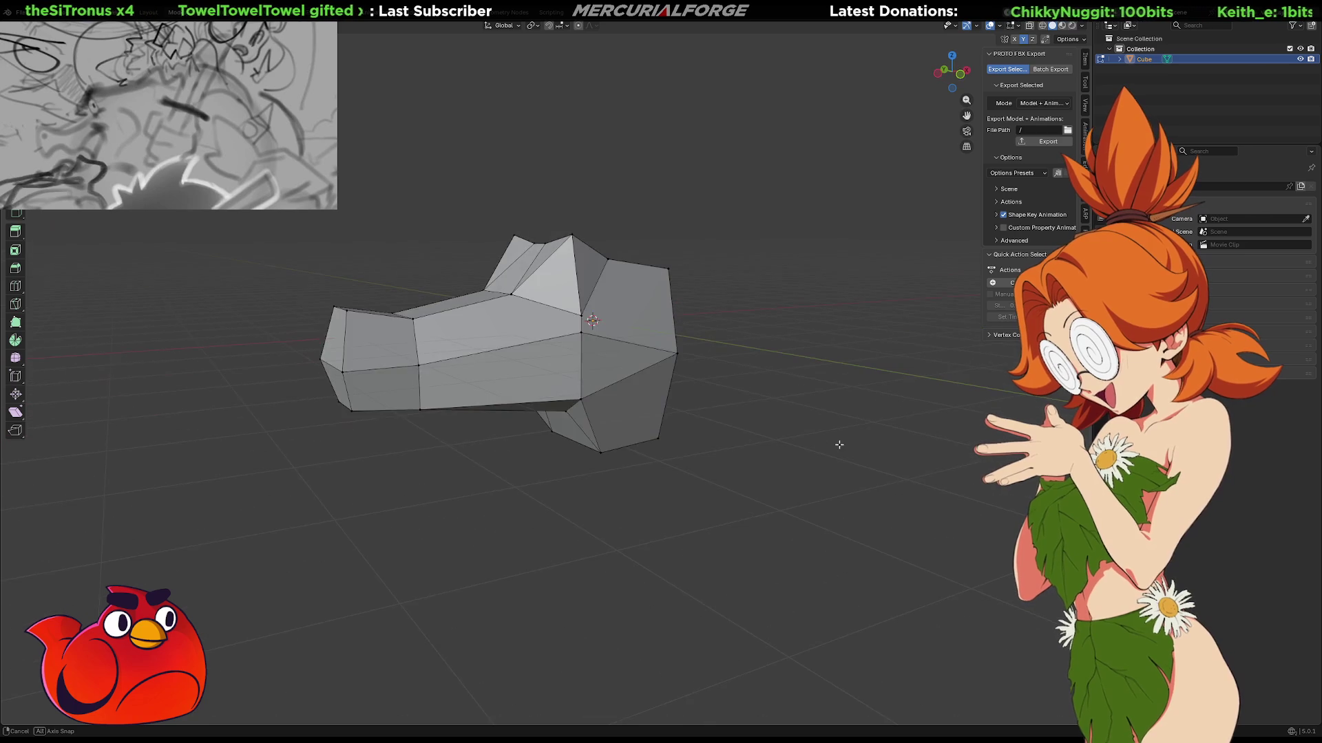
pyautogui.moveTo(729, 454)
pyautogui.mouseDown(button='middle')
pyautogui.moveTo(852, 513)
pyautogui.moveTo(891, 581)
pyautogui.moveTo(776, 508)
pyautogui.moveTo(521, 415)
pyautogui.moveTo(553, 352)
pyautogui.mouseUp(button='middle')
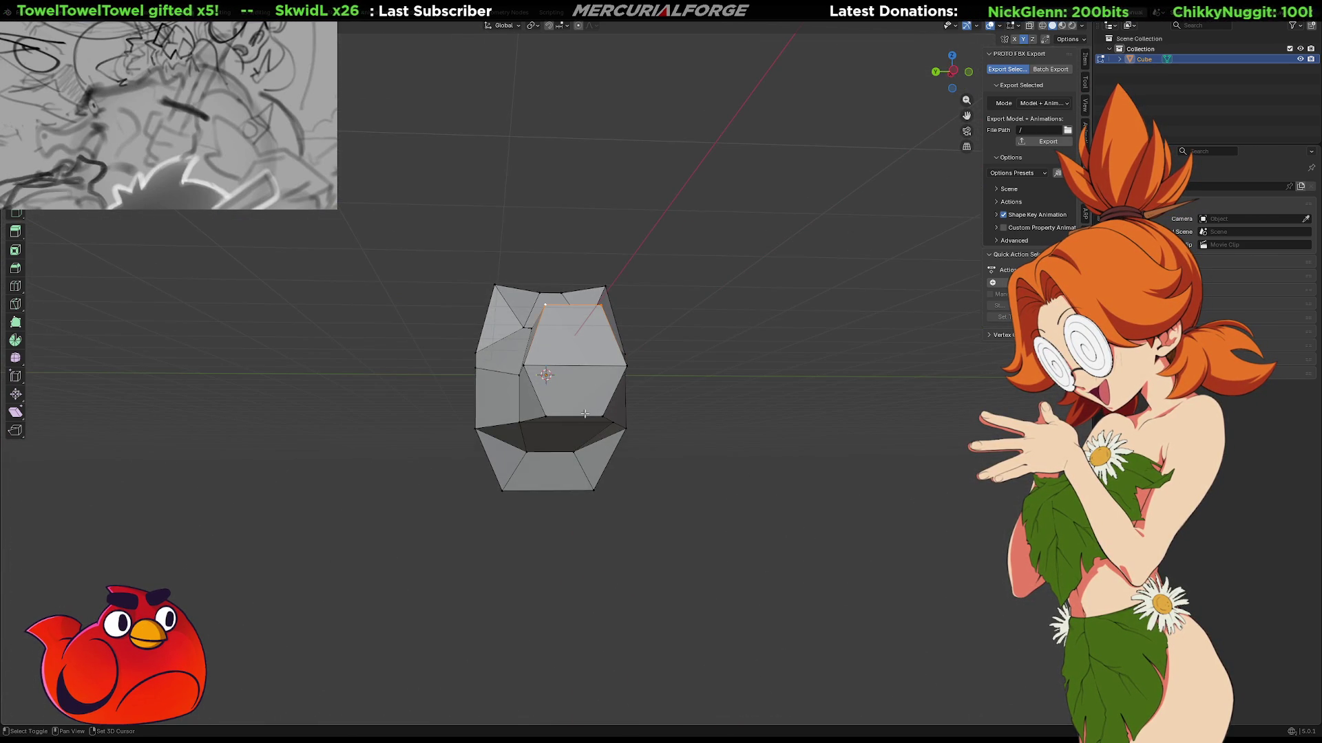
pyautogui.moveTo(560, 415)
pyautogui.mouseDown(button='middle')
pyautogui.moveTo(690, 413)
pyautogui.moveTo(679, 410)
pyautogui.moveTo(707, 397)
pyautogui.mouseUp(button='middle')
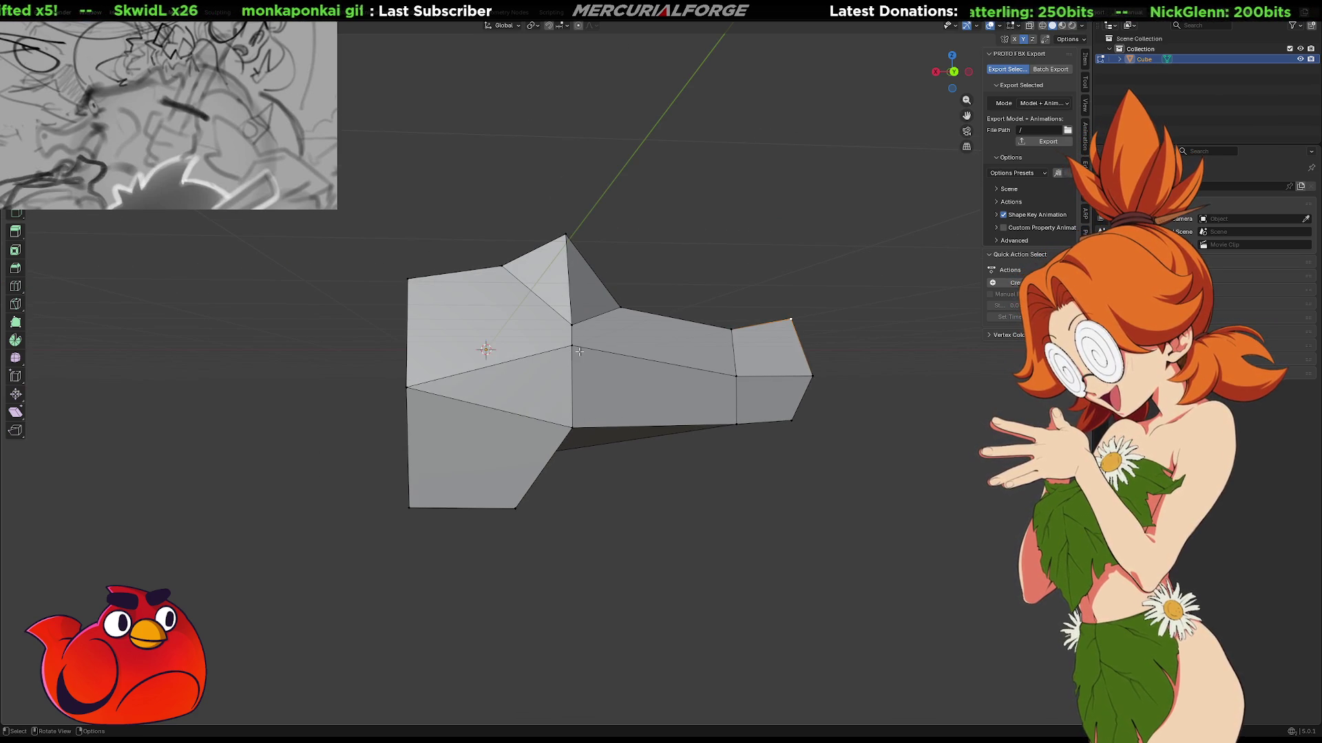
pyautogui.moveTo(684, 392); pyautogui.dragTo(638, 388, button='middle')
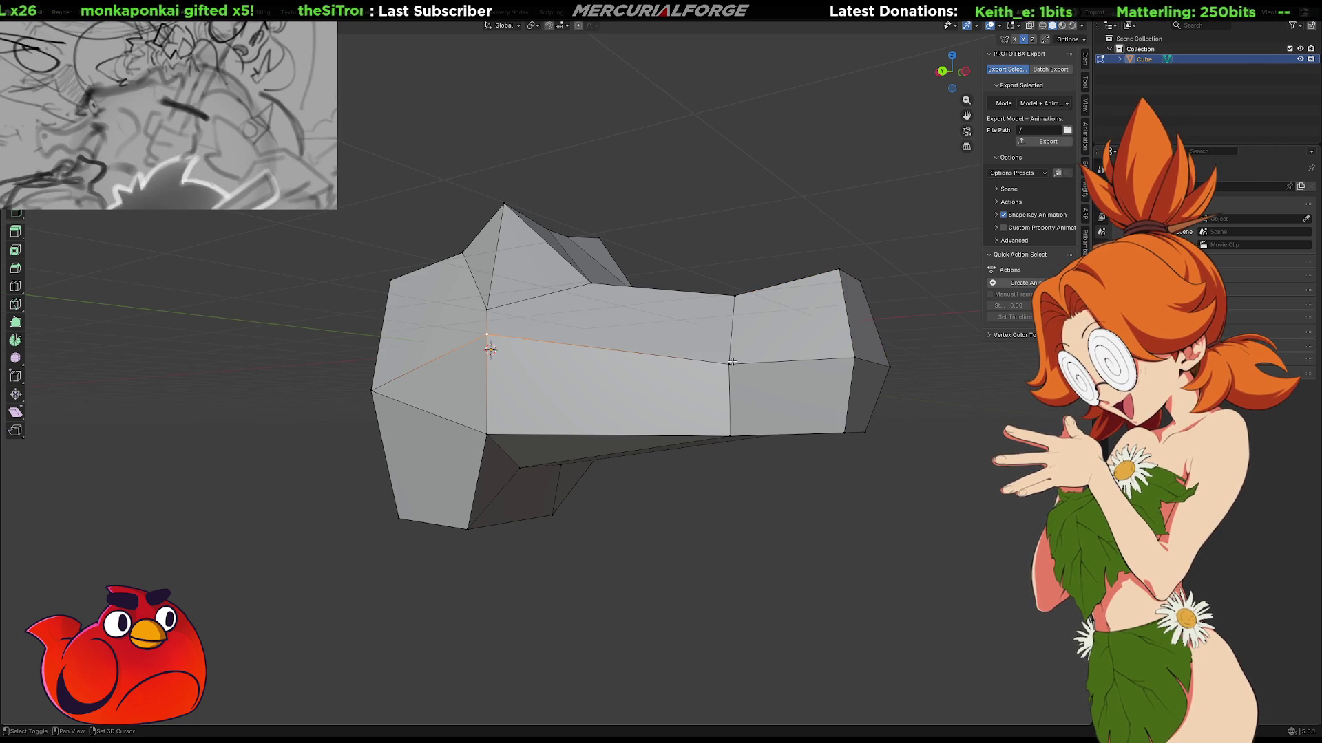
pyautogui.moveTo(875, 361)
pyautogui.mouseDown(button='middle')
pyautogui.moveTo(737, 360)
pyautogui.moveTo(760, 372)
pyautogui.moveTo(844, 354)
pyautogui.mouseUp(button='middle')
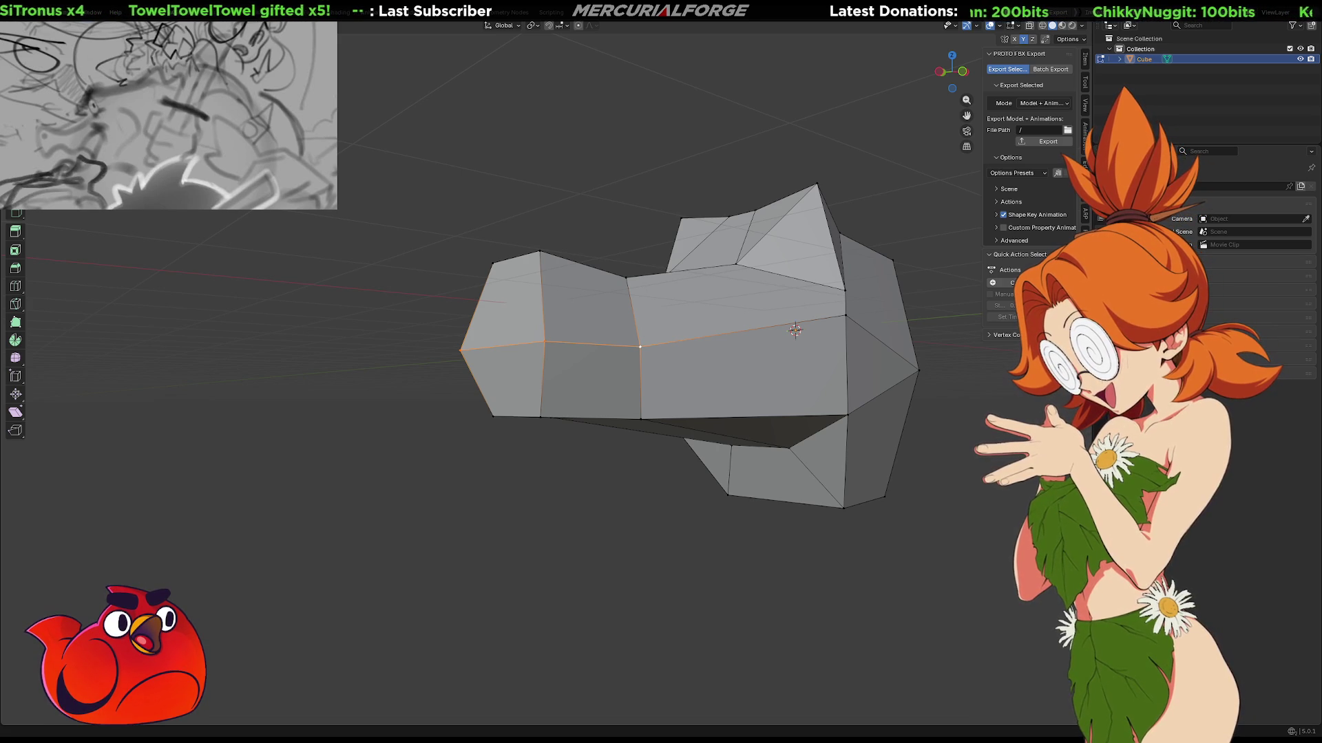
pyautogui.keyDown('shift'); pyautogui.moveTo(795, 331); pyautogui.dragTo(795, 330, button='middle'); pyautogui.keyUp('shift')
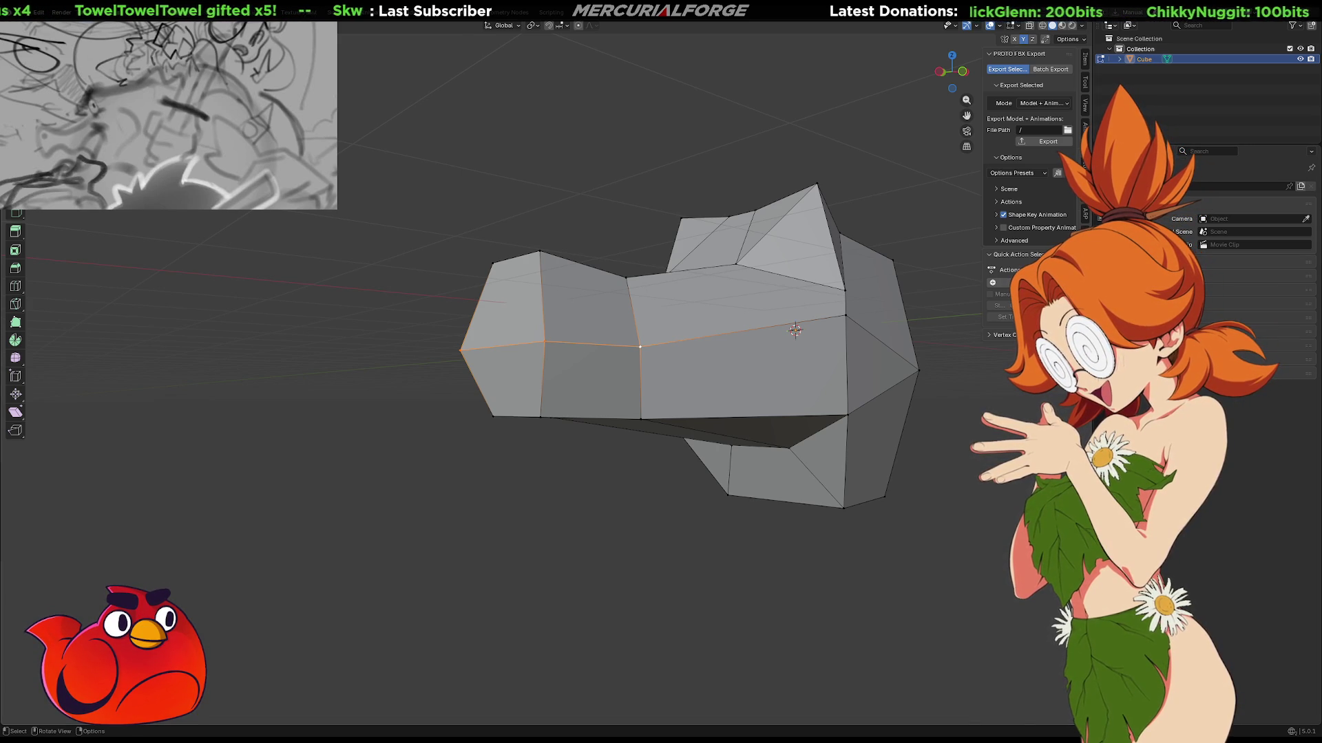
pyautogui.moveTo(753, 523); pyautogui.dragTo(722, 521, button='middle')
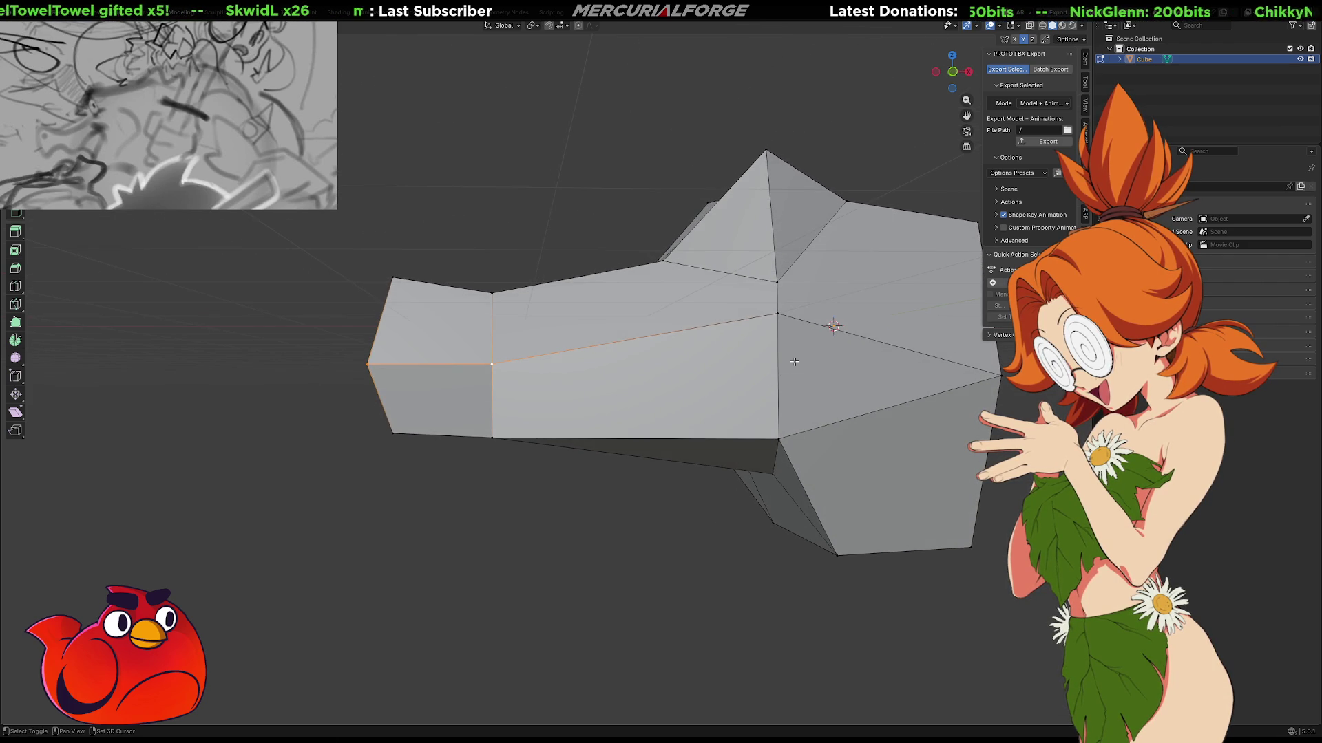
pyautogui.moveTo(778, 310)
pyautogui.mouseDown(button='middle')
pyautogui.moveTo(609, 398)
pyautogui.moveTo(593, 422)
pyautogui.moveTo(695, 336)
pyautogui.mouseUp(button='middle')
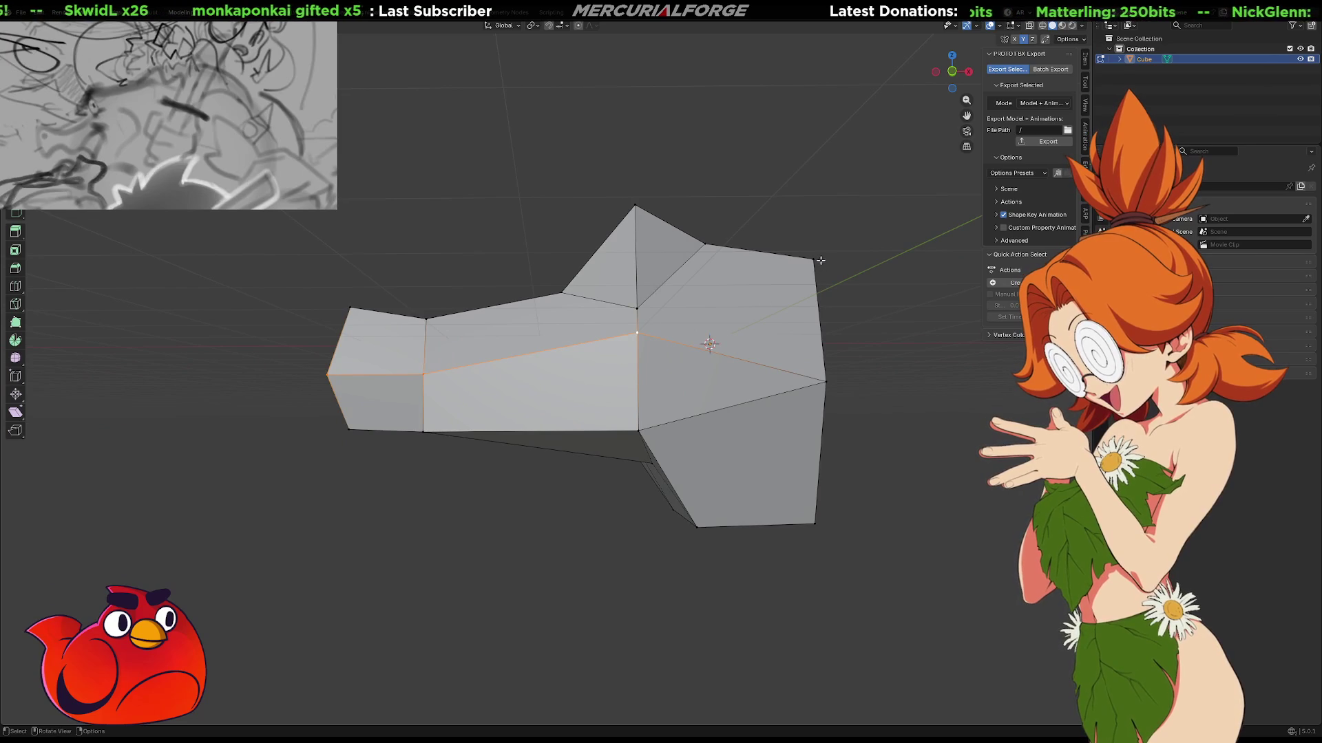
pyautogui.click(815, 259)
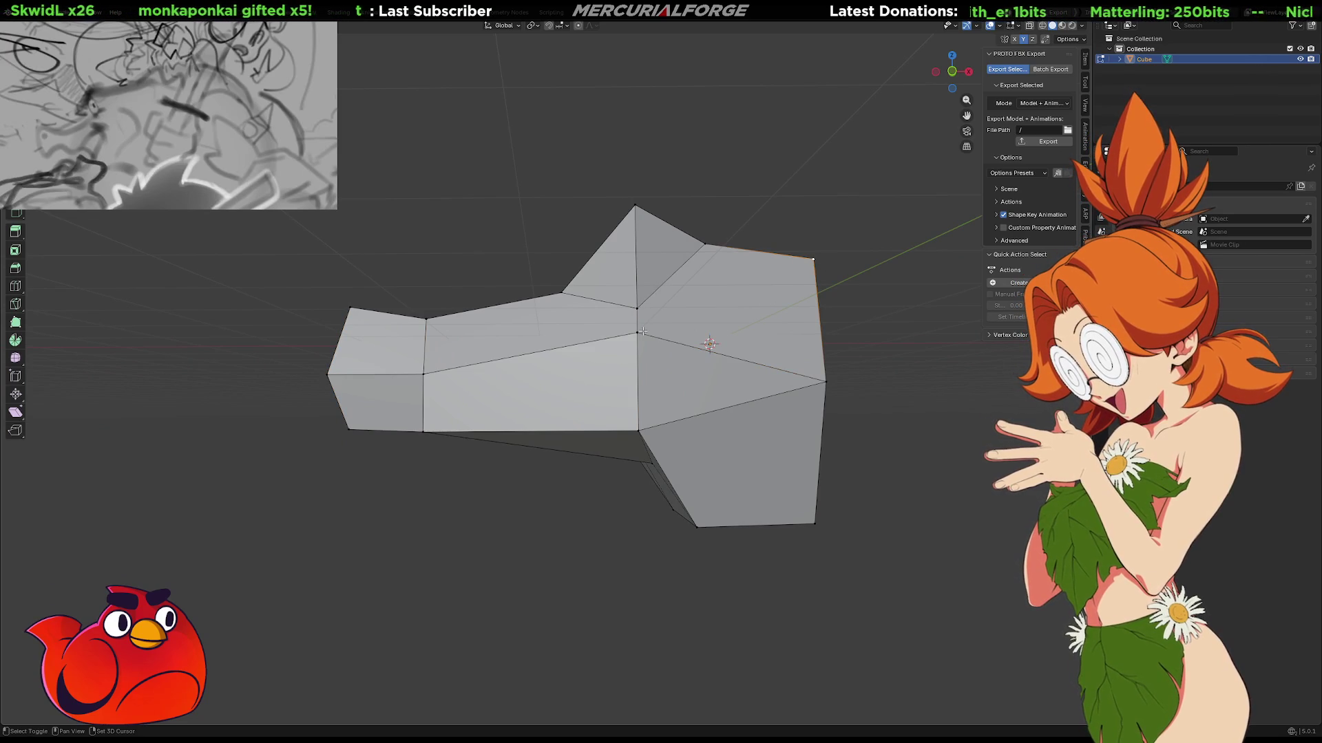
pyautogui.moveTo(642, 332); pyautogui.dragTo(524, 354, button='middle')
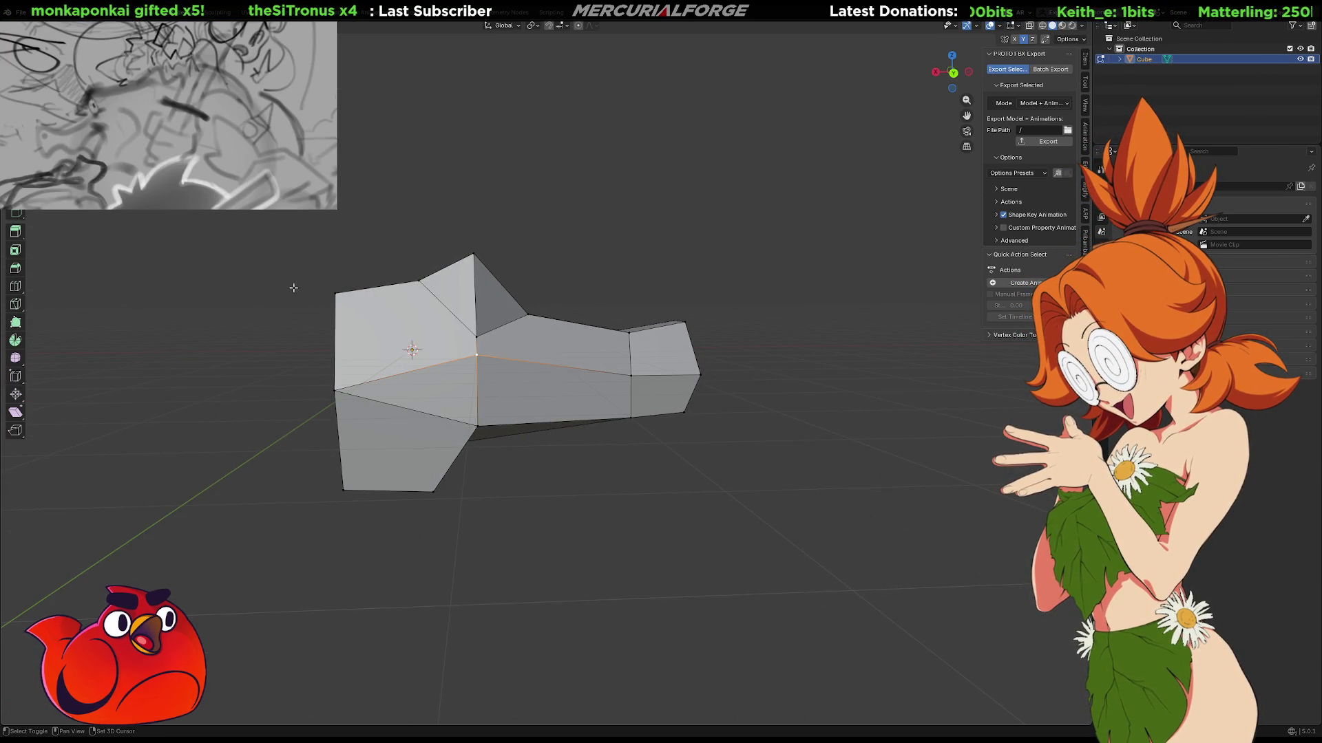
pyautogui.keyDown('shift'); pyautogui.click(335, 294); pyautogui.keyUp('shift')
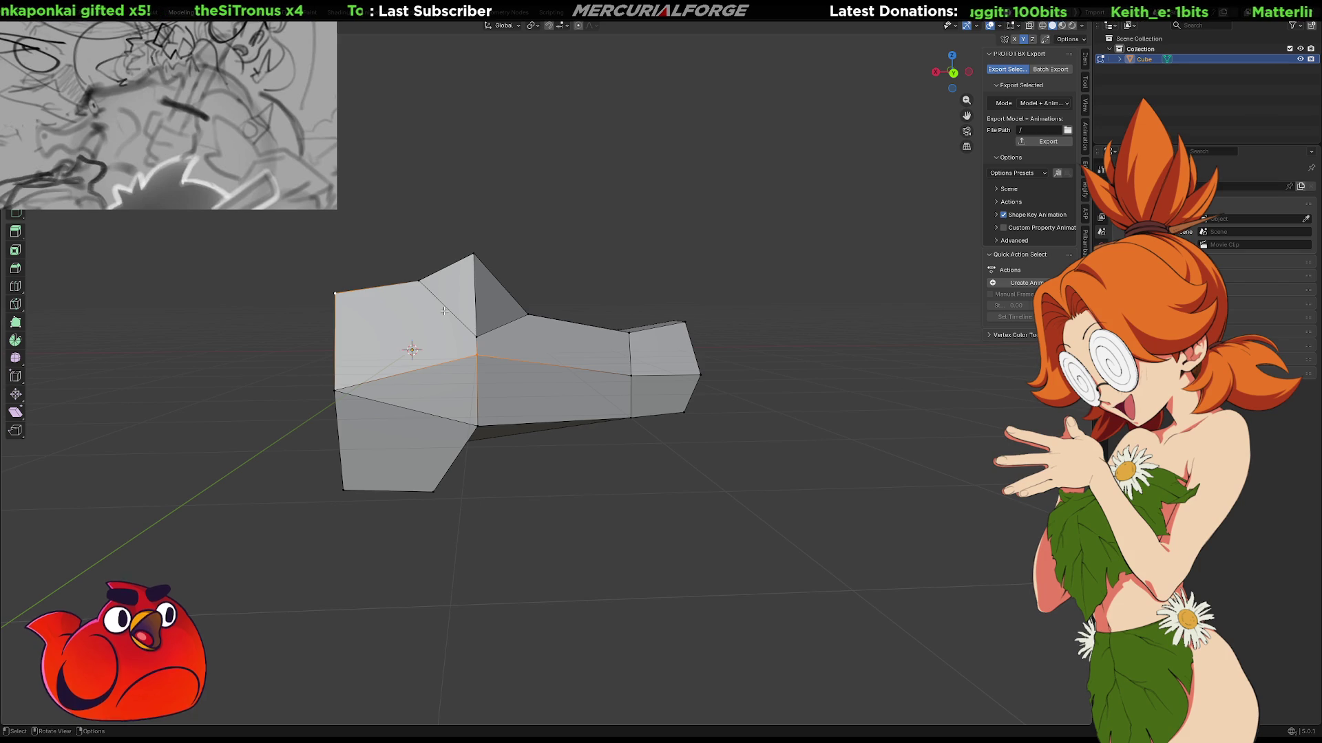
pyautogui.moveTo(668, 383)
pyautogui.mouseDown(button='middle')
pyautogui.moveTo(533, 386)
pyautogui.moveTo(696, 383)
pyautogui.moveTo(555, 363)
pyautogui.mouseUp(button='middle')
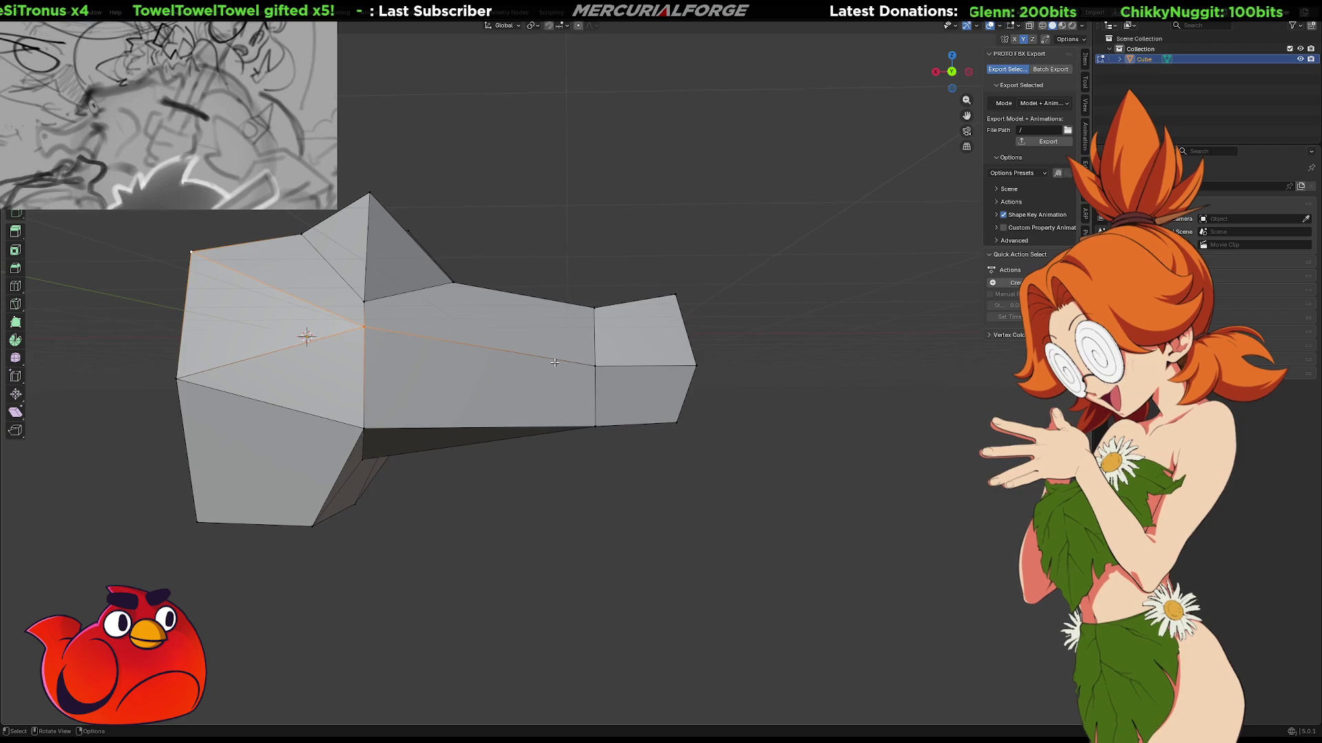
pyautogui.moveTo(671, 365)
pyautogui.mouseDown(button='middle')
pyautogui.moveTo(716, 355)
pyautogui.moveTo(632, 329)
pyautogui.mouseUp(button='middle')
pyautogui.keyDown('shift'); pyautogui.click(632, 329); pyautogui.keyUp('shift')
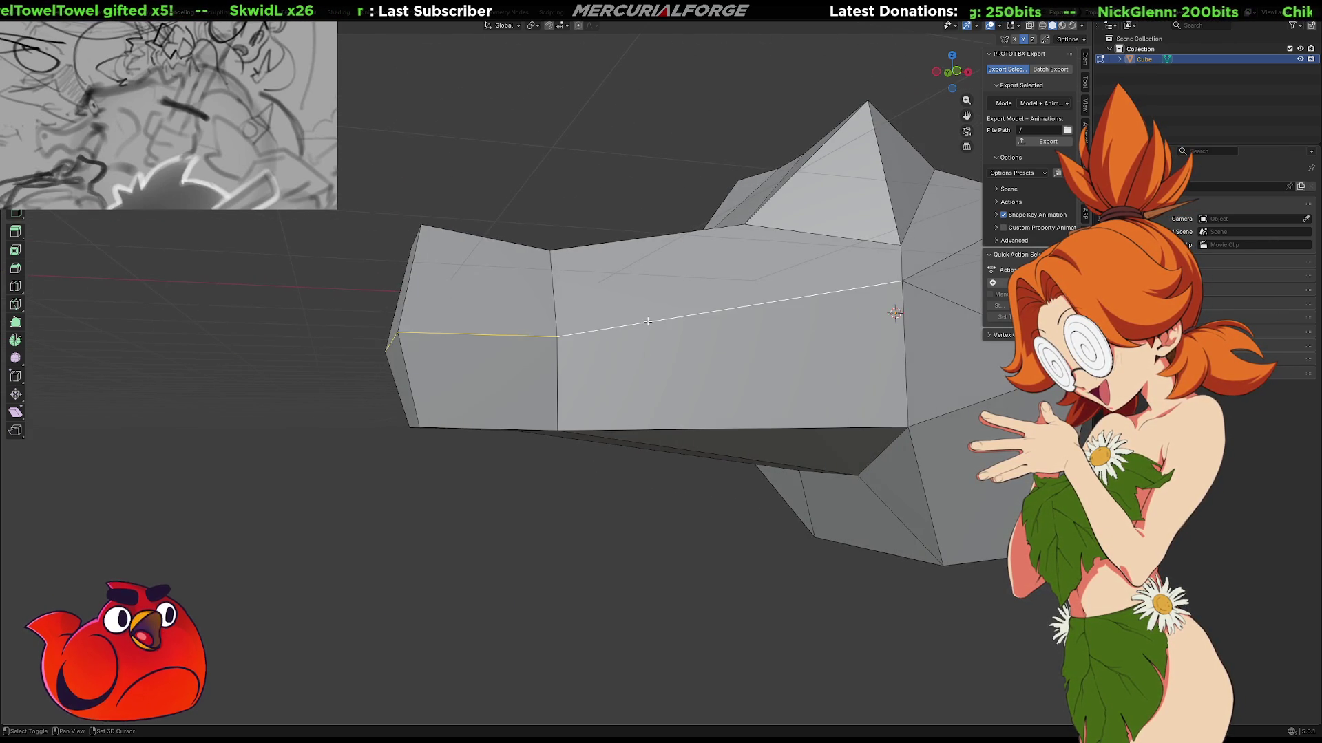
# Bevel the selected snout-side edges, then delete the beveled strip's faces.
pyautogui.press('b')
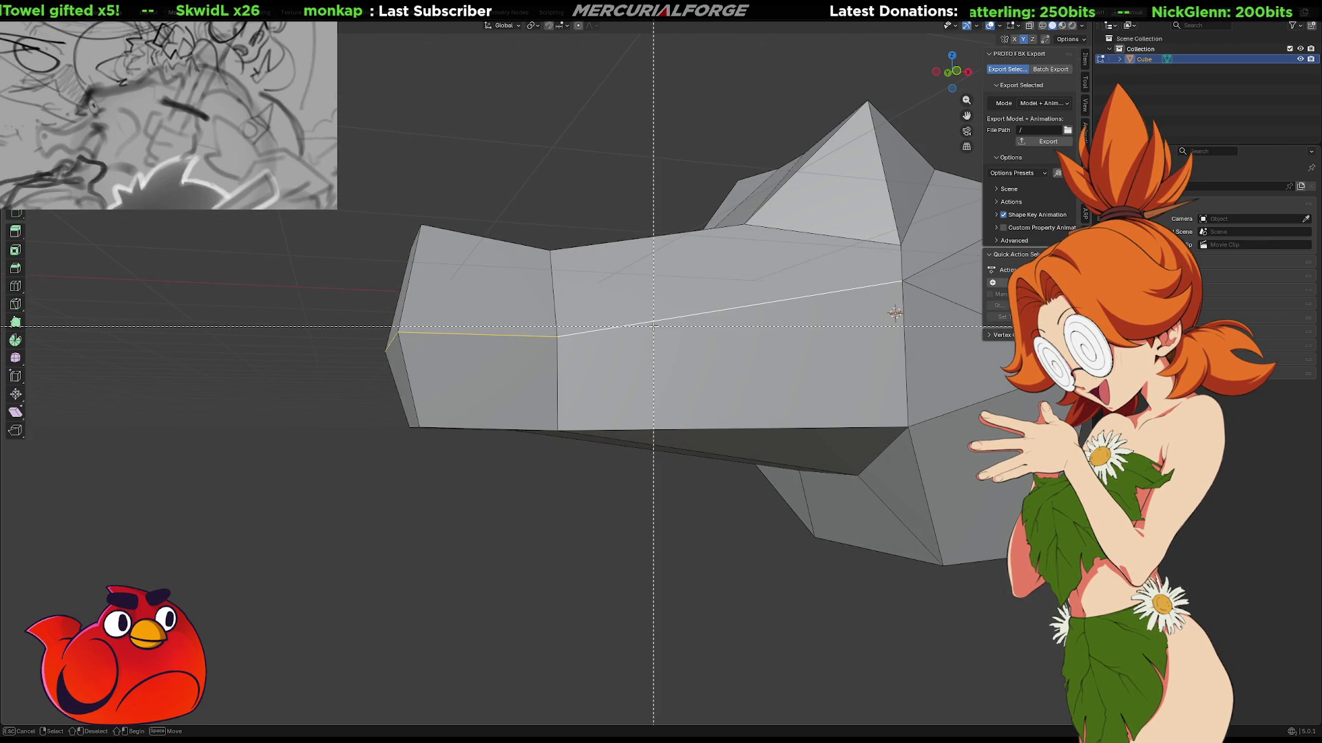
pyautogui.hotkey('ctrl', 'b')
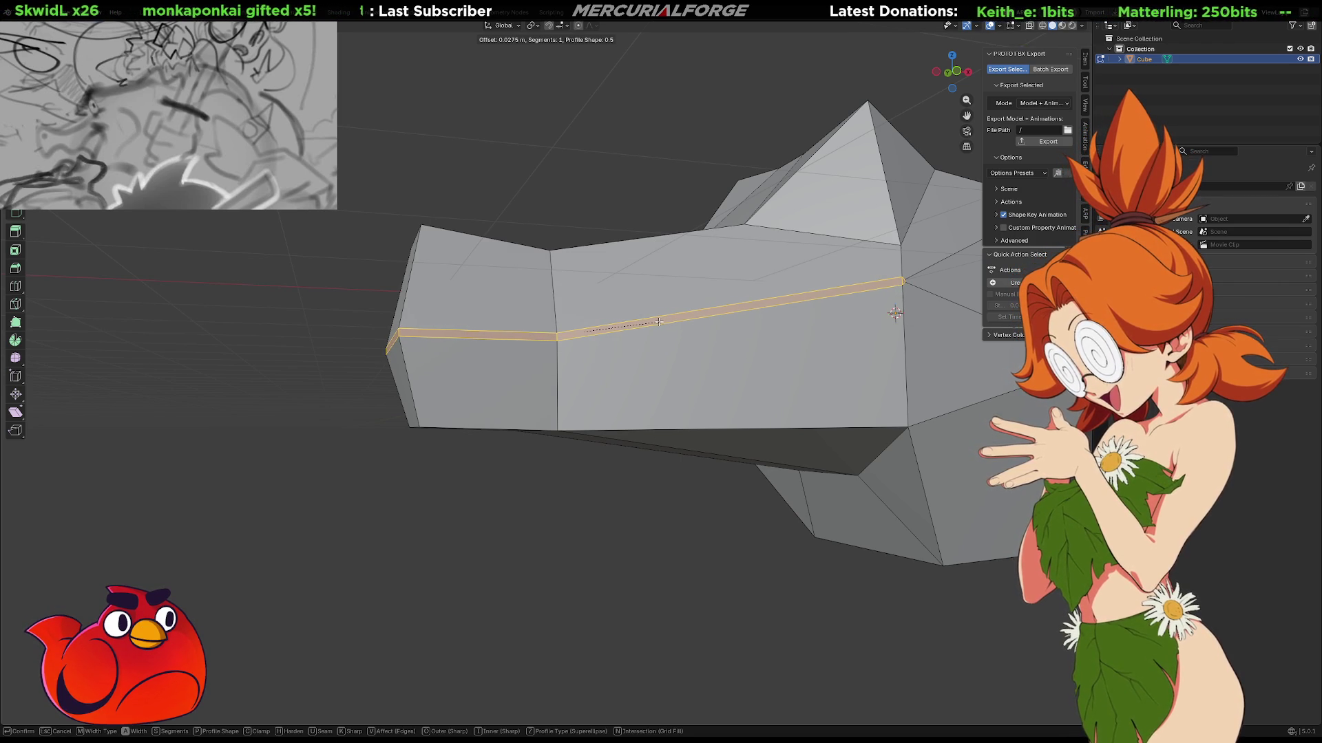
pyautogui.click(661, 321)
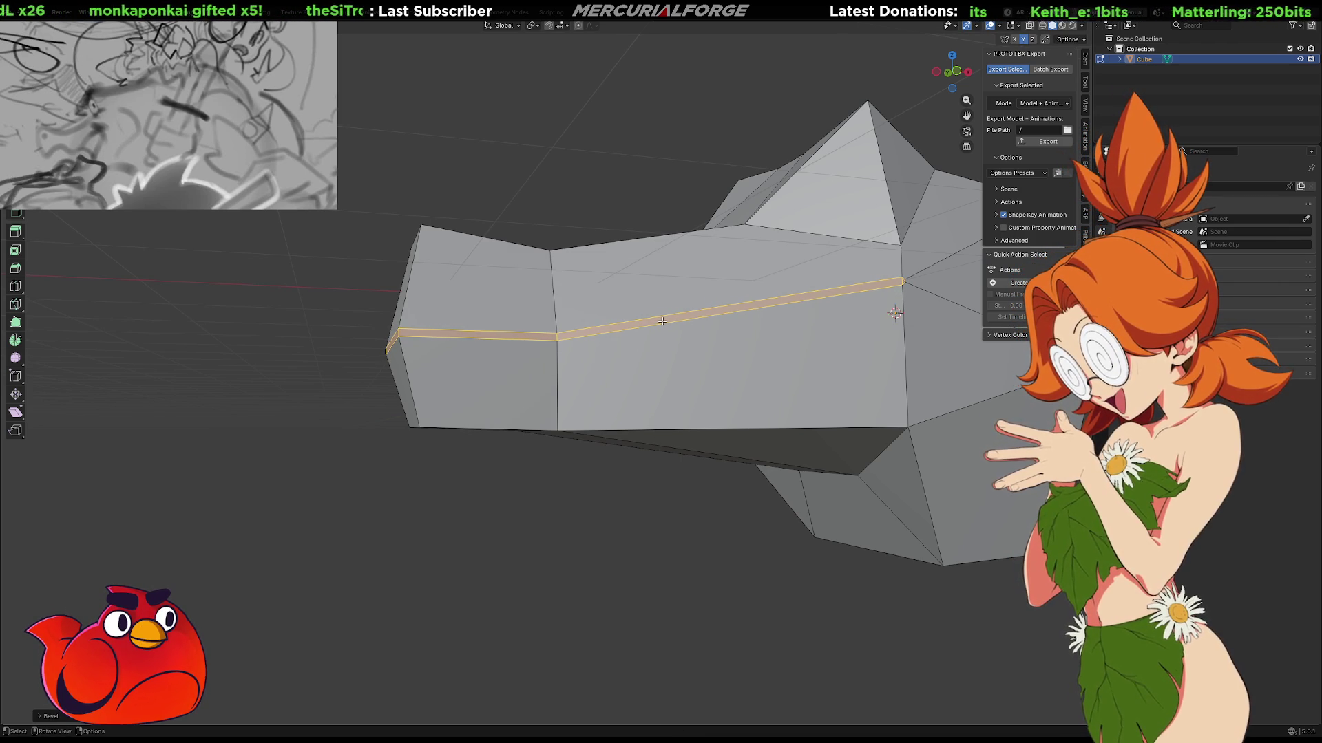
pyautogui.press('x')
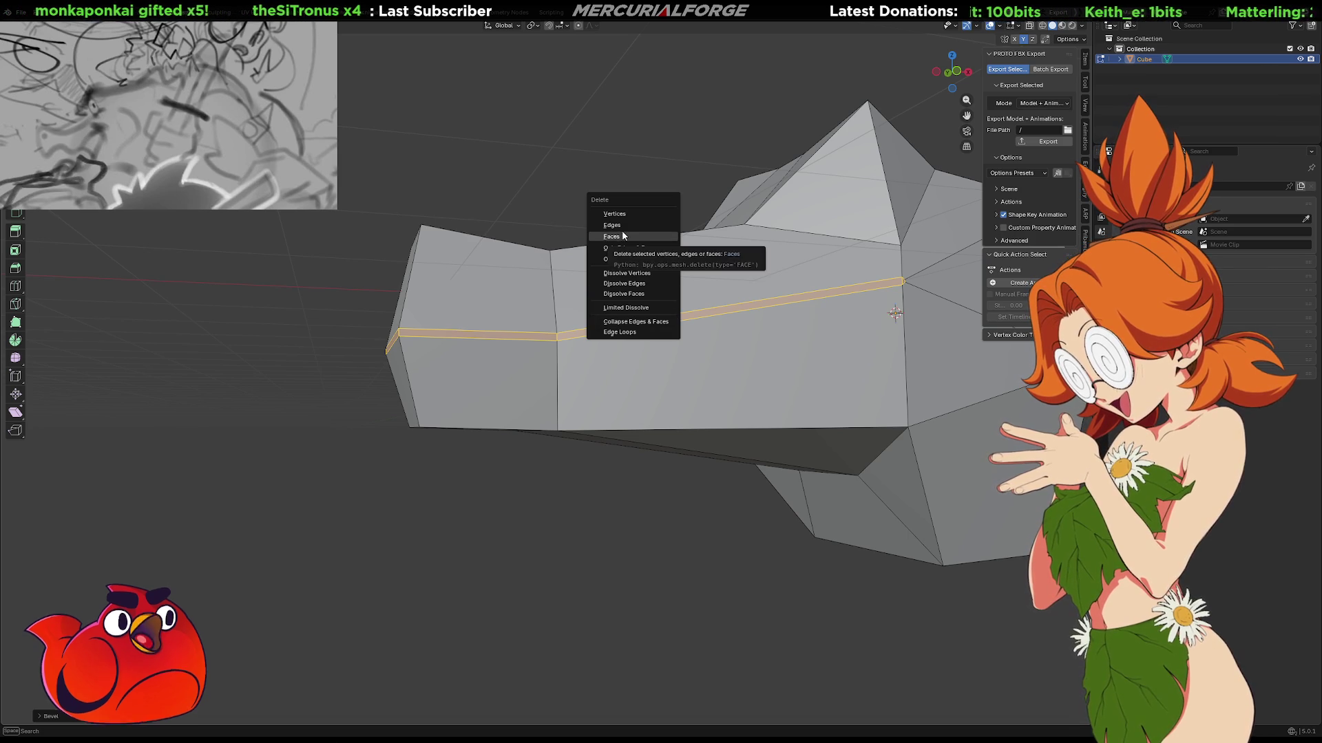
pyautogui.click(621, 236)
# Select the shortest edge path along the seam in the snout's middle.
pyautogui.moveTo(495, 360)
pyautogui.mouseDown(button='middle')
pyautogui.moveTo(478, 377)
pyautogui.moveTo(688, 373)
pyautogui.mouseUp(button='middle')
pyautogui.keyDown('shift'); pyautogui.moveTo(571, 378); pyautogui.dragTo(726, 400, button='middle'); pyautogui.keyUp('shift')
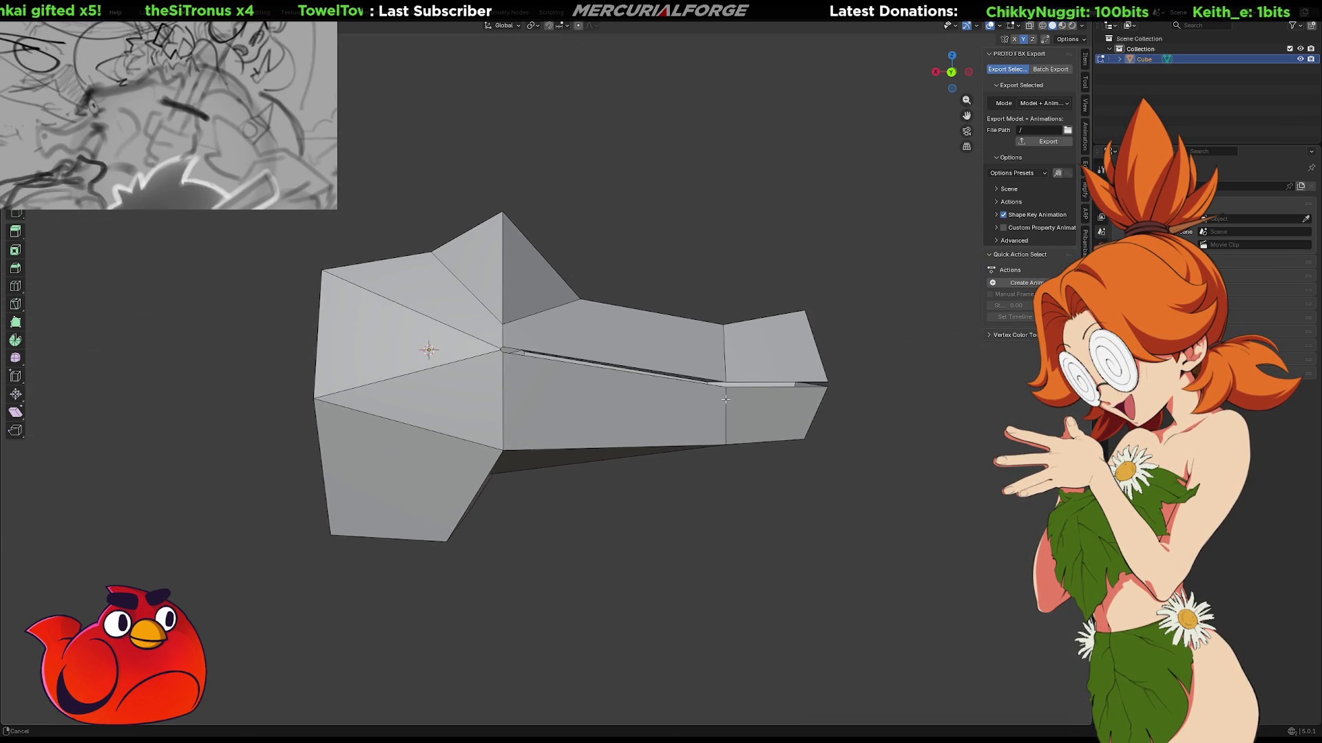
pyautogui.scroll(2, 727, 399)
pyautogui.moveTo(617, 380); pyautogui.dragTo(639, 384, button='middle')
pyautogui.scroll(1, 646, 386)
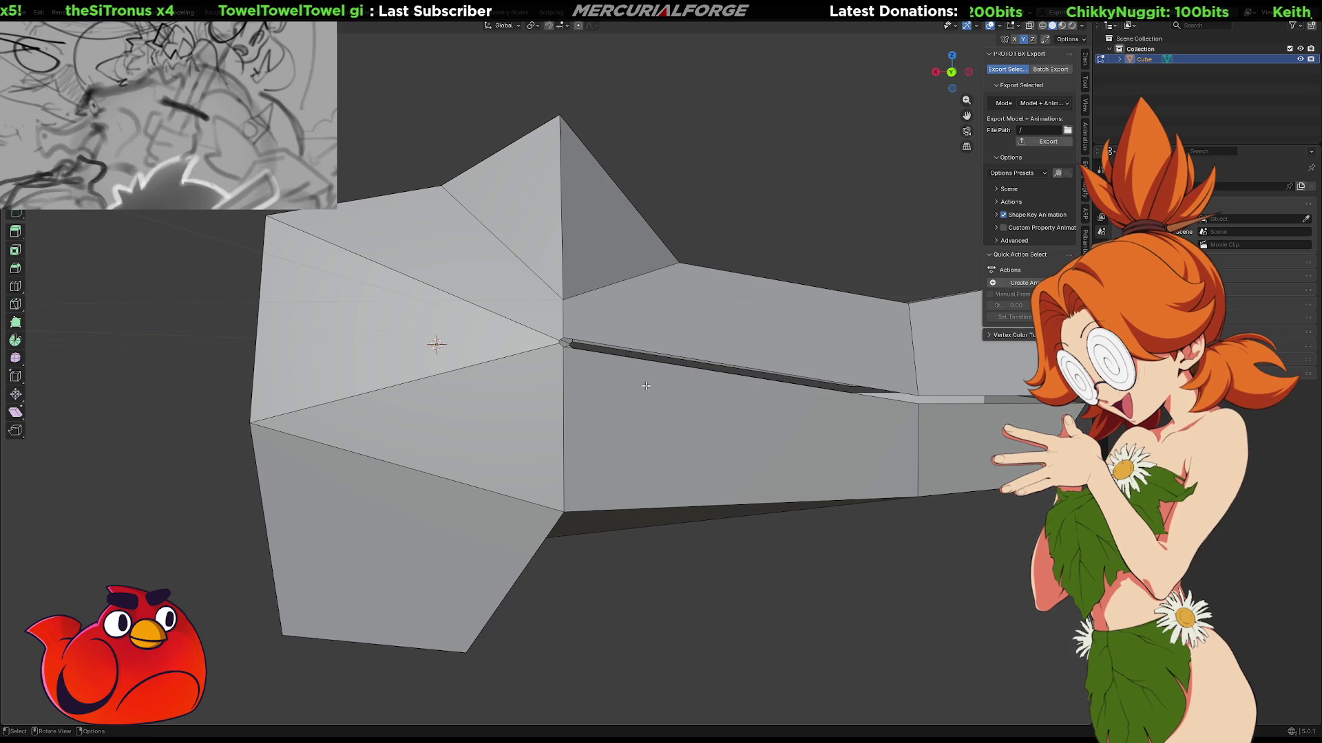
pyautogui.keyDown('ctrl'); pyautogui.click(884, 402); pyautogui.keyUp('ctrl')
pyautogui.keyDown('shift'); pyautogui.moveTo(910, 407); pyautogui.dragTo(707, 391, button='middle'); pyautogui.keyUp('shift')
pyautogui.press('g')
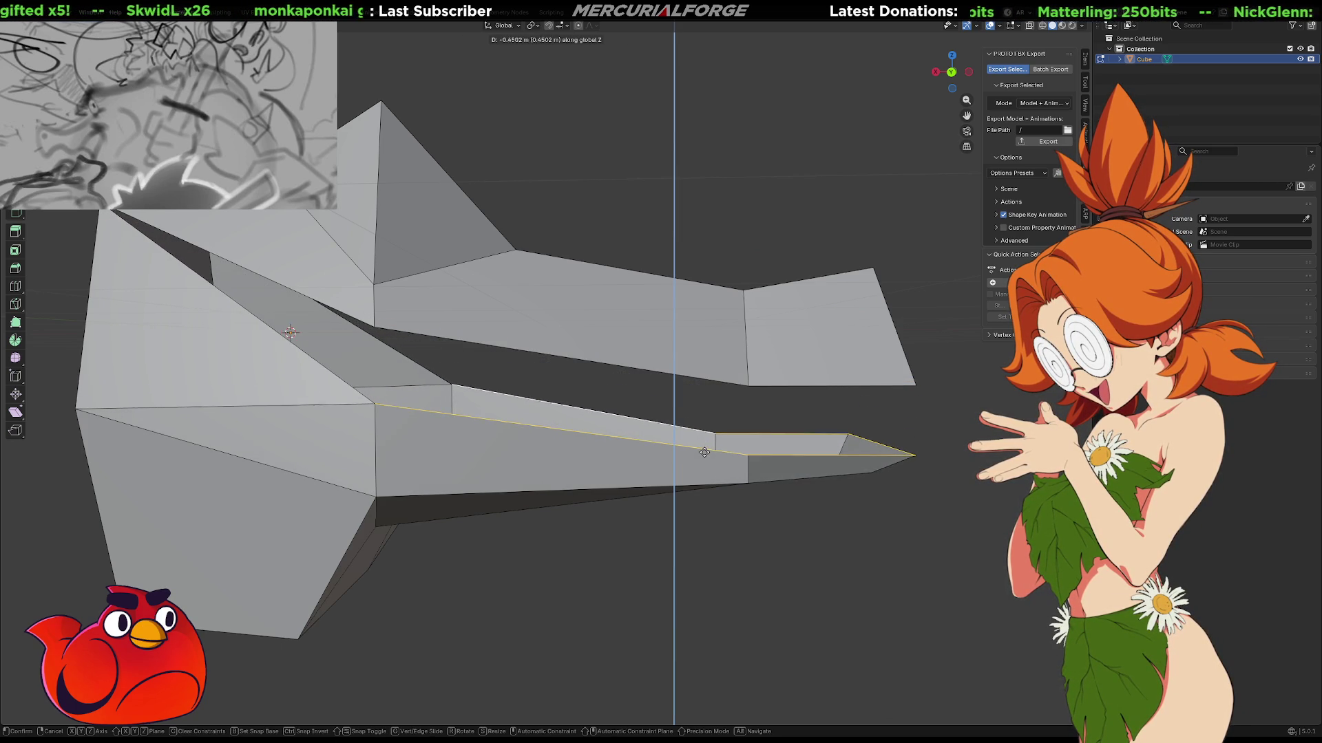
# Drop the torn-off lower jaw so the mouth hangs open.
pyautogui.click(706, 442)
pyautogui.scroll(-4, 713, 399)
pyautogui.moveTo(708, 422)
pyautogui.mouseDown(button='middle')
pyautogui.moveTo(482, 421)
pyautogui.moveTo(446, 448)
pyautogui.moveTo(507, 421)
pyautogui.mouseUp(button='middle')
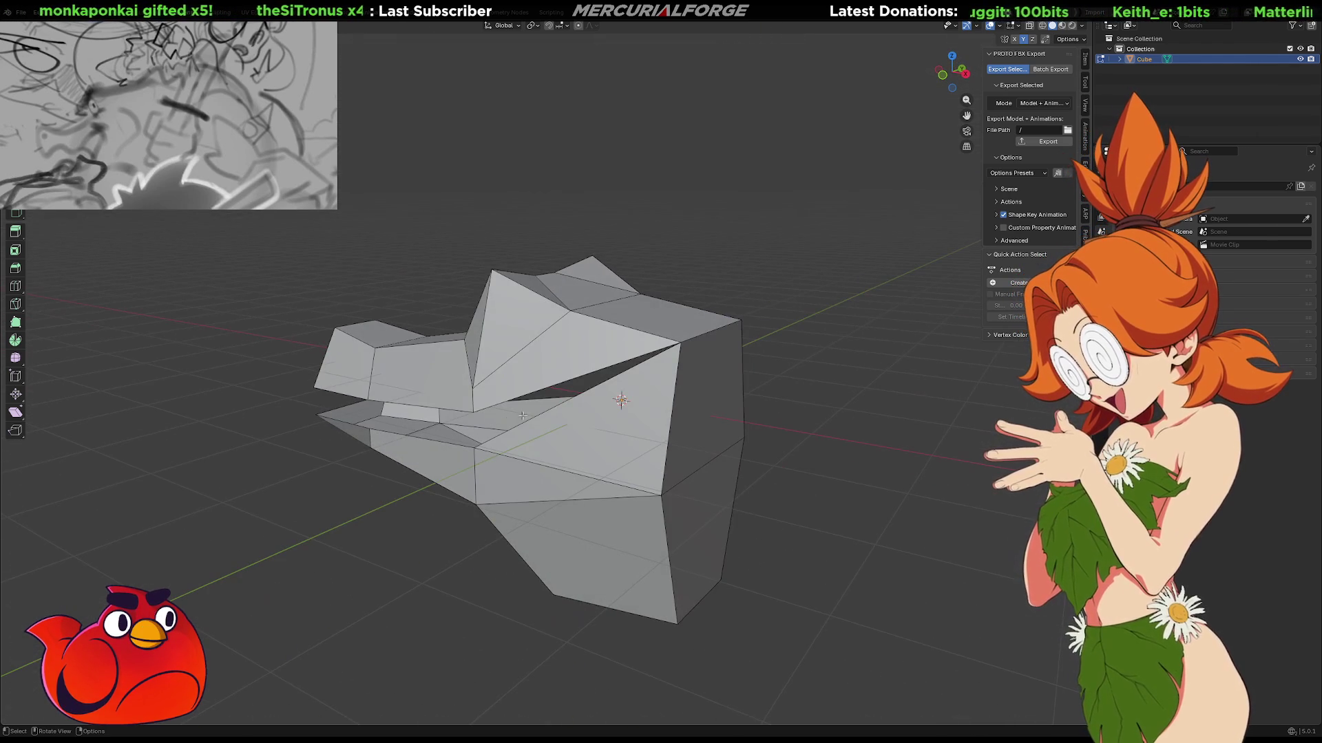
# Select the two side faces at the back of the head.
pyautogui.click(702, 440)
pyautogui.keyDown('shift'); pyautogui.click(700, 502); pyautogui.keyUp('shift')
pyautogui.moveTo(716, 494); pyautogui.dragTo(651, 436, button='middle')
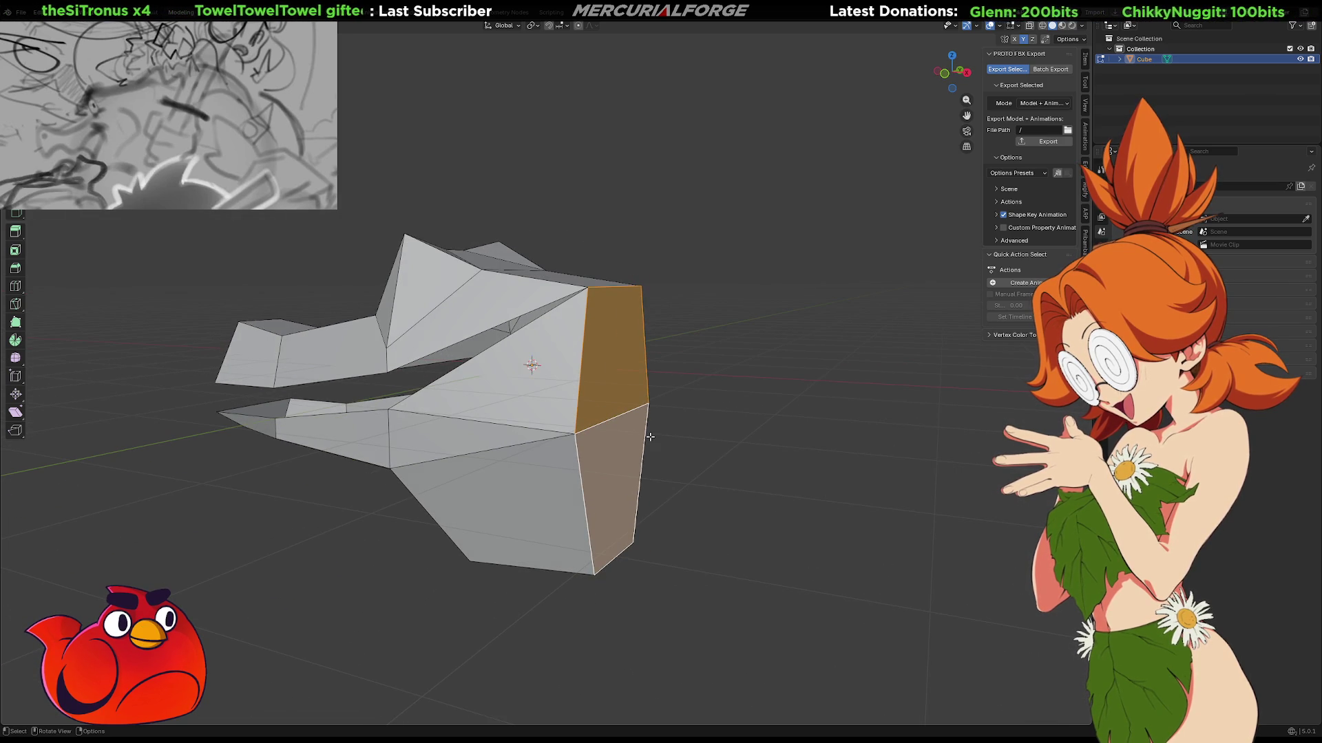
# Extrude the two back faces outward to lengthen the back of the head.
pyautogui.press('e')
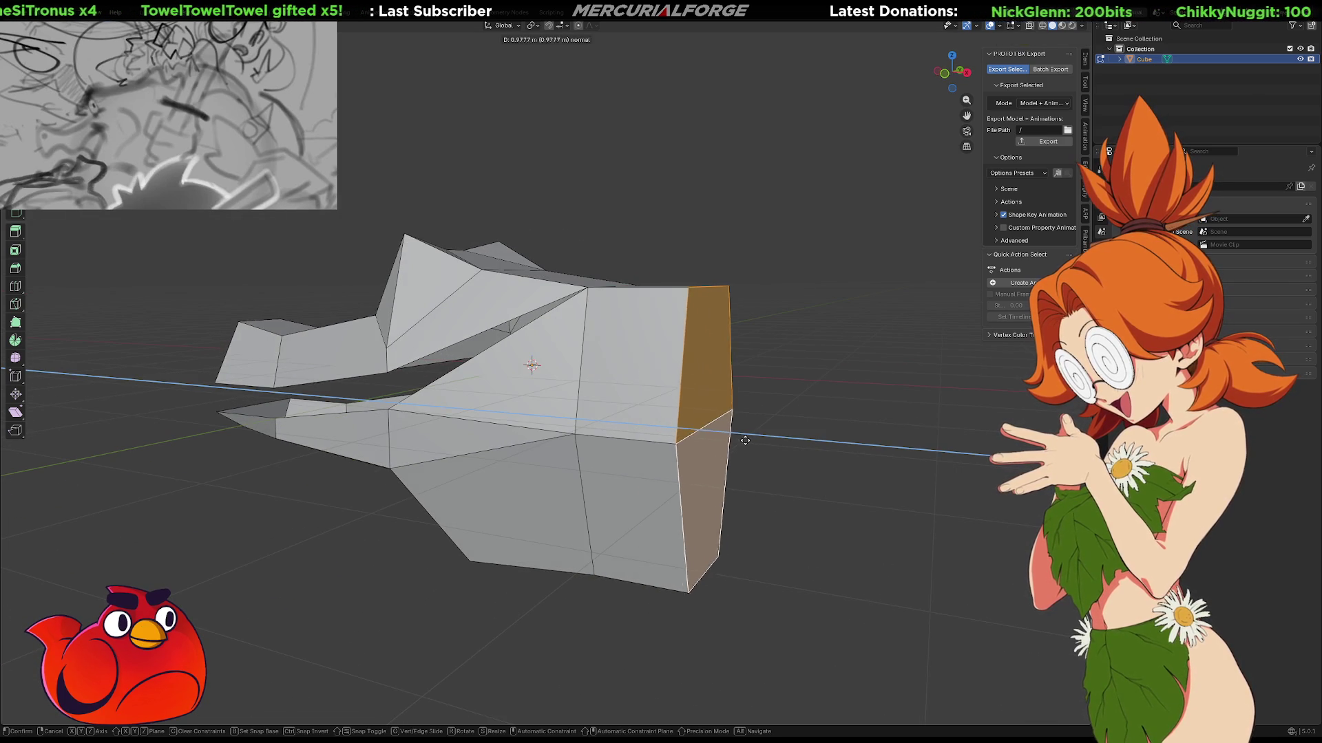
pyautogui.click(790, 453)
pyautogui.click(861, 450)
pyautogui.moveTo(861, 450)
pyautogui.mouseDown(button='middle')
pyautogui.moveTo(593, 401)
pyautogui.moveTo(654, 394)
pyautogui.moveTo(666, 407)
pyautogui.moveTo(807, 377)
pyautogui.moveTo(609, 370)
pyautogui.moveTo(519, 463)
pyautogui.moveTo(628, 342)
pyautogui.moveTo(540, 330)
pyautogui.mouseUp(button='middle')
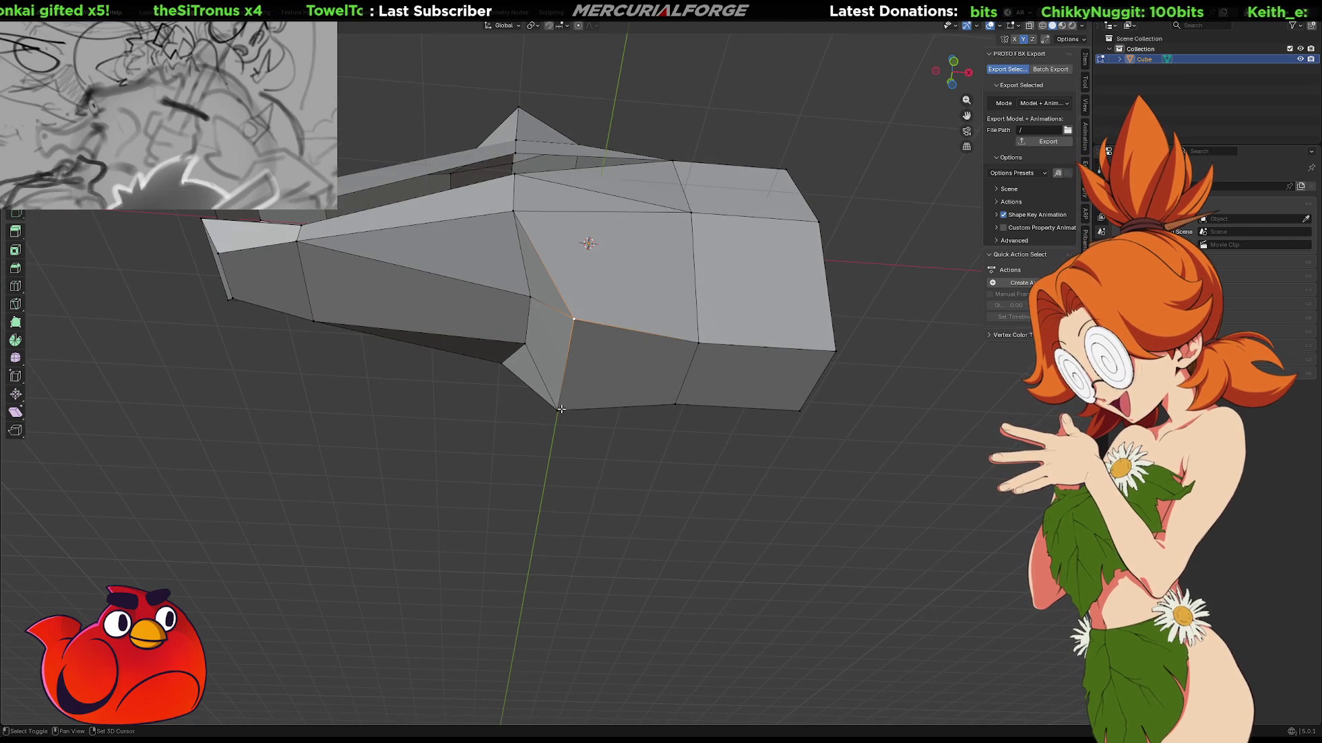
# Edge-slide the jaw-hinge edge and shrink it slightly.
pyautogui.press('z')
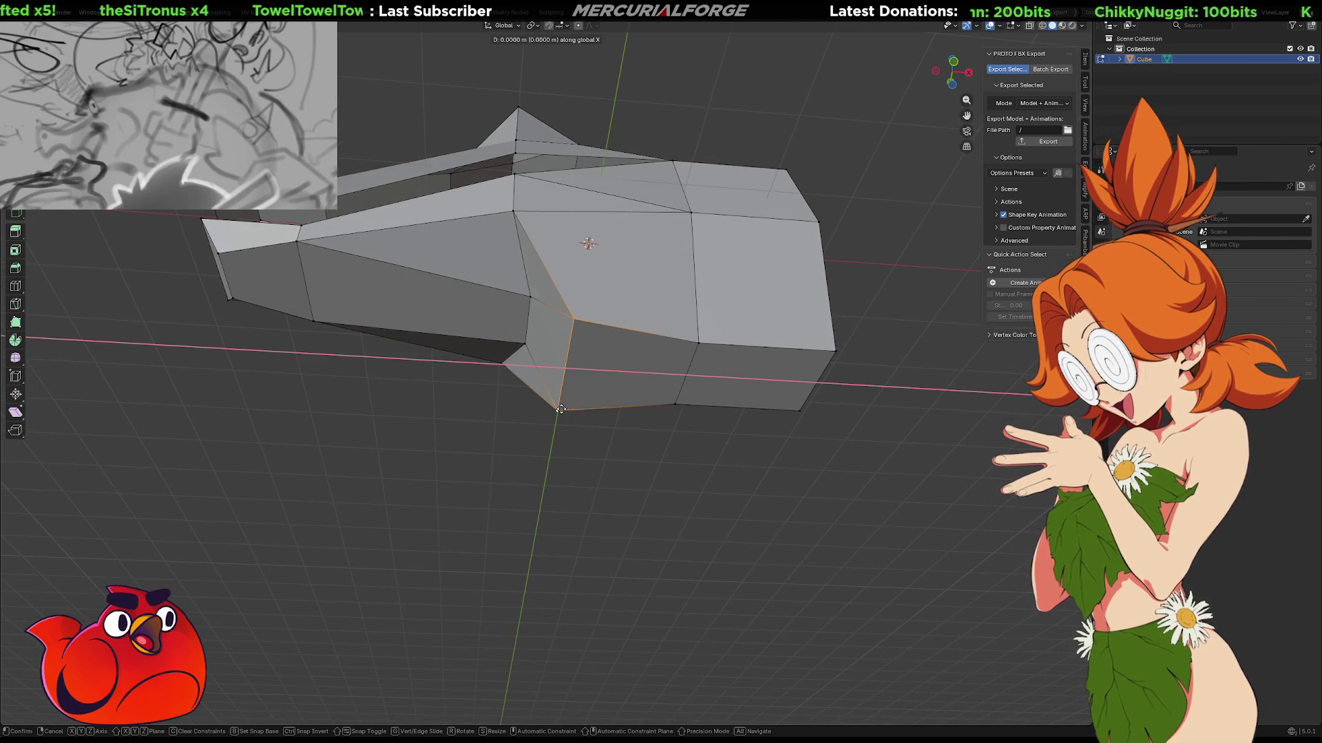
pyautogui.press('g')
pyautogui.click(603, 249)
pyautogui.moveTo(603, 249)
pyautogui.mouseDown(button='middle')
pyautogui.moveTo(561, 291)
pyautogui.moveTo(731, 292)
pyautogui.mouseUp(button='middle')
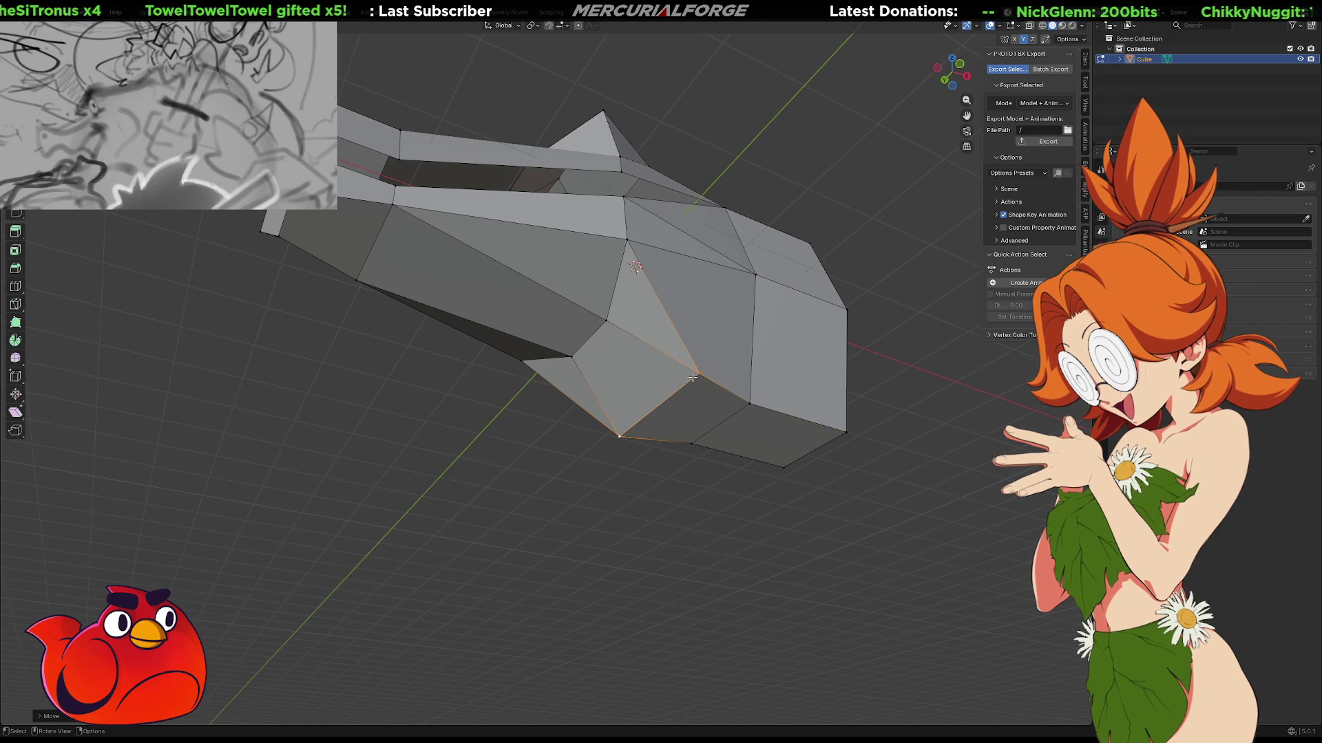
pyautogui.press('s')
pyautogui.click(674, 387)
# Move the hinge vertices vertically along Z to reshape the jaw hinge.
pyautogui.moveTo(674, 388)
pyautogui.mouseDown(button='middle')
pyautogui.moveTo(507, 319)
pyautogui.moveTo(613, 314)
pyautogui.mouseUp(button='middle')
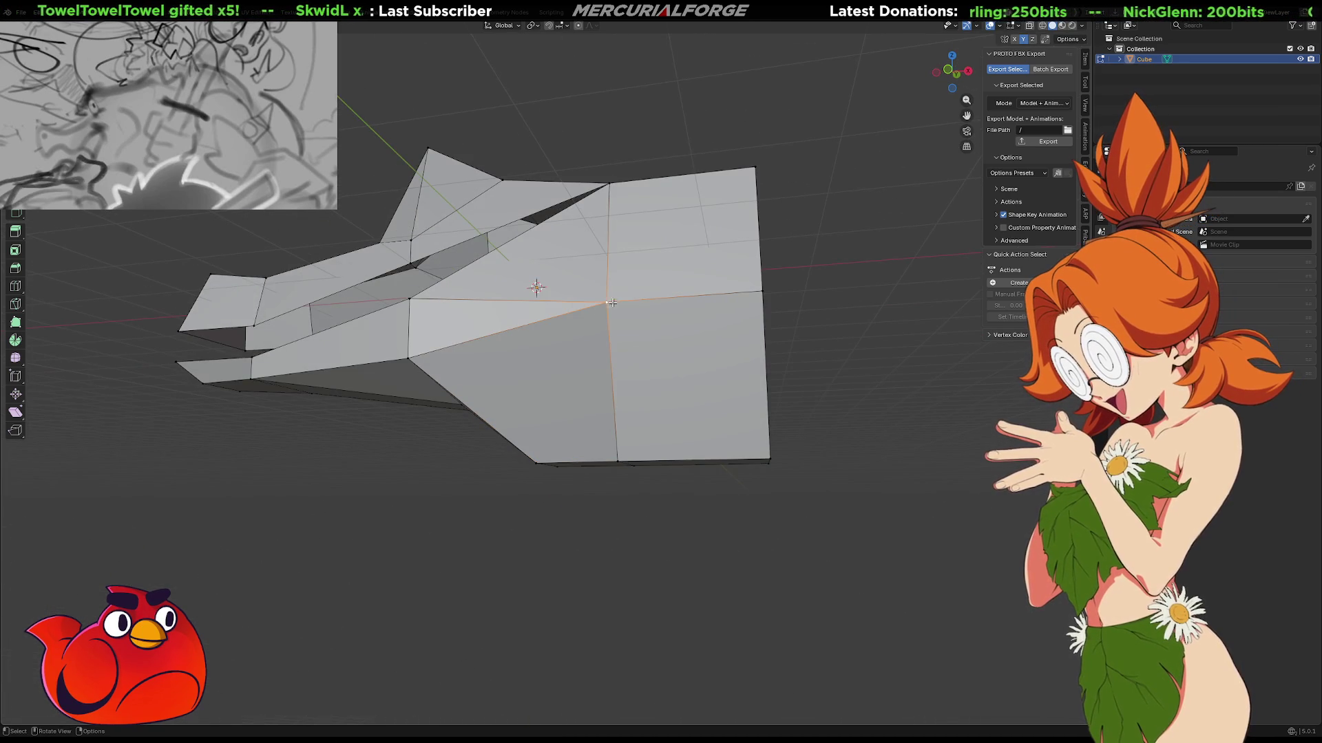
pyautogui.moveTo(560, 446)
pyautogui.mouseDown(button='middle')
pyautogui.moveTo(457, 447)
pyautogui.moveTo(429, 357)
pyautogui.mouseUp(button='middle')
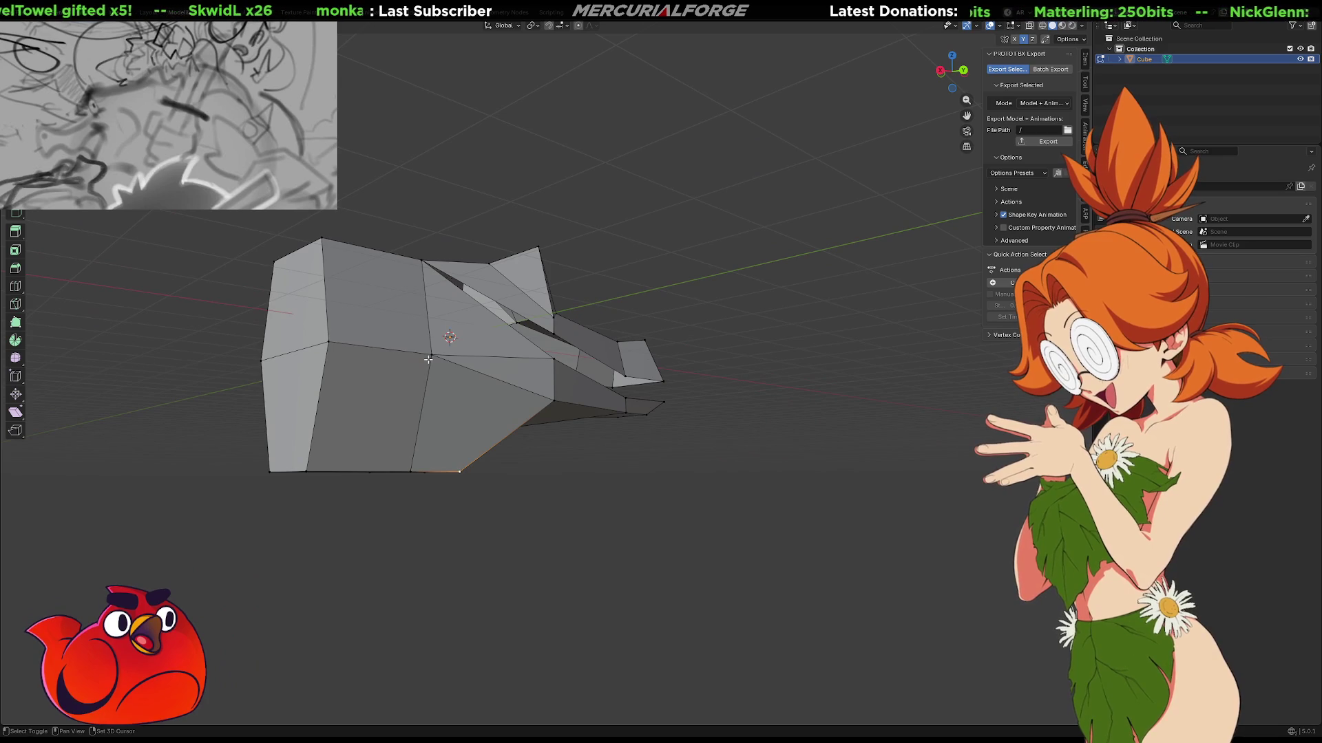
pyautogui.moveTo(429, 358)
pyautogui.mouseDown(button='middle')
pyautogui.moveTo(313, 407)
pyautogui.moveTo(818, 481)
pyautogui.moveTo(782, 452)
pyautogui.moveTo(711, 489)
pyautogui.moveTo(659, 486)
pyautogui.moveTo(909, 484)
pyautogui.moveTo(879, 482)
pyautogui.moveTo(897, 477)
pyautogui.mouseUp(button='middle')
pyautogui.moveTo(807, 460)
pyautogui.mouseDown(button='middle')
pyautogui.moveTo(530, 460)
pyautogui.moveTo(584, 451)
pyautogui.moveTo(580, 419)
pyautogui.moveTo(584, 441)
pyautogui.mouseUp(button='middle')
pyautogui.press('g')
pyautogui.press('z')
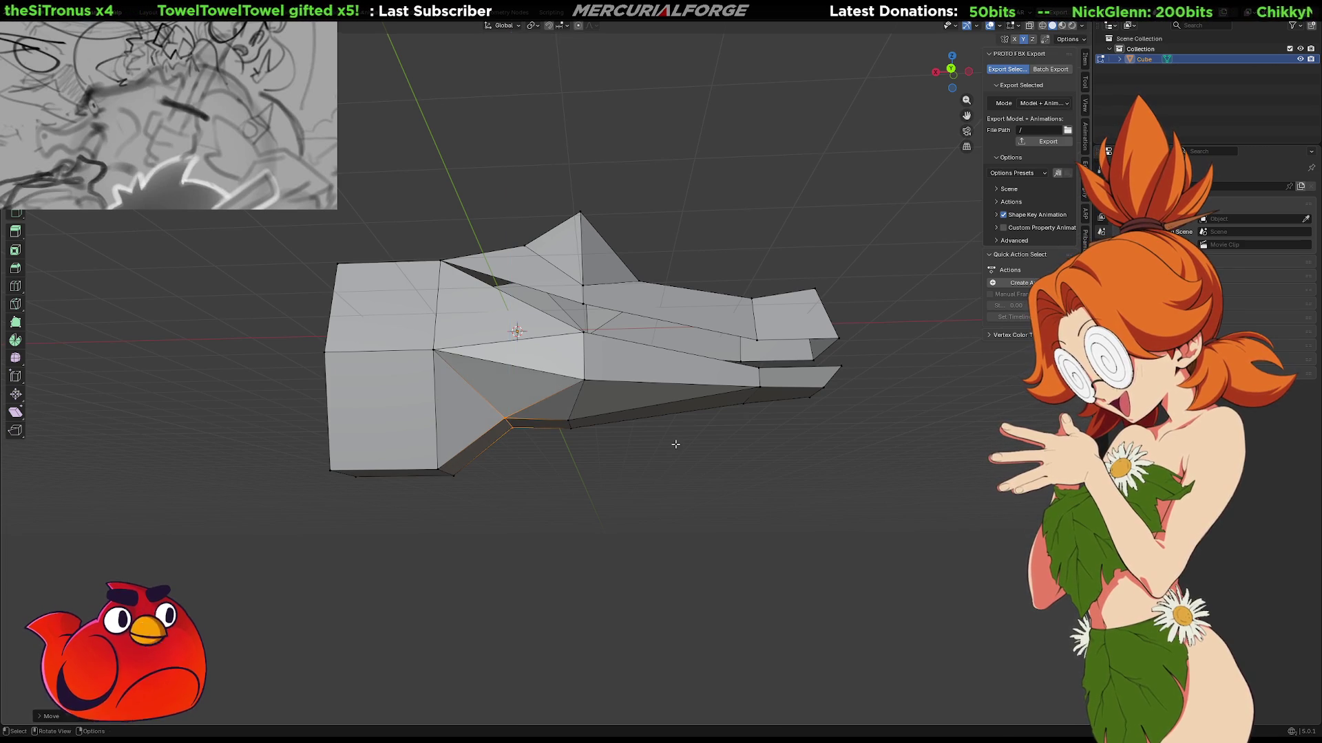
pyautogui.click(676, 446)
# Select the lower jaw tip and middle vertices using X-ray view.
pyautogui.moveTo(676, 448); pyautogui.dragTo(680, 450, button='middle')
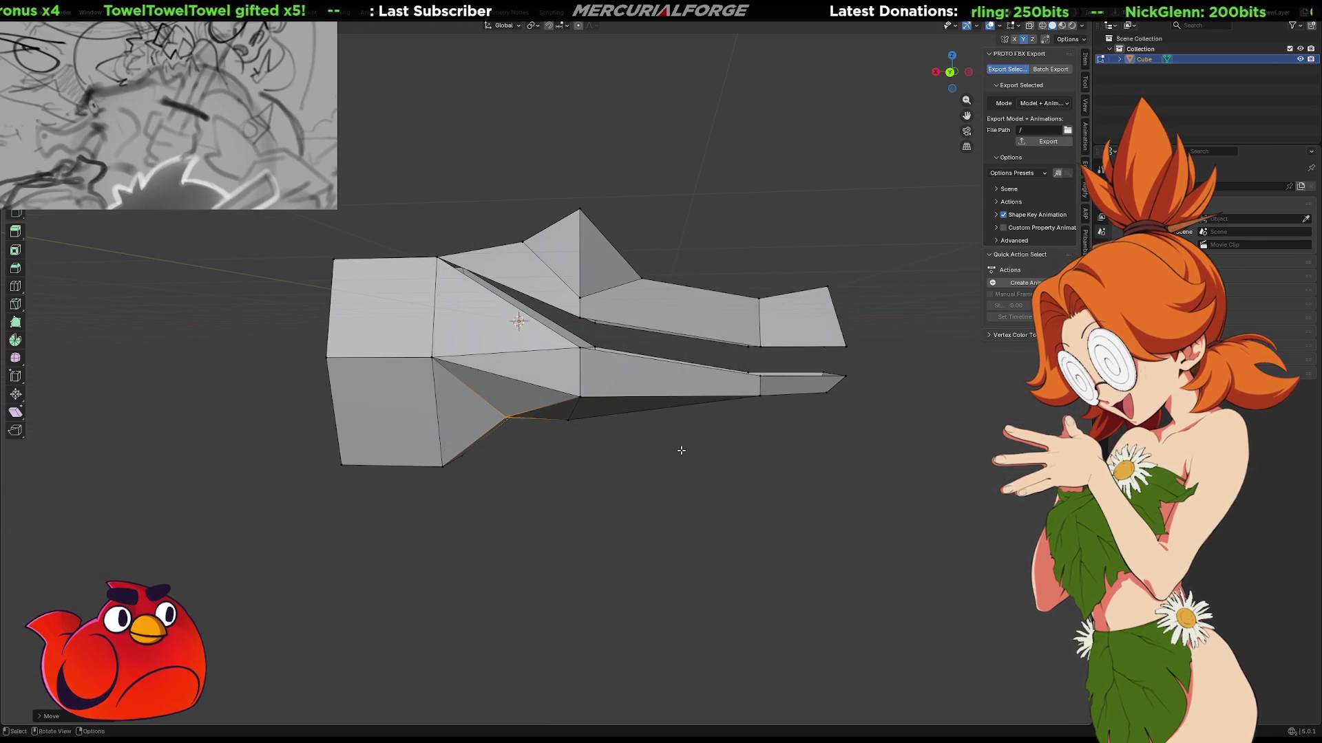
pyautogui.hotkey('alt', 'z')
pyautogui.moveTo(893, 352); pyautogui.dragTo(730, 423)
pyautogui.moveTo(625, 469)
pyautogui.mouseDown()
pyautogui.moveTo(544, 356)
pyautogui.moveTo(532, 360)
pyautogui.mouseUp()
pyautogui.moveTo(525, 387); pyautogui.dragTo(536, 383, button='middle')
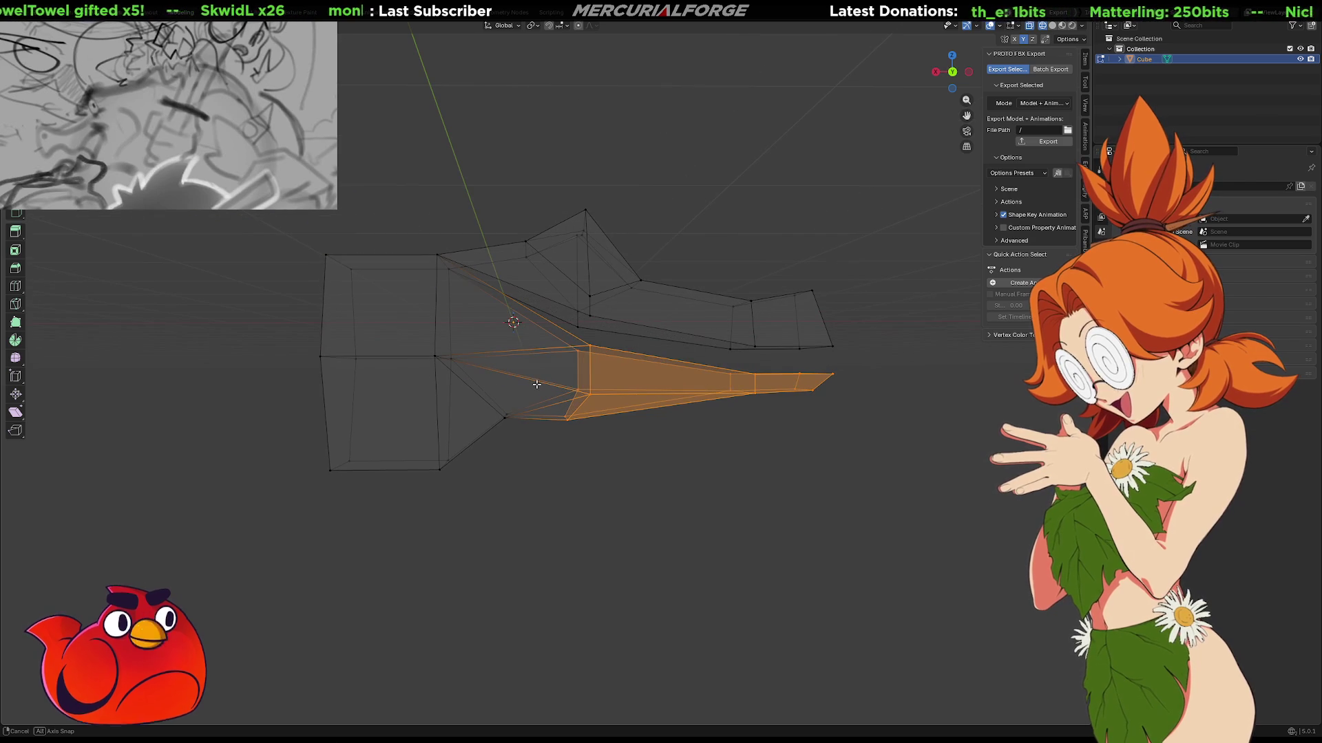
pyautogui.hotkey('alt', 'z')
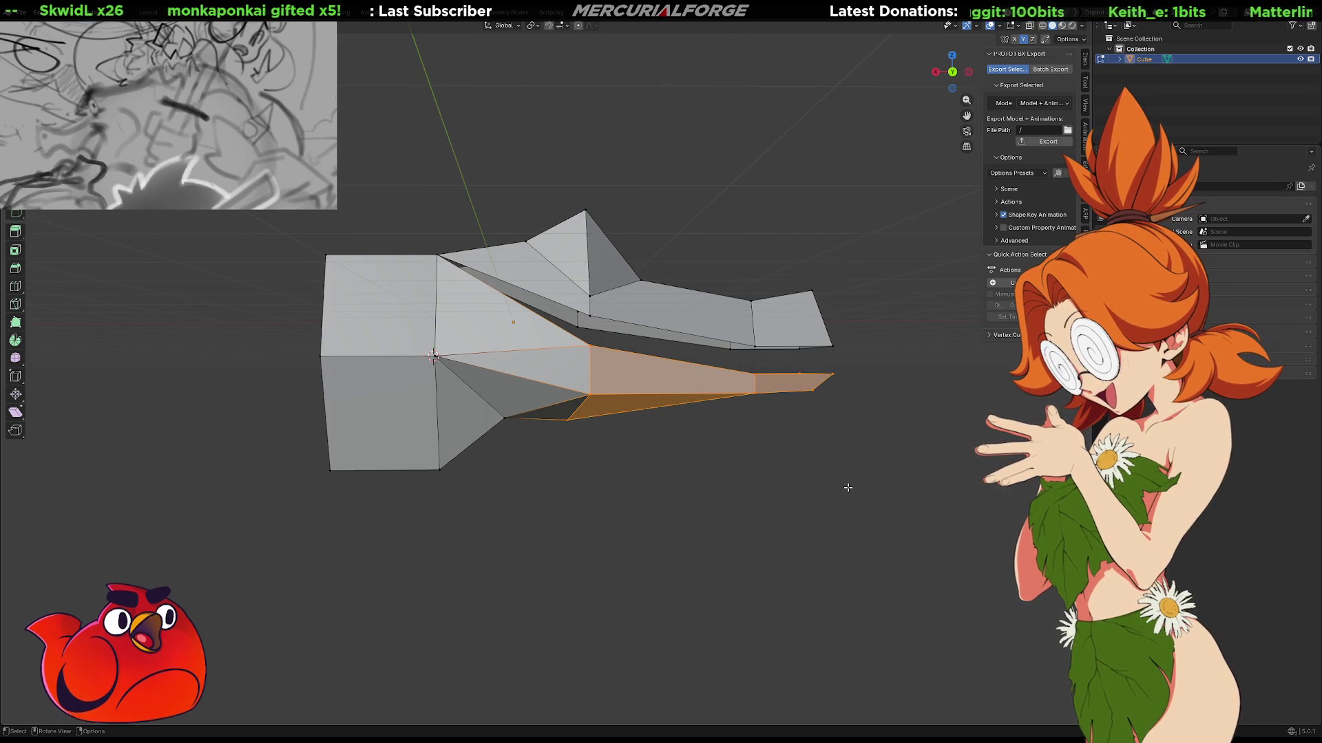
# Try rotating the lower jaw about Z twice, cancelling each attempt.
pyautogui.press('r')
pyautogui.press('z')
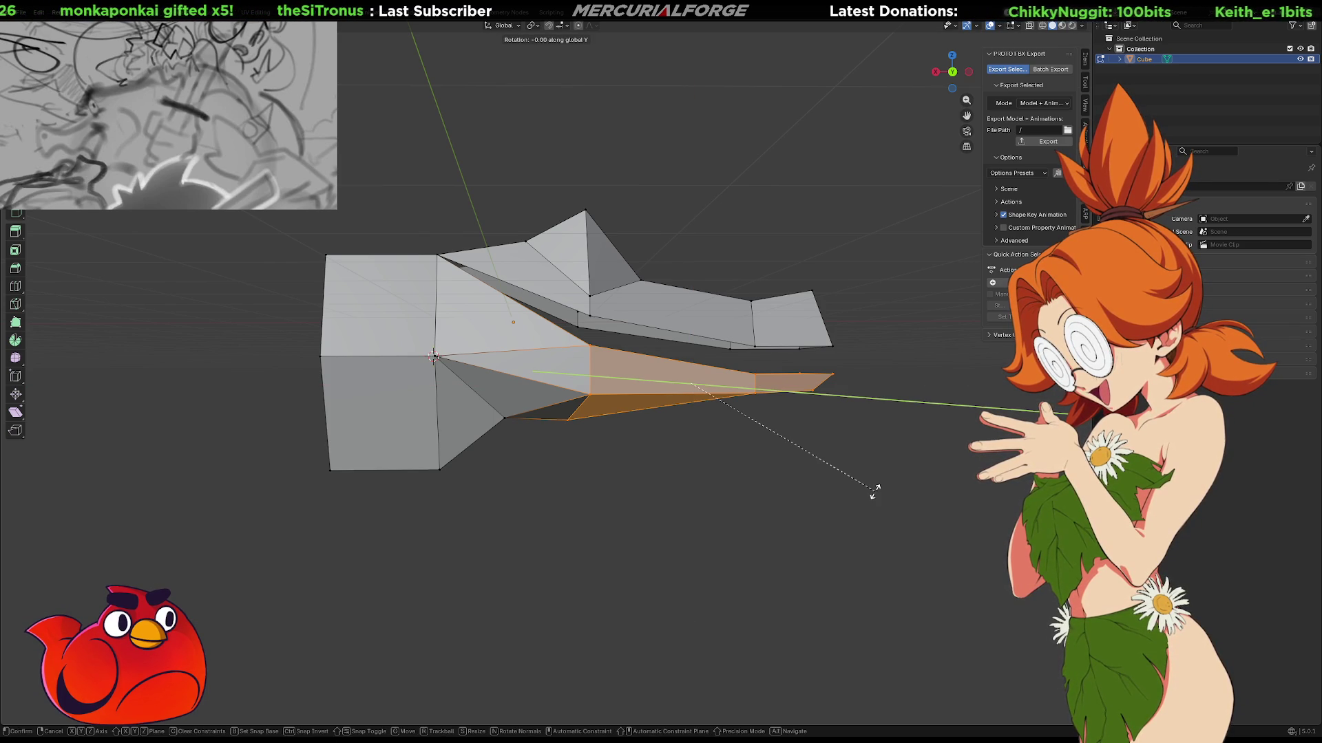
pyautogui.press('Escape')
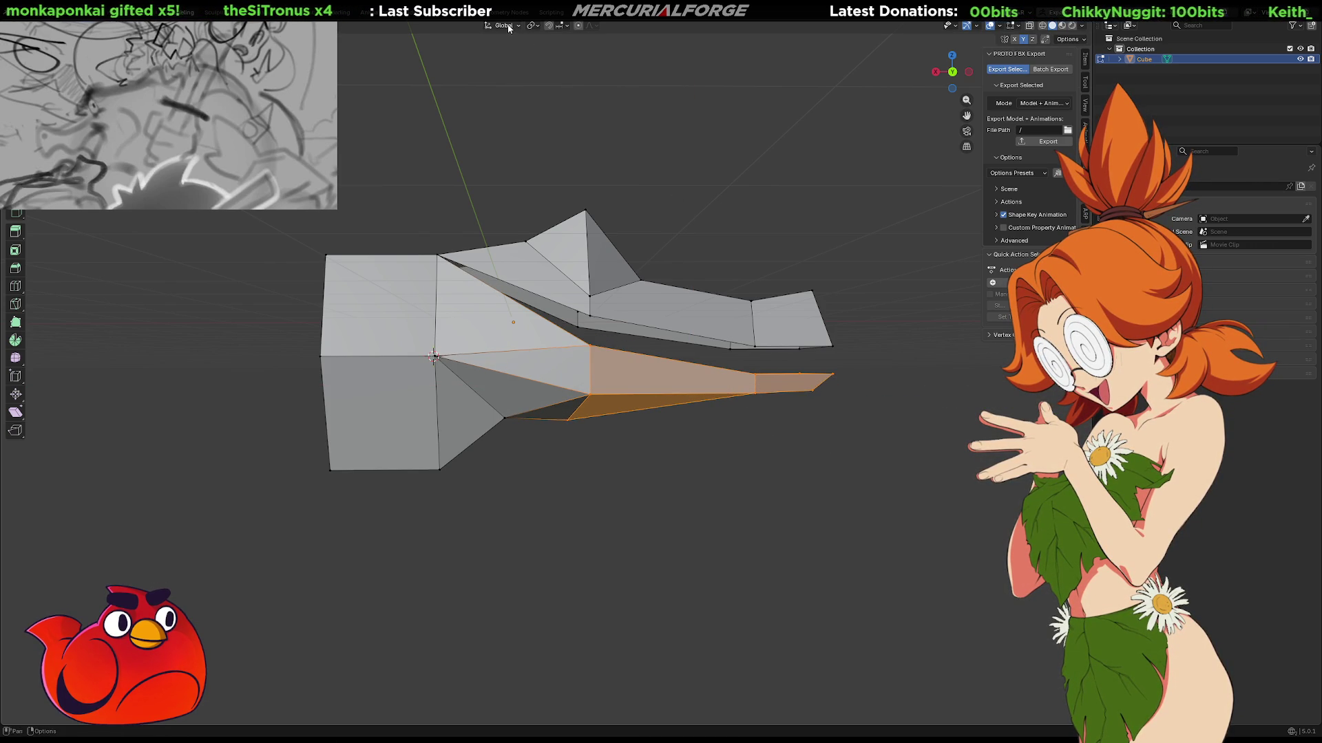
pyautogui.click(508, 27)
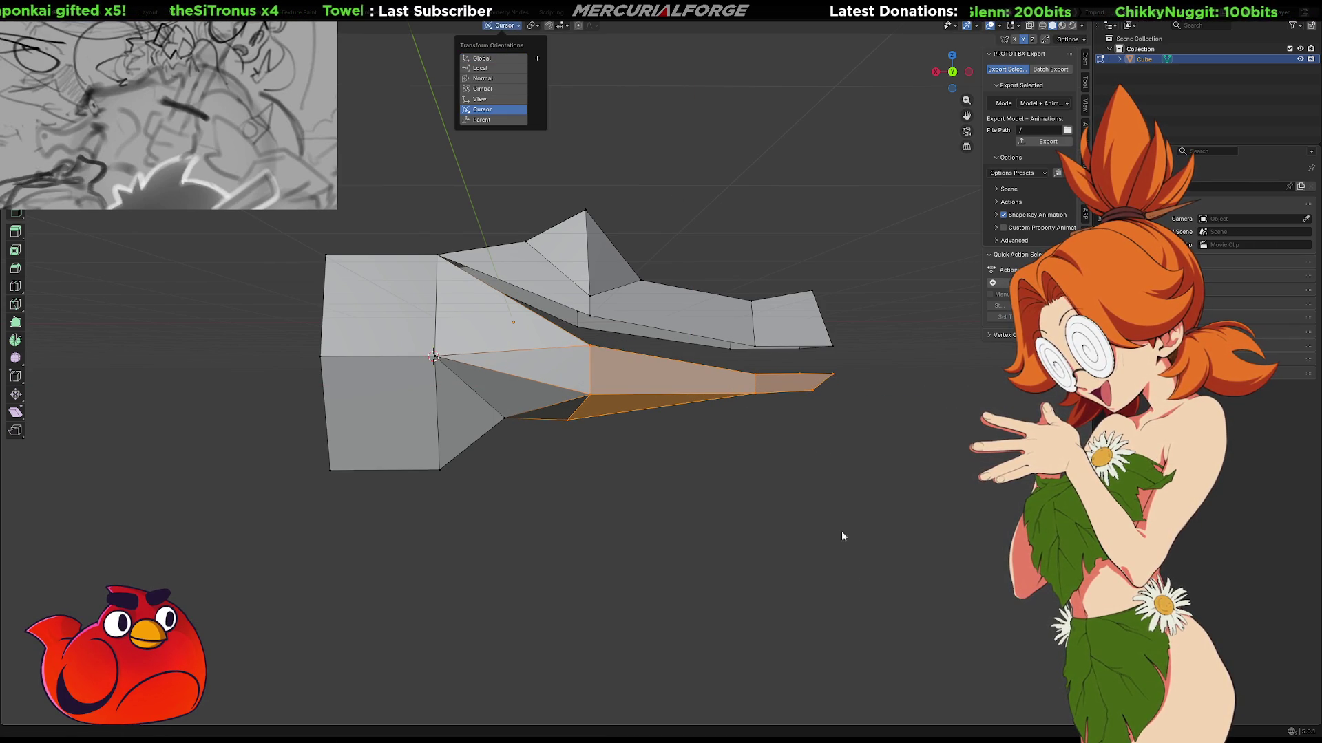
pyautogui.keyDown('shift'); pyautogui.moveTo(835, 468); pyautogui.dragTo(773, 475, button='middle'); pyautogui.keyUp('shift')
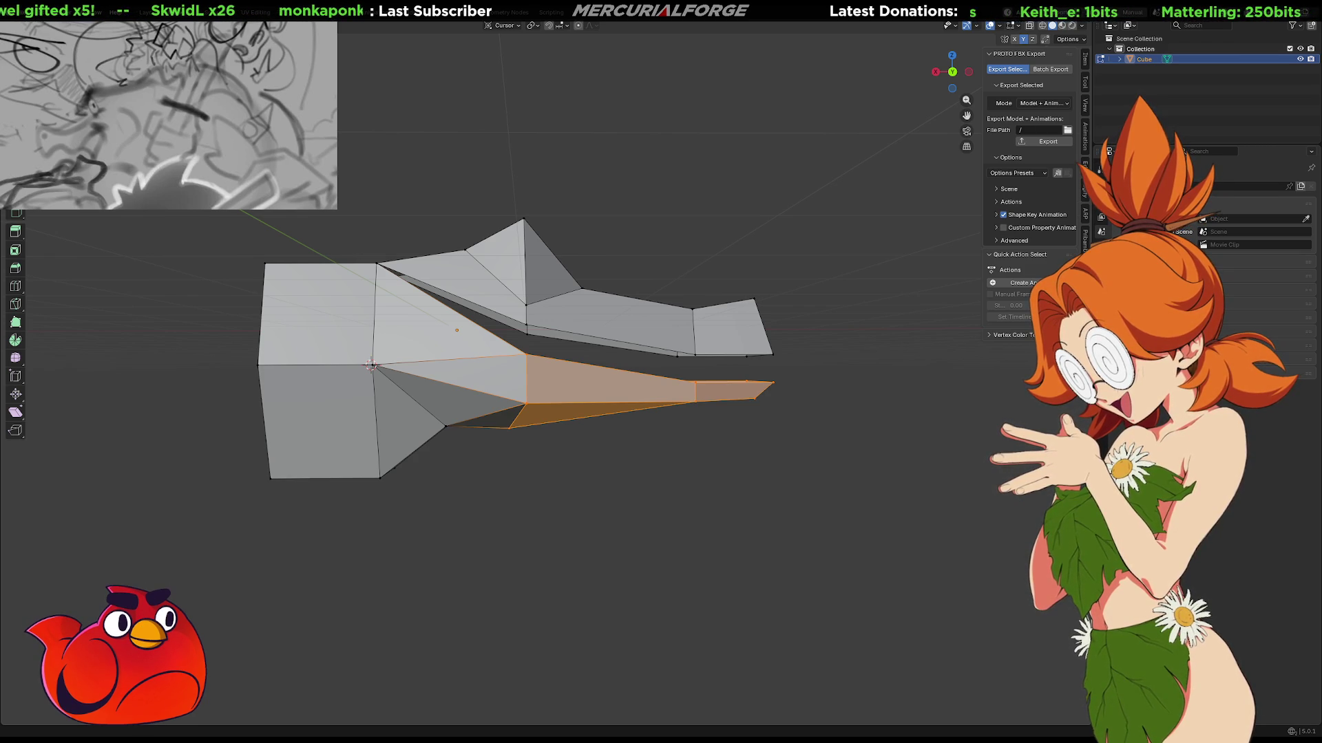
pyautogui.moveTo(675, 482); pyautogui.dragTo(681, 483, button='middle')
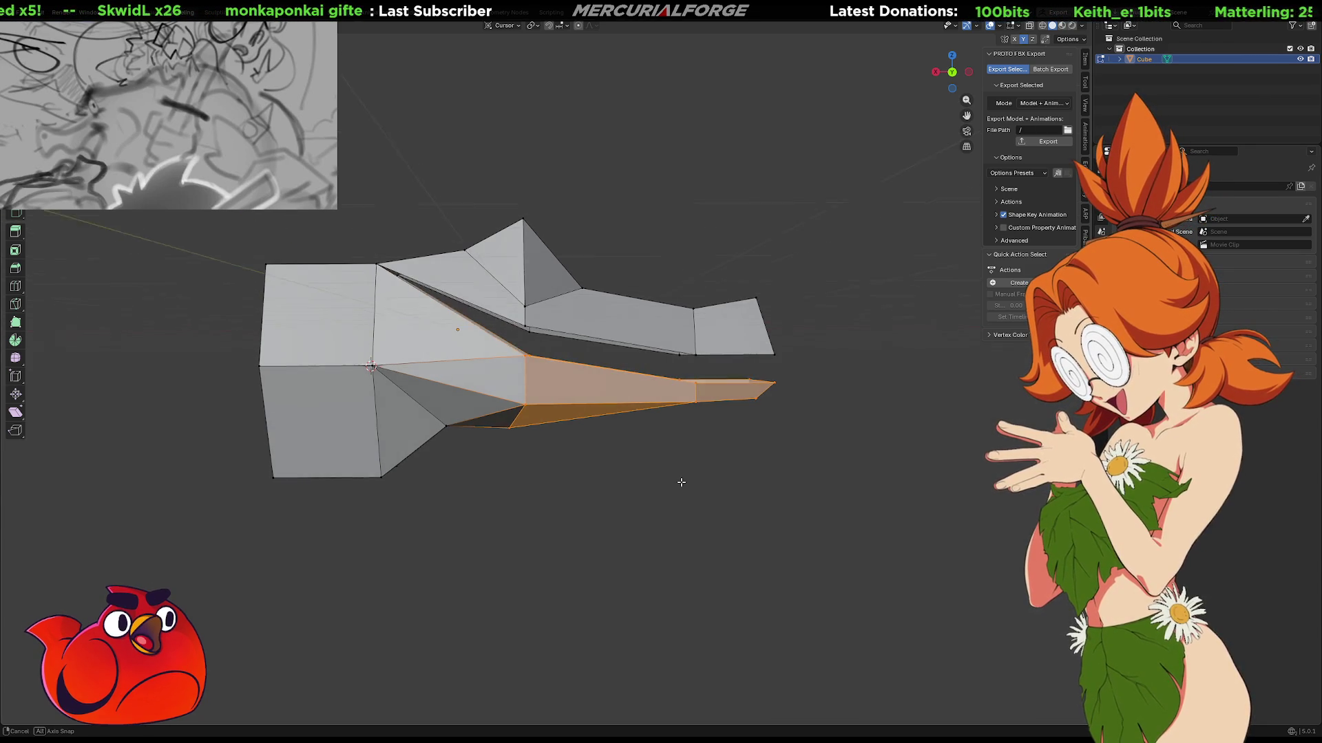
pyautogui.press('r')
pyautogui.press('z')
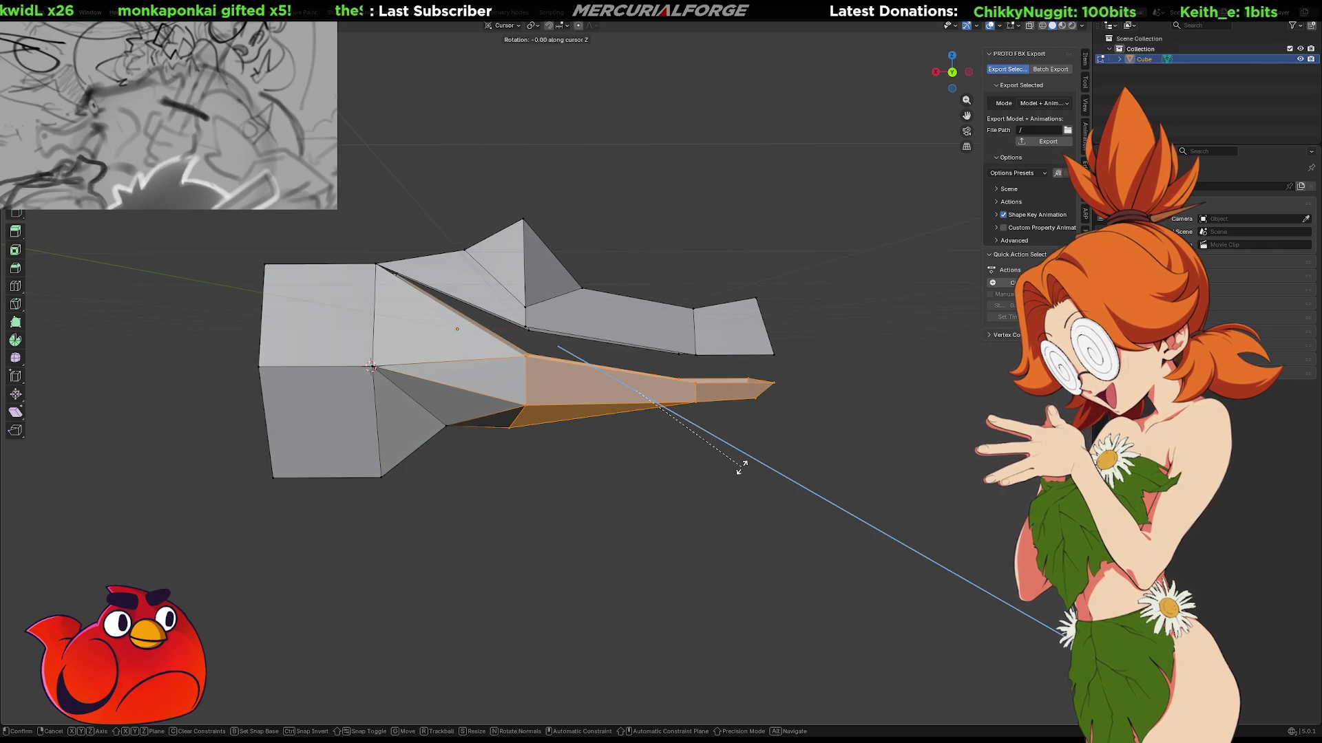
pyautogui.press('Escape')
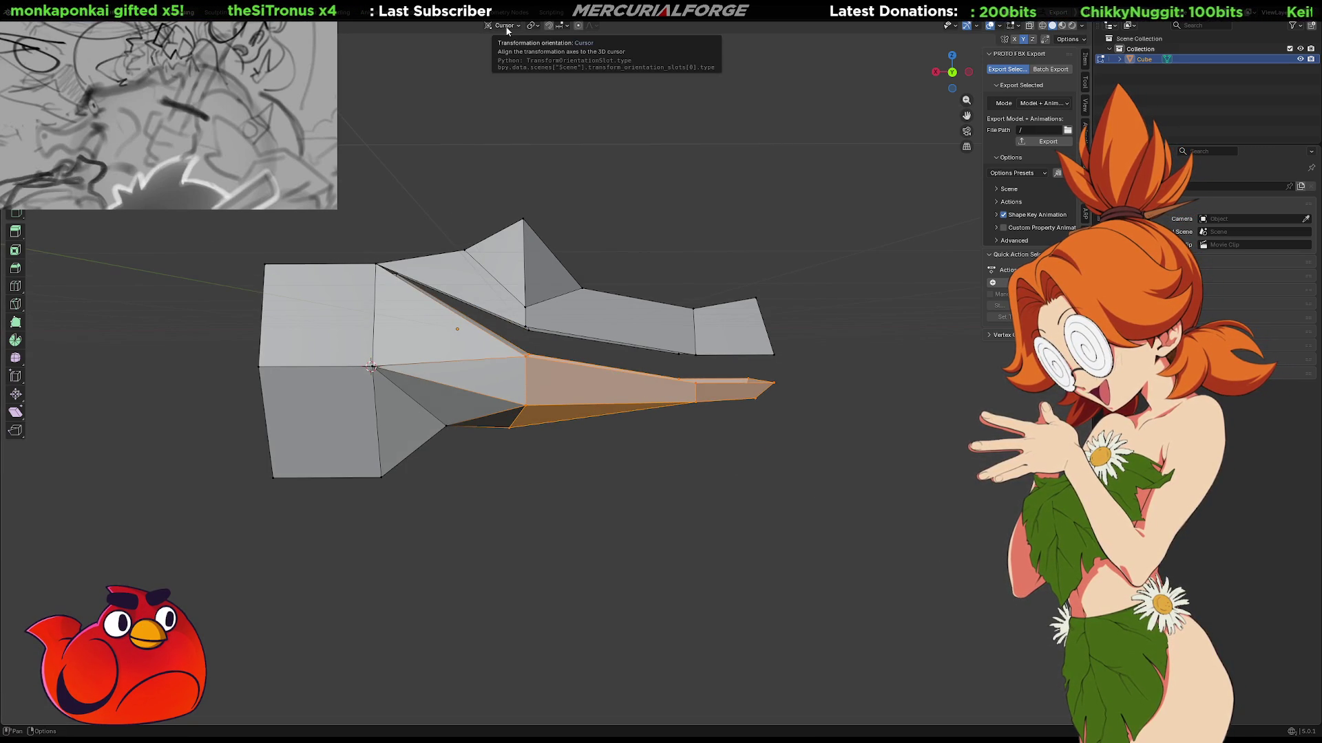
# Set the transform orientation to Global and the pivot point to 3D Cursor for hinge rotation.
pyautogui.click(534, 26)
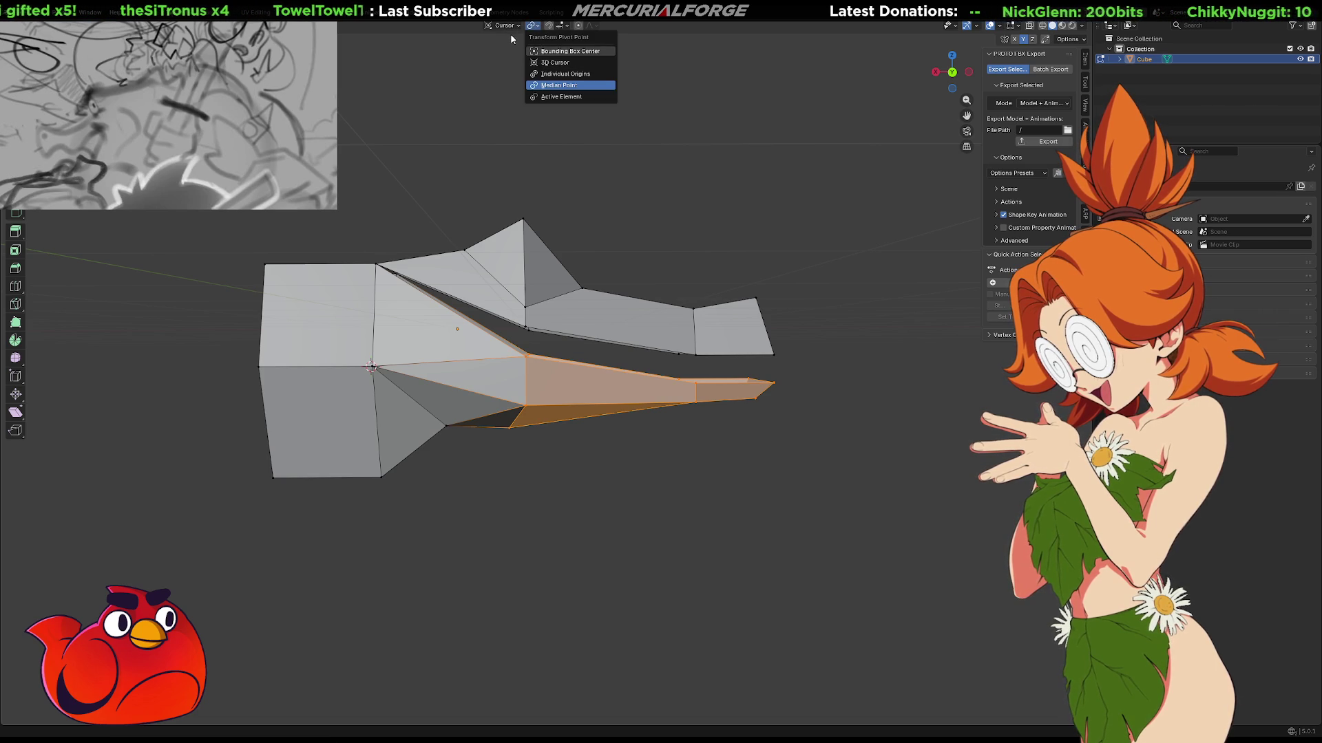
pyautogui.click(503, 26)
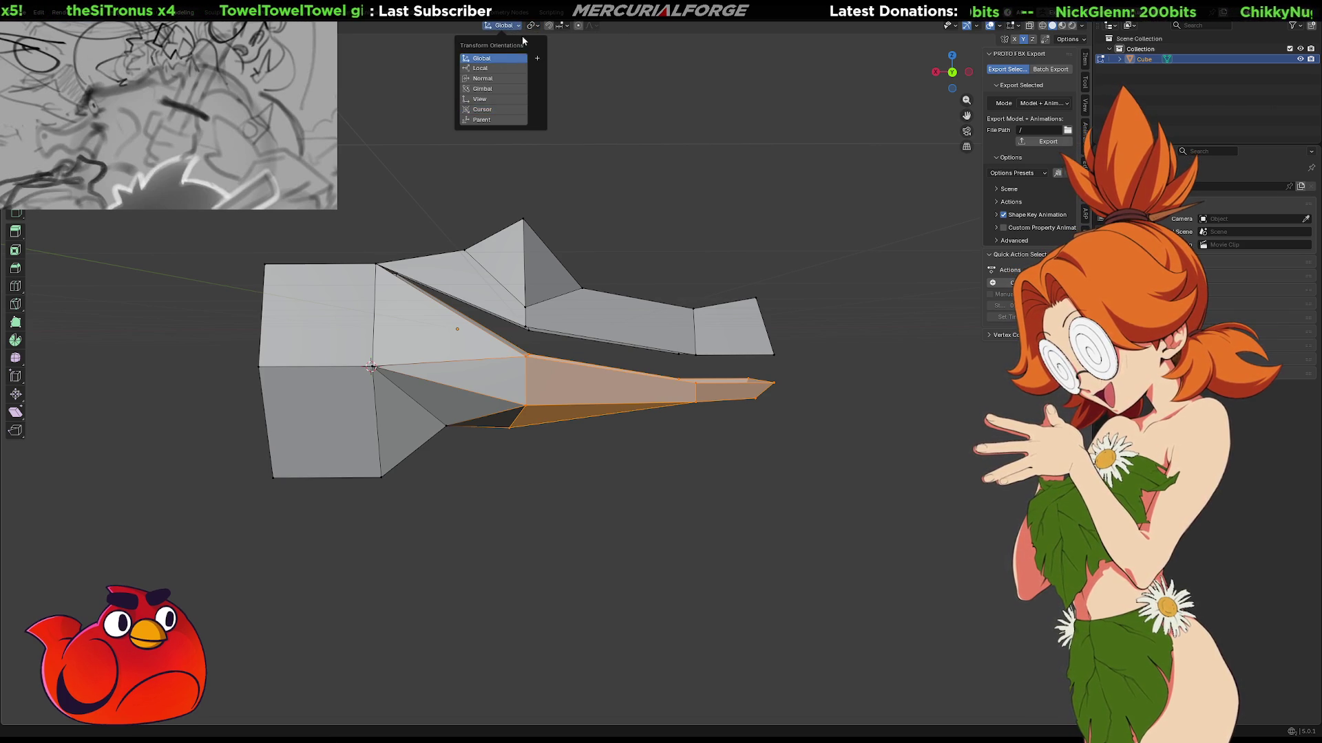
pyautogui.click(501, 61)
pyautogui.click(534, 26)
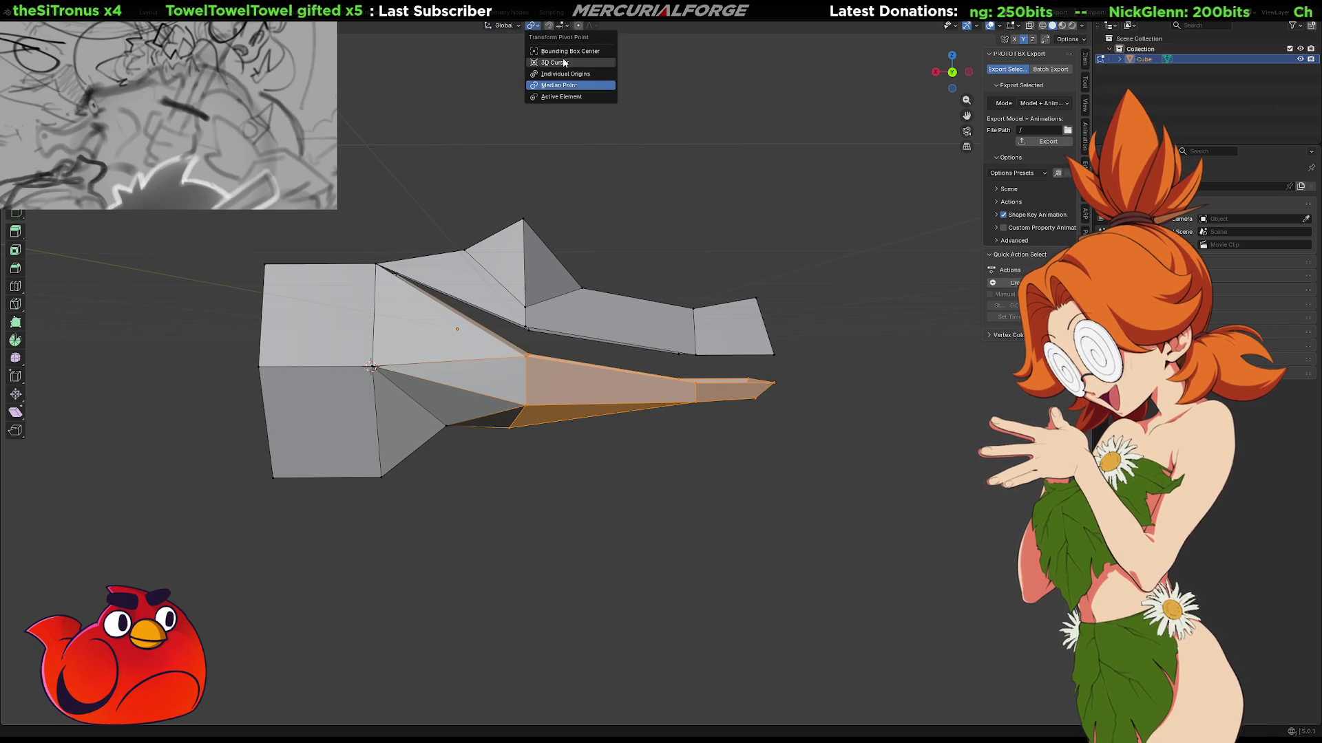
pyautogui.click(564, 64)
pyautogui.press('r')
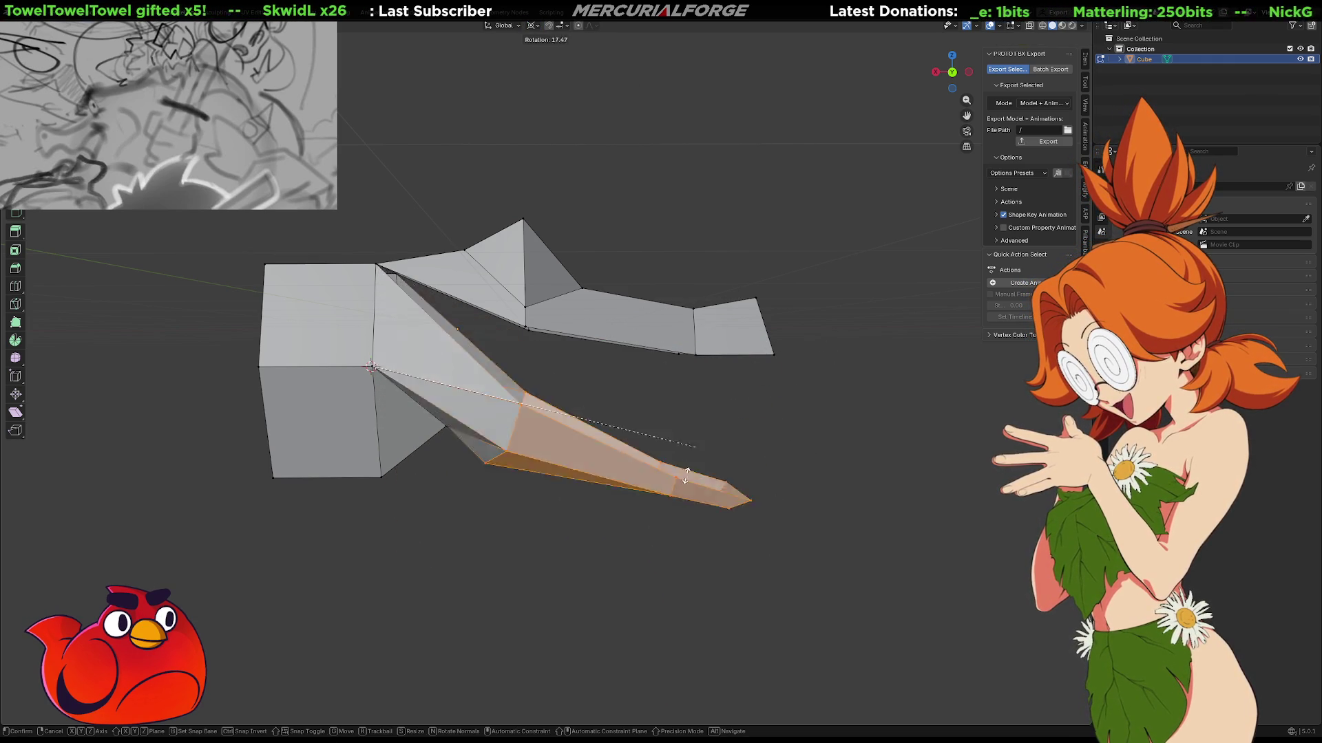
# Rotate the lower jaw about the 3D cursor until it sits nearly level under the snout.
pyautogui.click(507, 428)
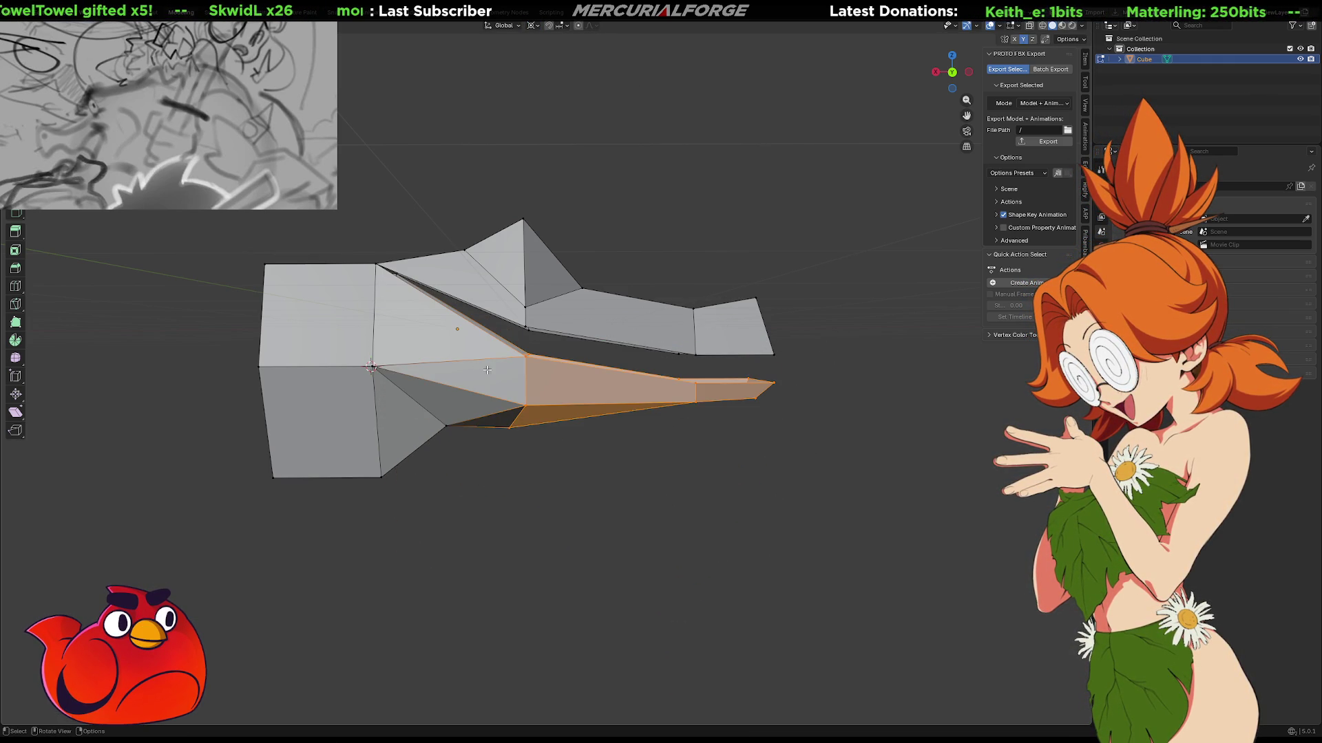
pyautogui.keyDown('shift'); pyautogui.rightClick(463, 373); pyautogui.keyUp('shift')
pyautogui.press('r')
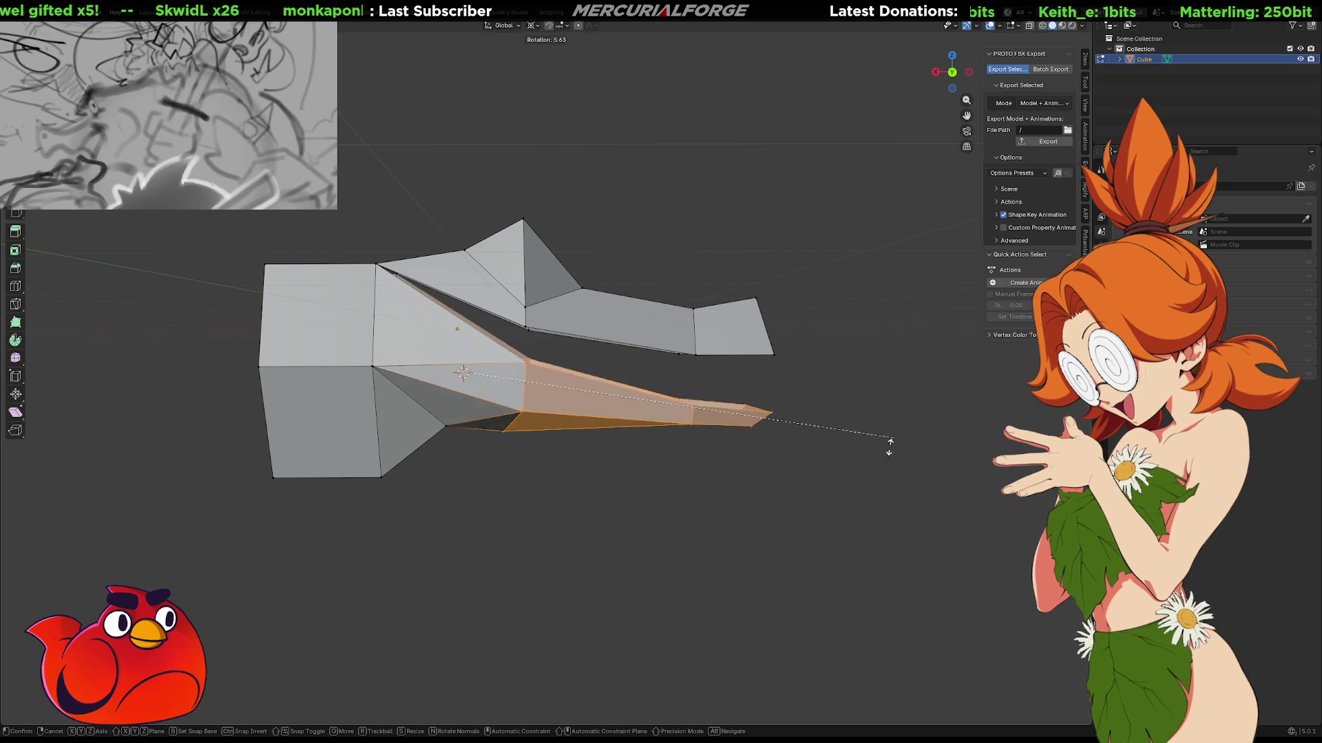
pyautogui.rightClick(682, 445)
pyautogui.moveTo(521, 377); pyautogui.dragTo(525, 363, button='middle')
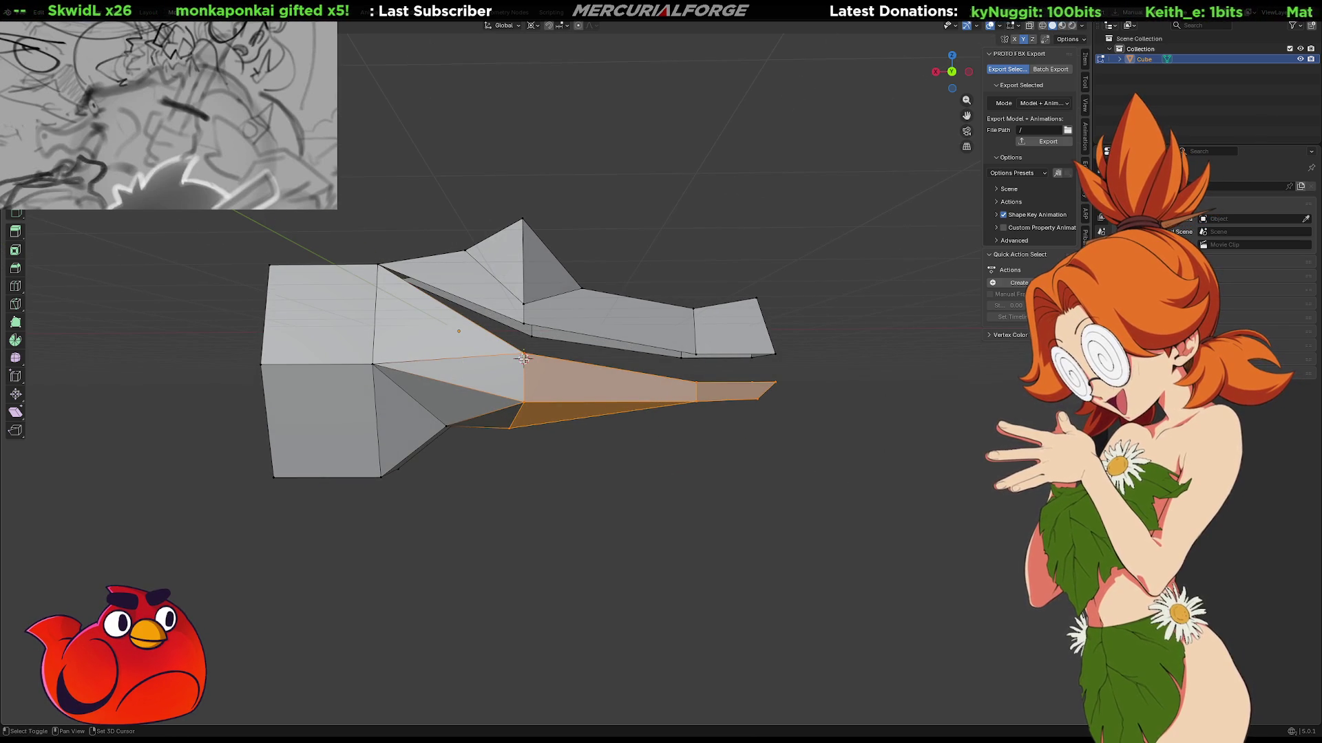
pyautogui.press('r')
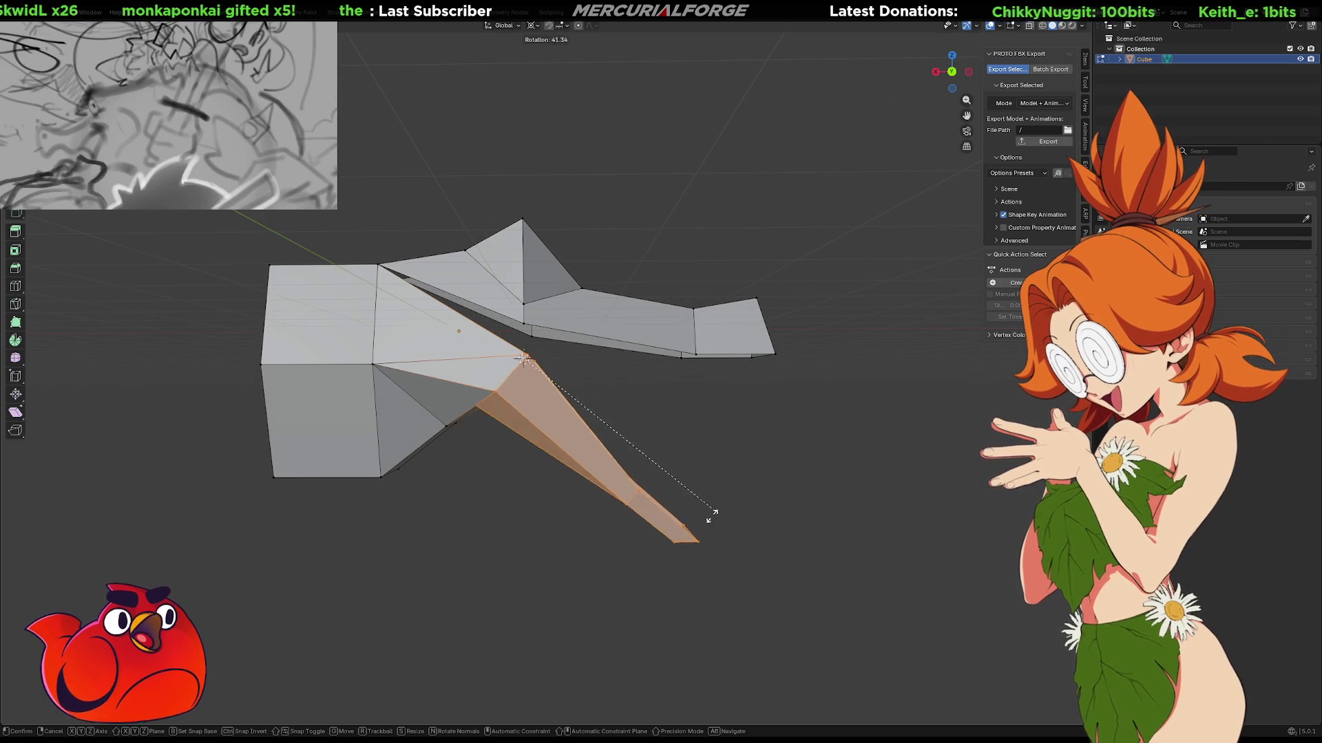
pyautogui.click(785, 446)
pyautogui.moveTo(779, 452); pyautogui.dragTo(554, 452, button='middle')
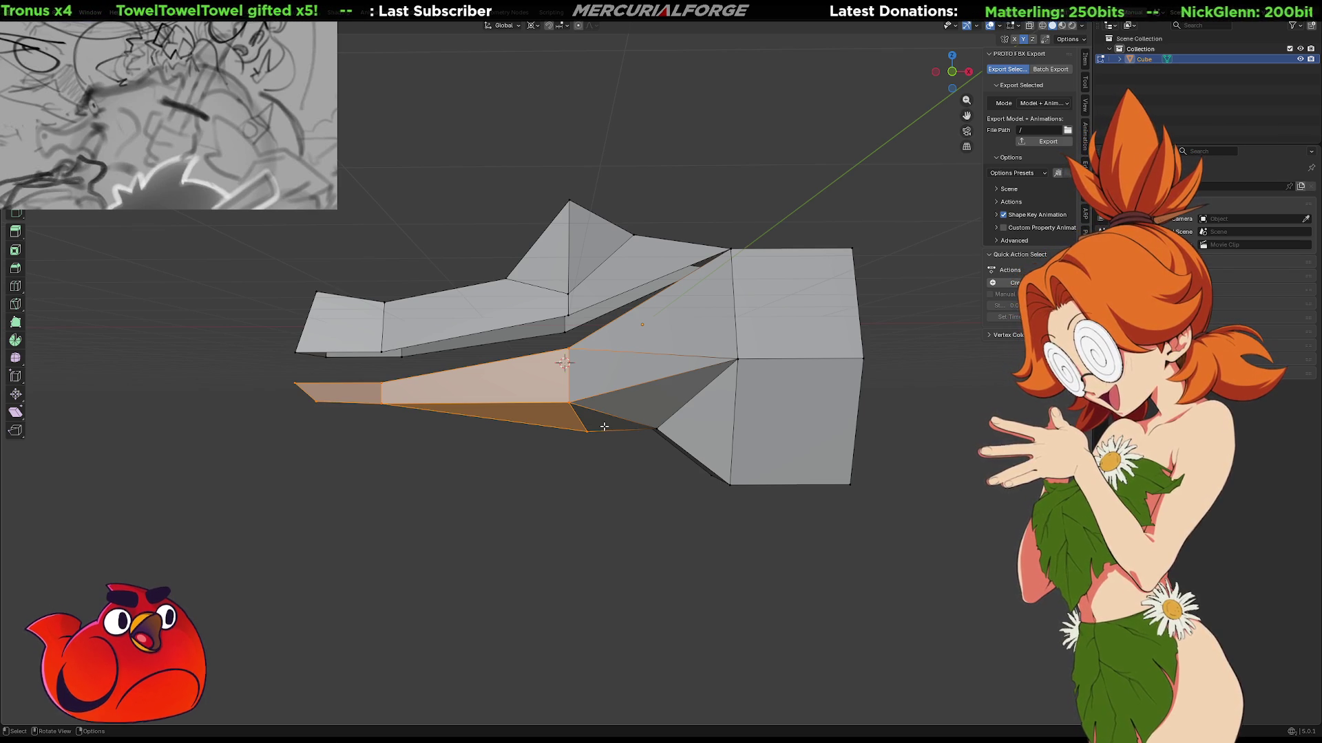
# Select the upper snout and upper jaw faces in X-ray view.
pyautogui.moveTo(582, 369)
pyautogui.mouseDown(button='middle')
pyautogui.moveTo(672, 410)
pyautogui.moveTo(791, 386)
pyautogui.moveTo(744, 403)
pyautogui.moveTo(568, 353)
pyautogui.moveTo(573, 382)
pyautogui.mouseUp(button='middle')
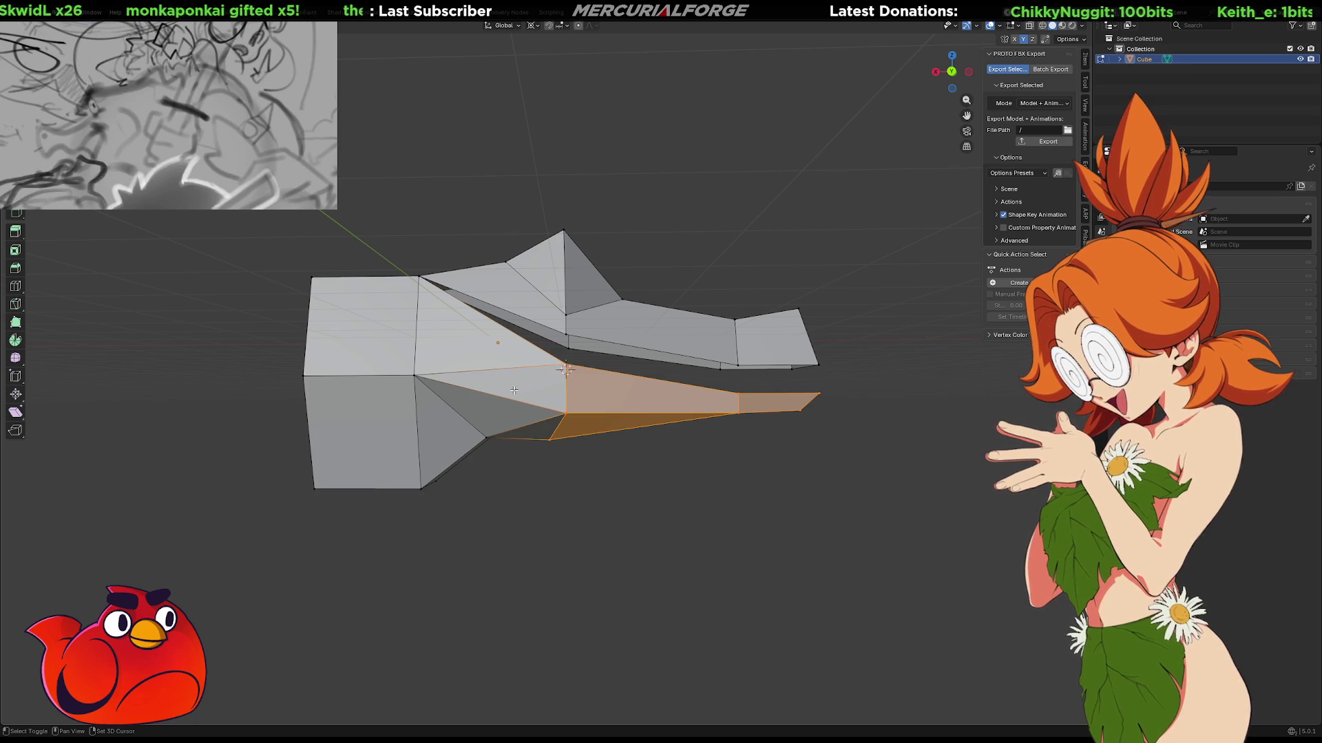
pyautogui.keyDown('shift'); pyautogui.moveTo(525, 393); pyautogui.dragTo(515, 435, button='middle'); pyautogui.keyUp('shift')
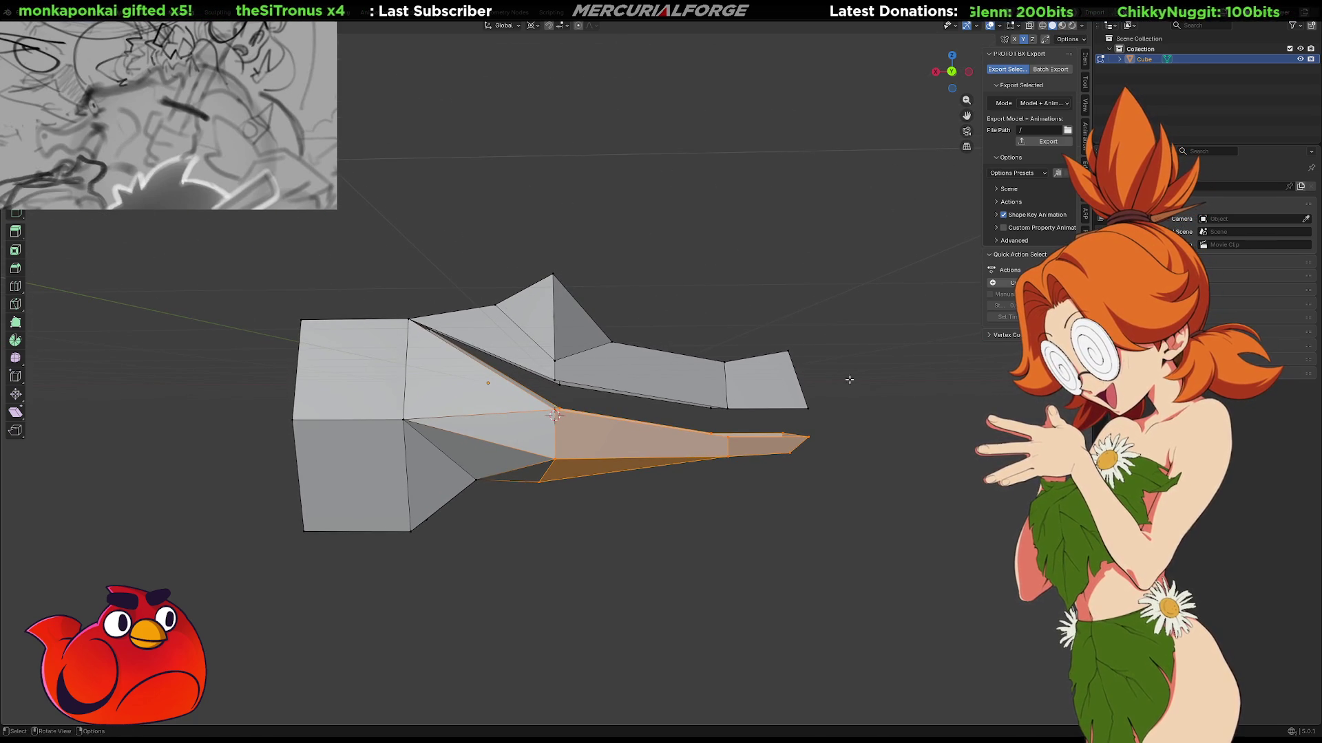
pyautogui.hotkey('alt', 'z')
pyautogui.moveTo(870, 284)
pyautogui.mouseDown()
pyautogui.moveTo(673, 432)
pyautogui.moveTo(581, 421)
pyautogui.mouseUp()
pyautogui.moveTo(640, 194)
pyautogui.keyDown('shift'); pyautogui.mouseDown()
pyautogui.moveTo(541, 344)
pyautogui.moveTo(522, 398)
pyautogui.mouseUp(); pyautogui.keyUp('shift')
pyautogui.keyDown('shift'); pyautogui.moveTo(531, 260); pyautogui.dragTo(478, 359); pyautogui.keyUp('shift')
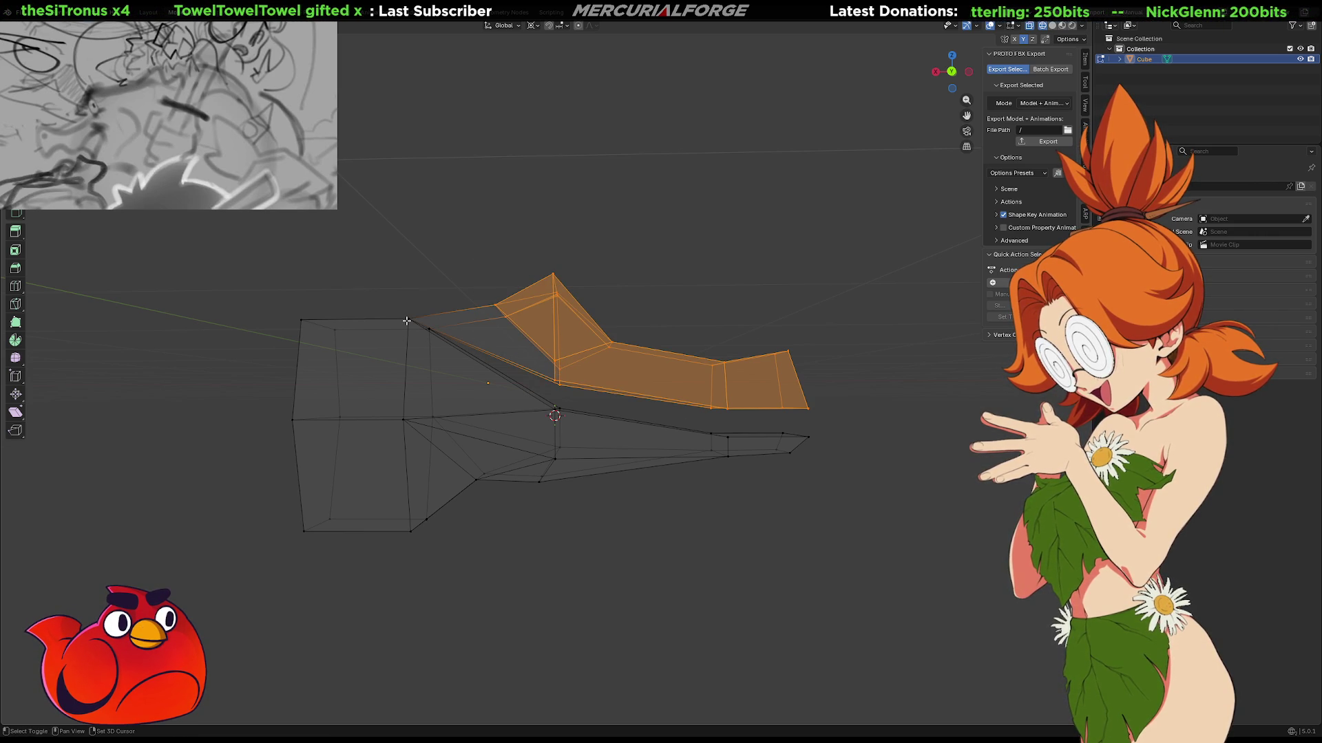
pyautogui.hotkey('shift', 'z')
# Tilt the upper snout down about 1.6° toward the lower jaw, then box-select the lower jaw tip face.
pyautogui.press('r')
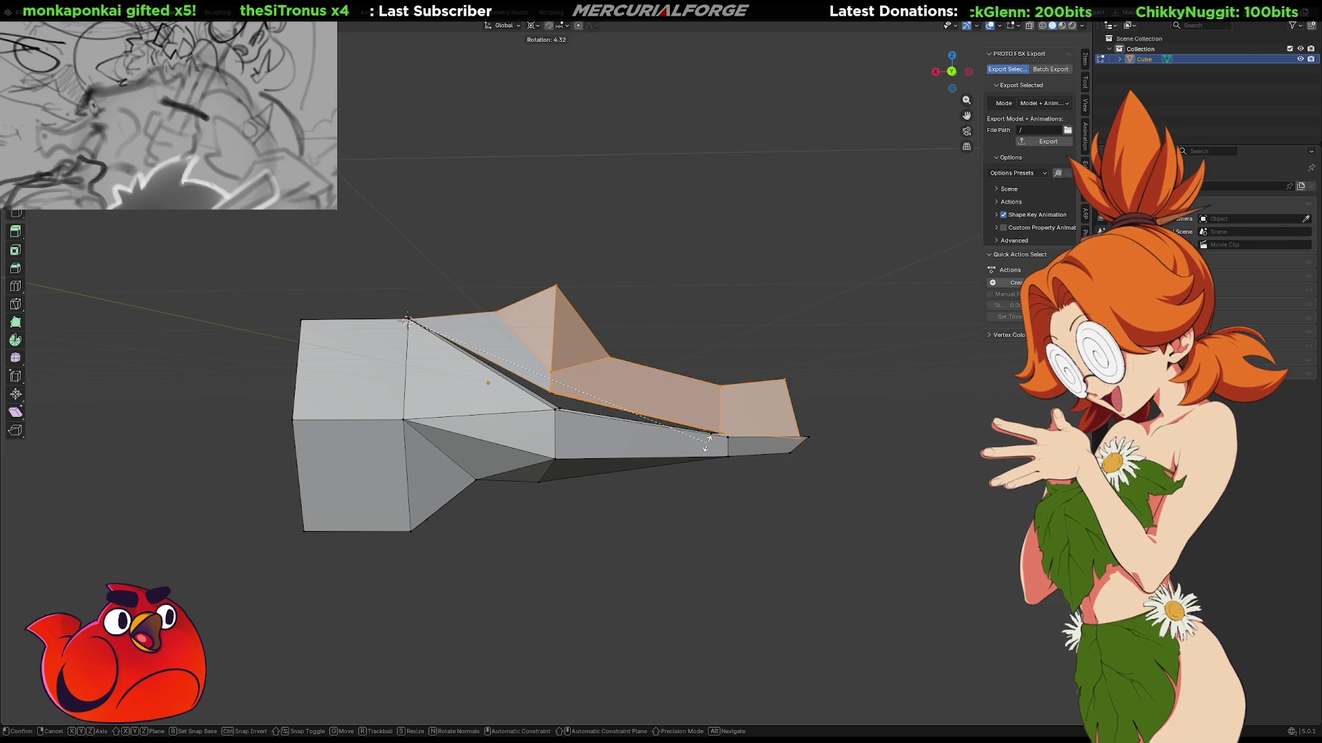
pyautogui.click(700, 462)
pyautogui.moveTo(713, 250)
pyautogui.mouseDown(button='middle')
pyautogui.moveTo(664, 287)
pyautogui.moveTo(791, 296)
pyautogui.moveTo(668, 303)
pyautogui.moveTo(649, 283)
pyautogui.mouseUp(button='middle')
pyautogui.press('r')
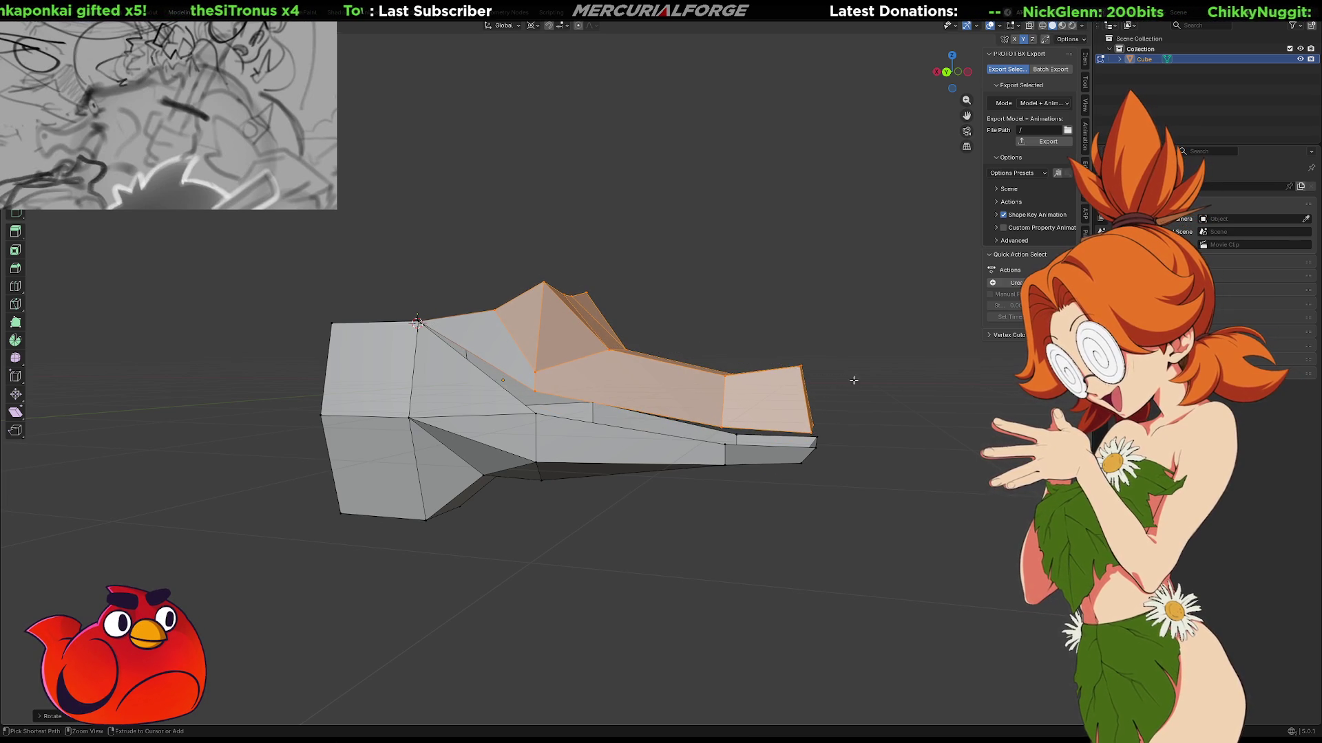
pyautogui.click(854, 393)
pyautogui.moveTo(854, 392)
pyautogui.mouseDown(button='middle')
pyautogui.moveTo(873, 392)
pyautogui.moveTo(868, 434)
pyautogui.moveTo(791, 416)
pyautogui.mouseUp(button='middle')
pyautogui.press('b')
pyautogui.moveTo(790, 408); pyautogui.dragTo(599, 461)
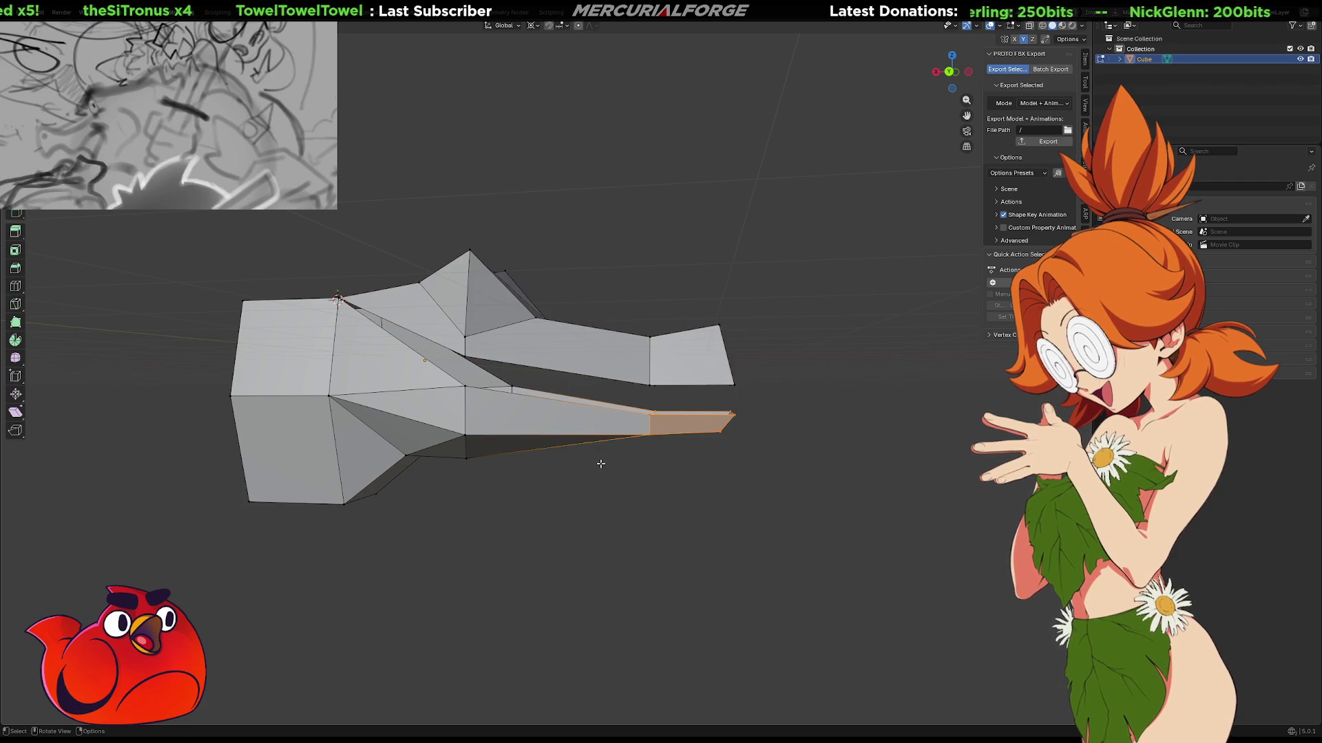
# Extend the lower jaw tip further along the X axis.
pyautogui.press('g')
pyautogui.press('z')
pyautogui.press('x')
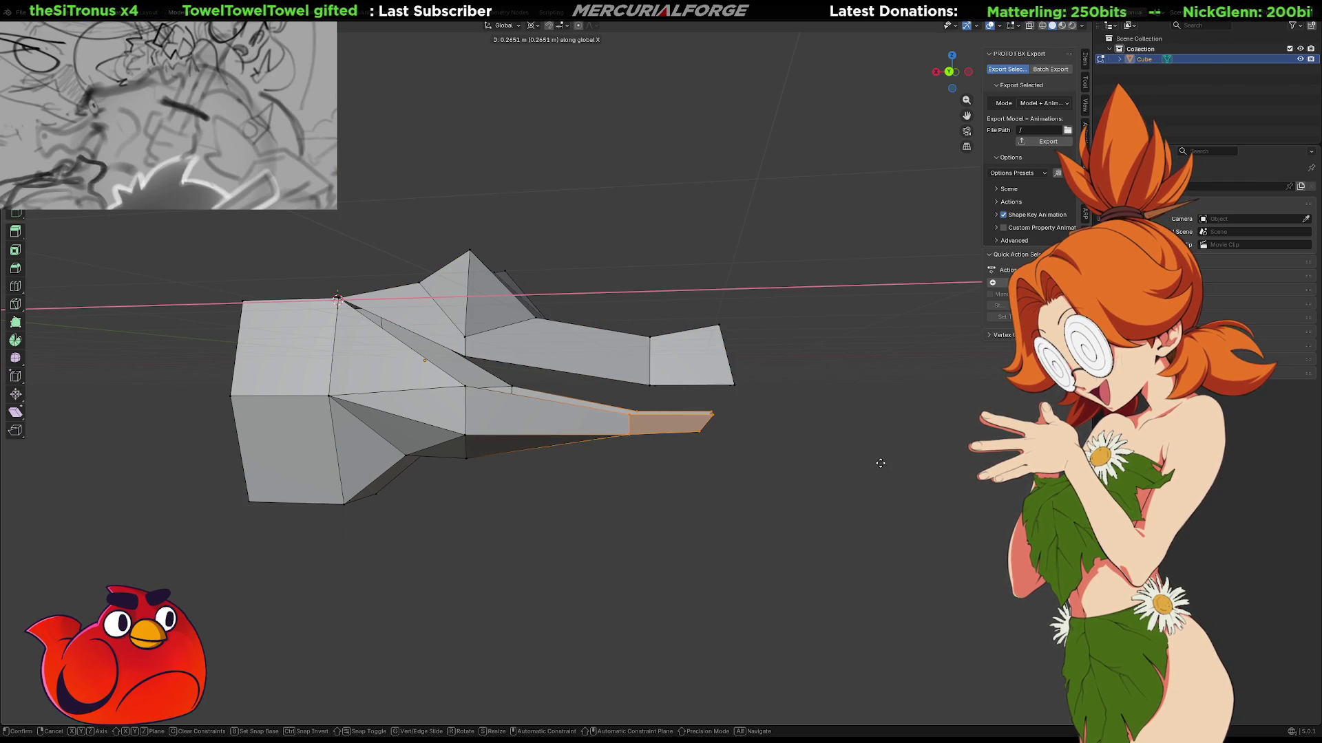
pyautogui.click(897, 457)
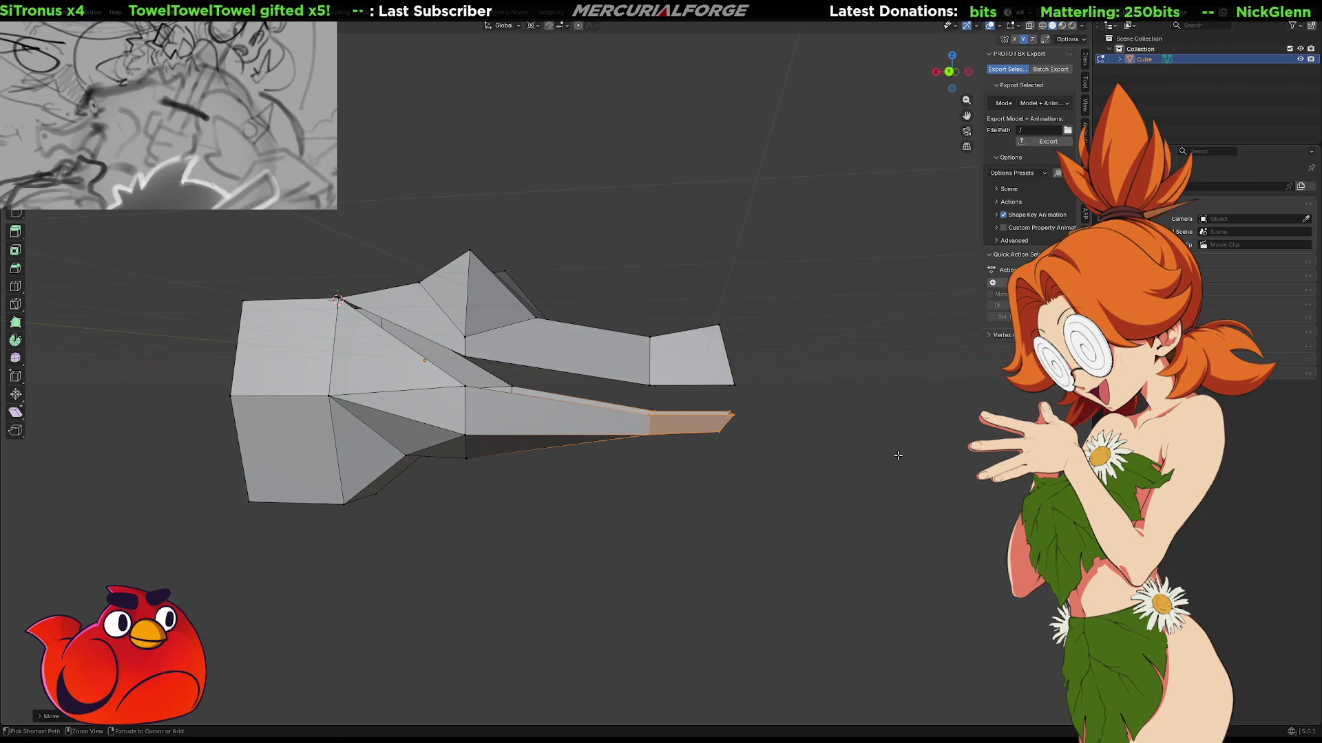
pyautogui.press('z')
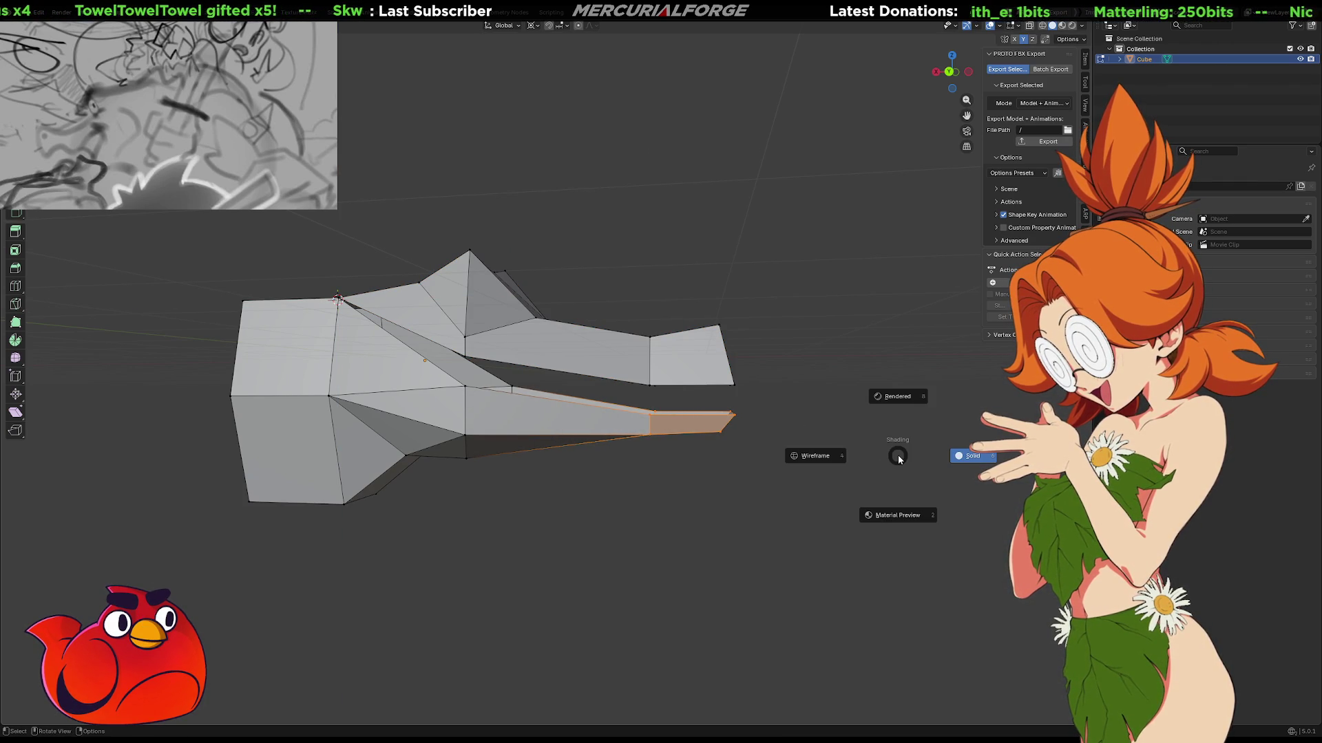
pyautogui.press('Escape')
pyautogui.press('g')
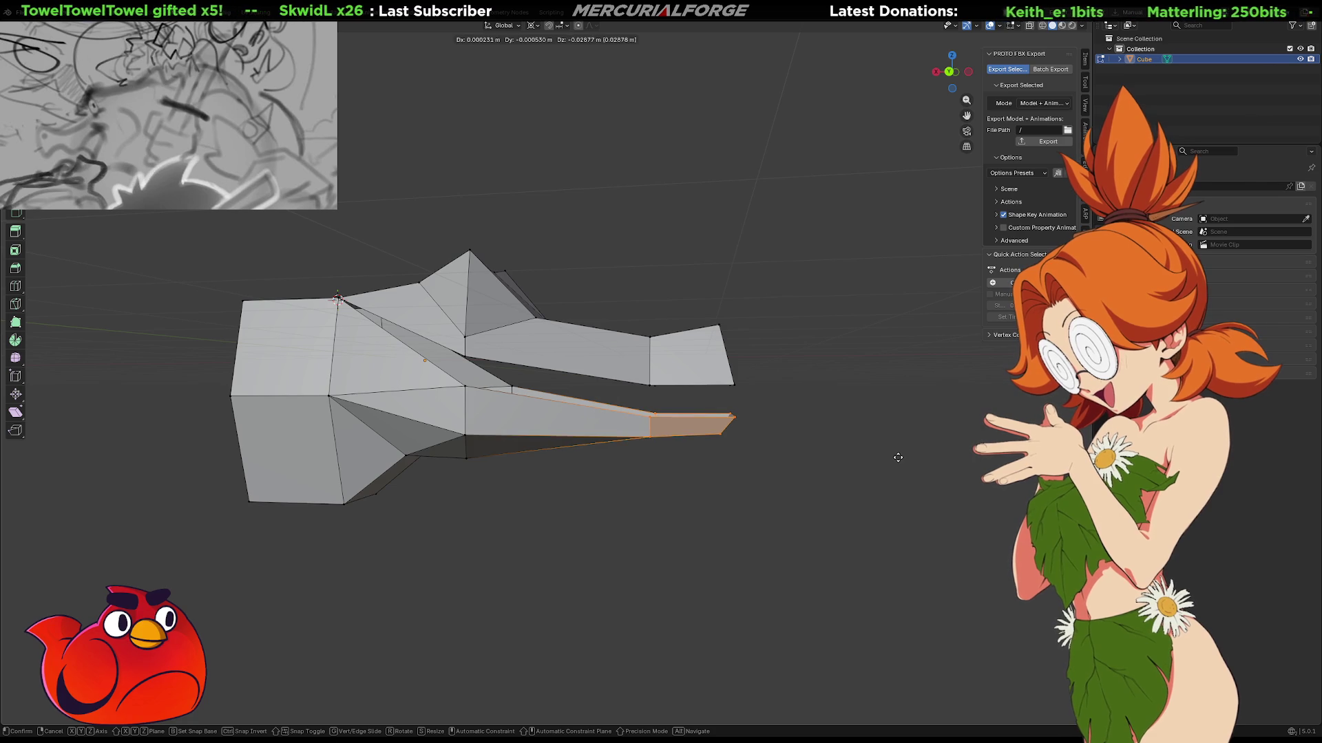
pyautogui.press('x')
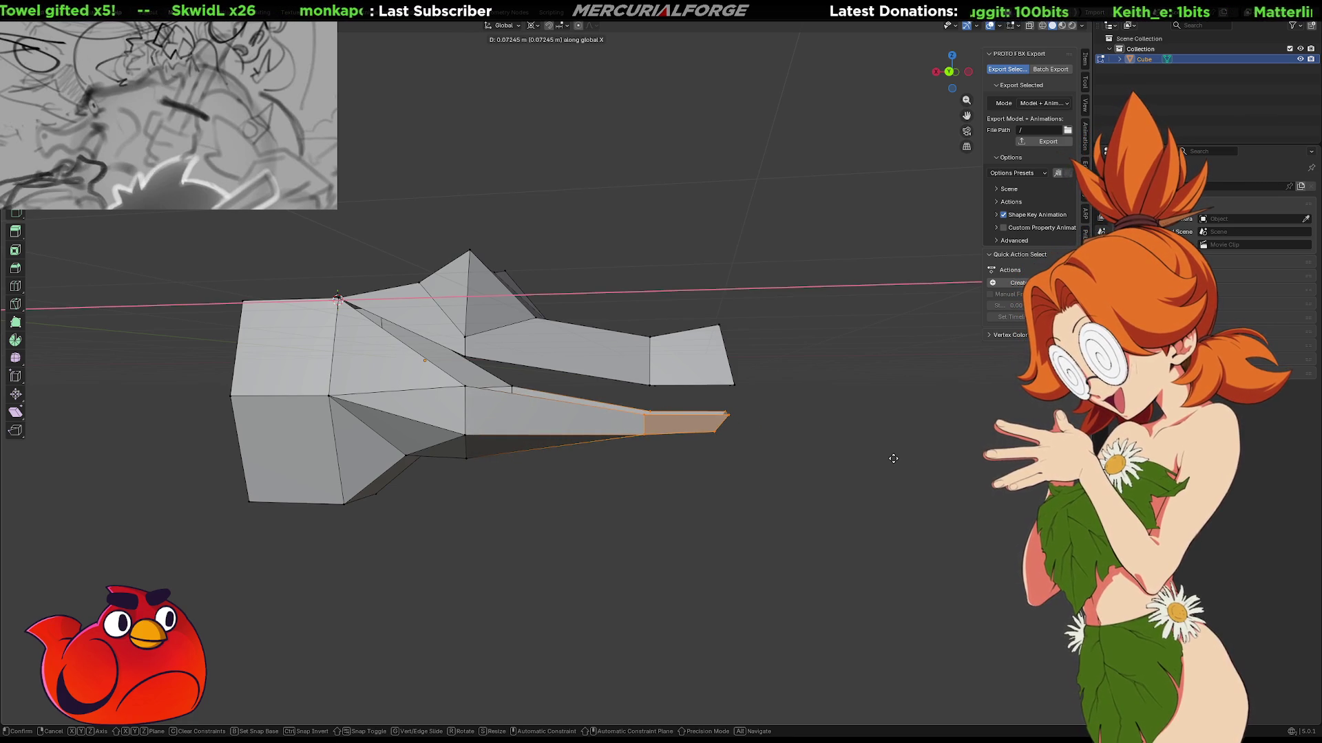
pyautogui.click(893, 458)
# Subdivide the edge across the jaw hinge face and lower the new vertex along Z.
pyautogui.moveTo(878, 460); pyautogui.dragTo(664, 459, button='middle')
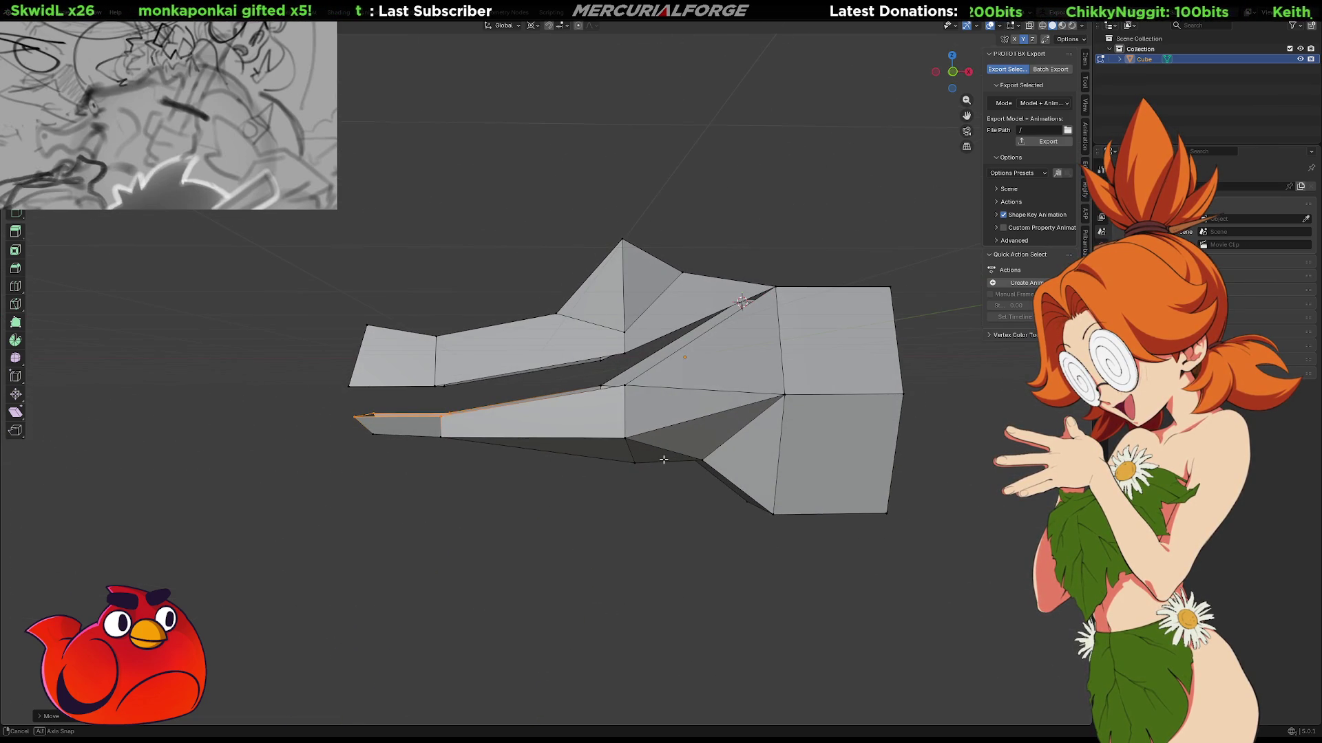
pyautogui.scroll(1, 590, 429)
pyautogui.moveTo(590, 428)
pyautogui.keyDown('shift'); pyautogui.mouseDown(button='middle')
pyautogui.moveTo(659, 422)
pyautogui.moveTo(686, 398)
pyautogui.mouseUp(button='middle'); pyautogui.keyUp('shift')
pyautogui.scroll(1, 658, 421)
pyautogui.scroll(1, 659, 421)
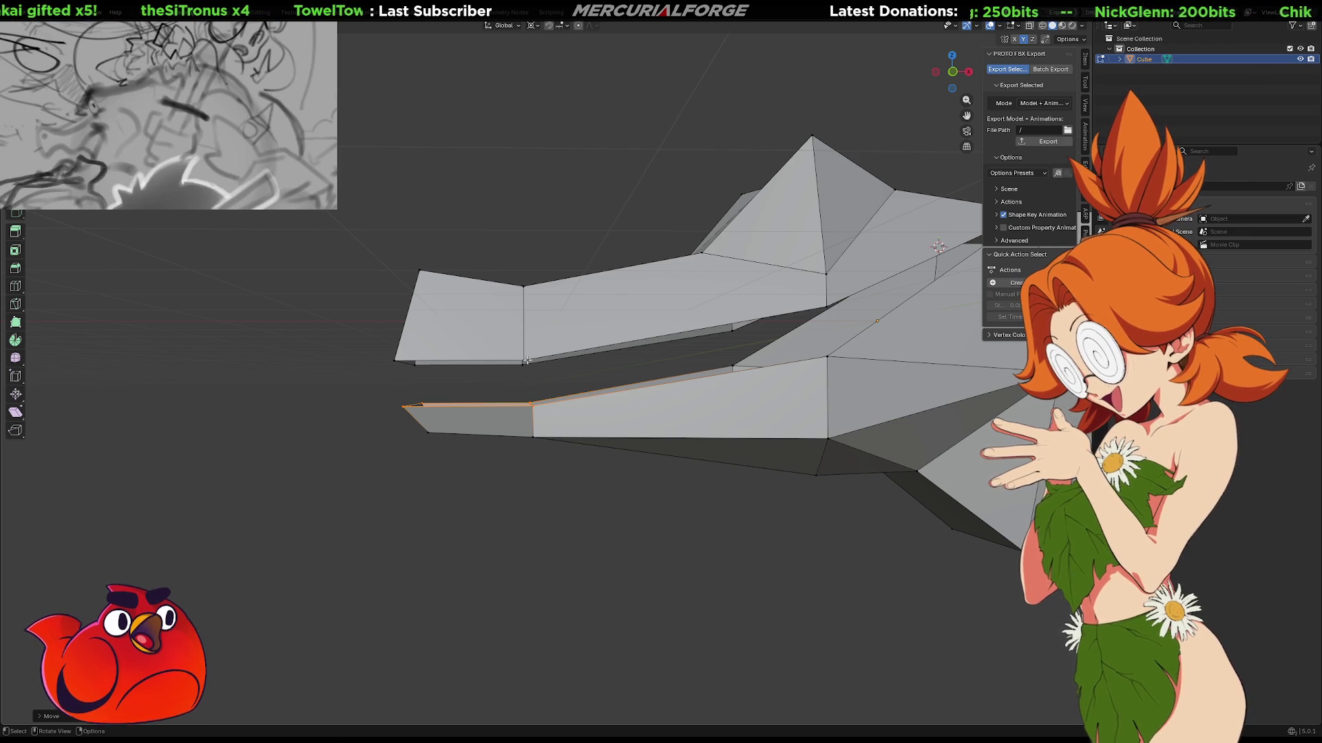
pyautogui.moveTo(527, 346); pyautogui.dragTo(629, 264, button='middle')
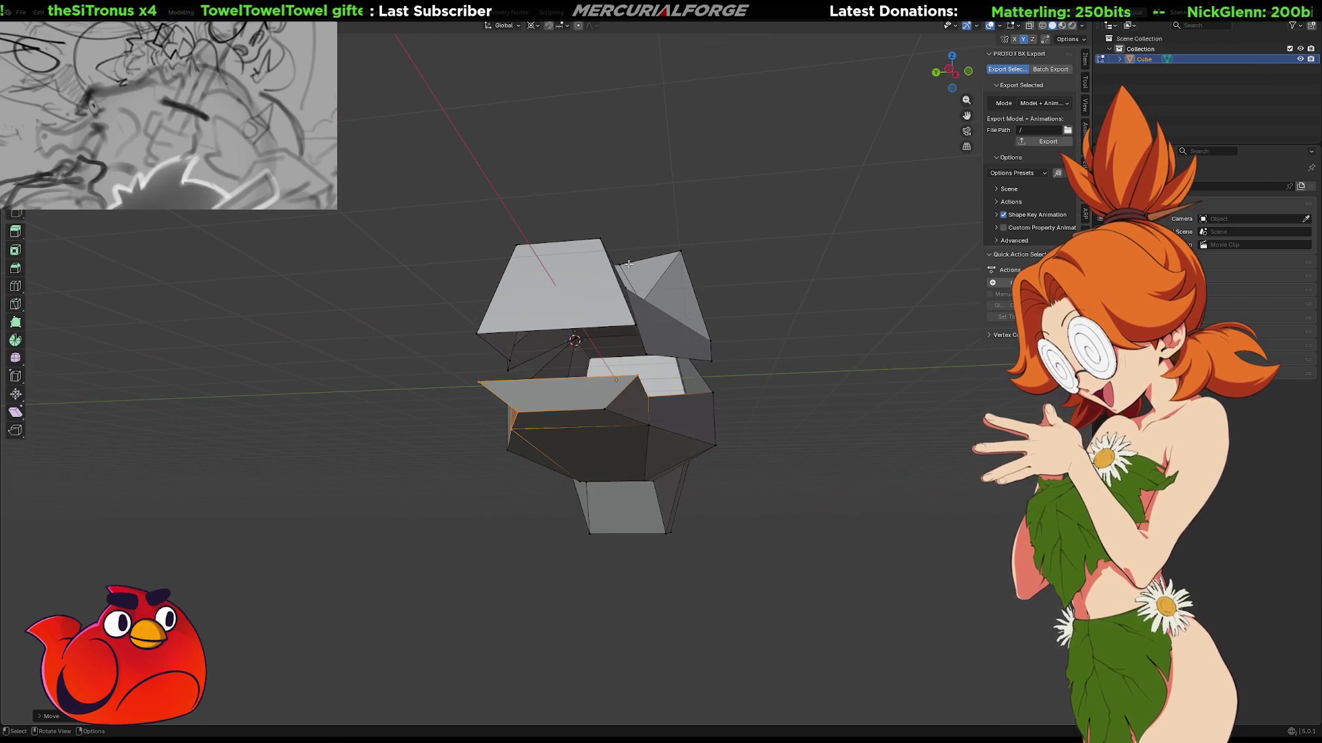
pyautogui.click(549, 329)
pyautogui.rightClick(548, 329)
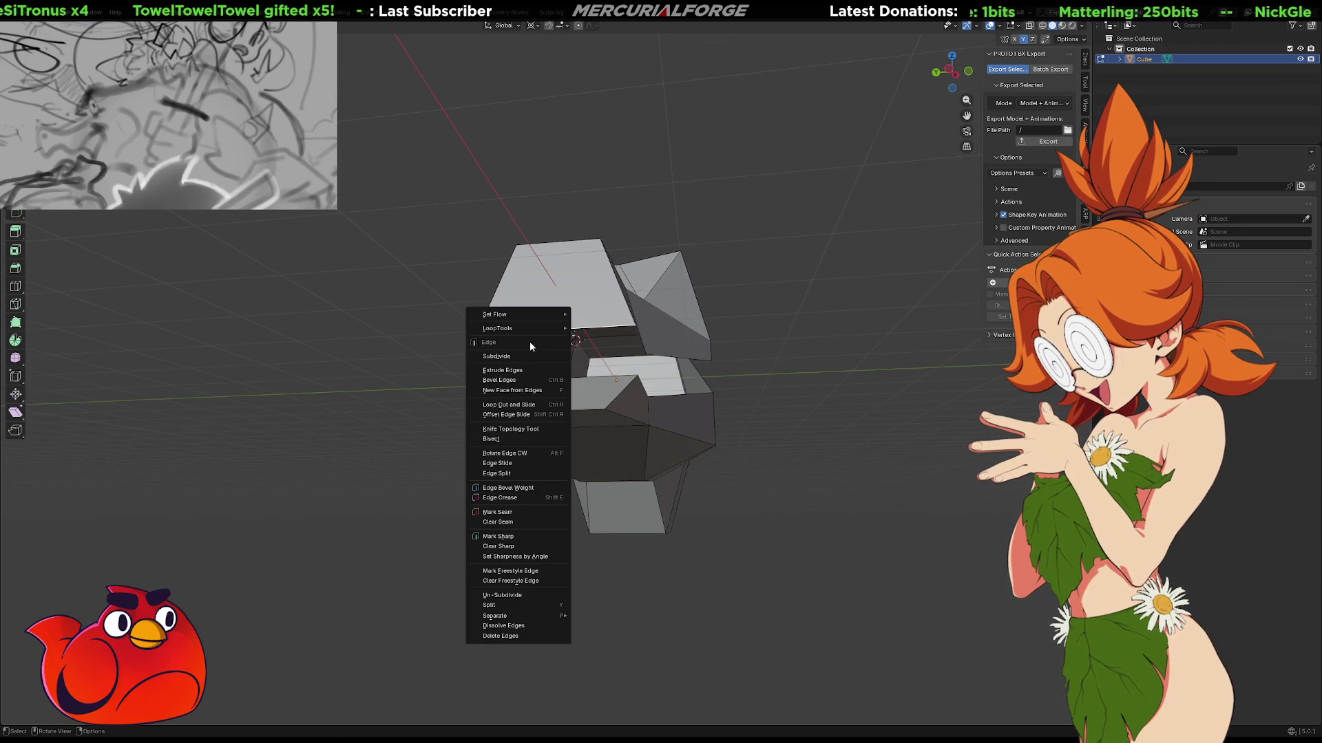
pyautogui.click(519, 357)
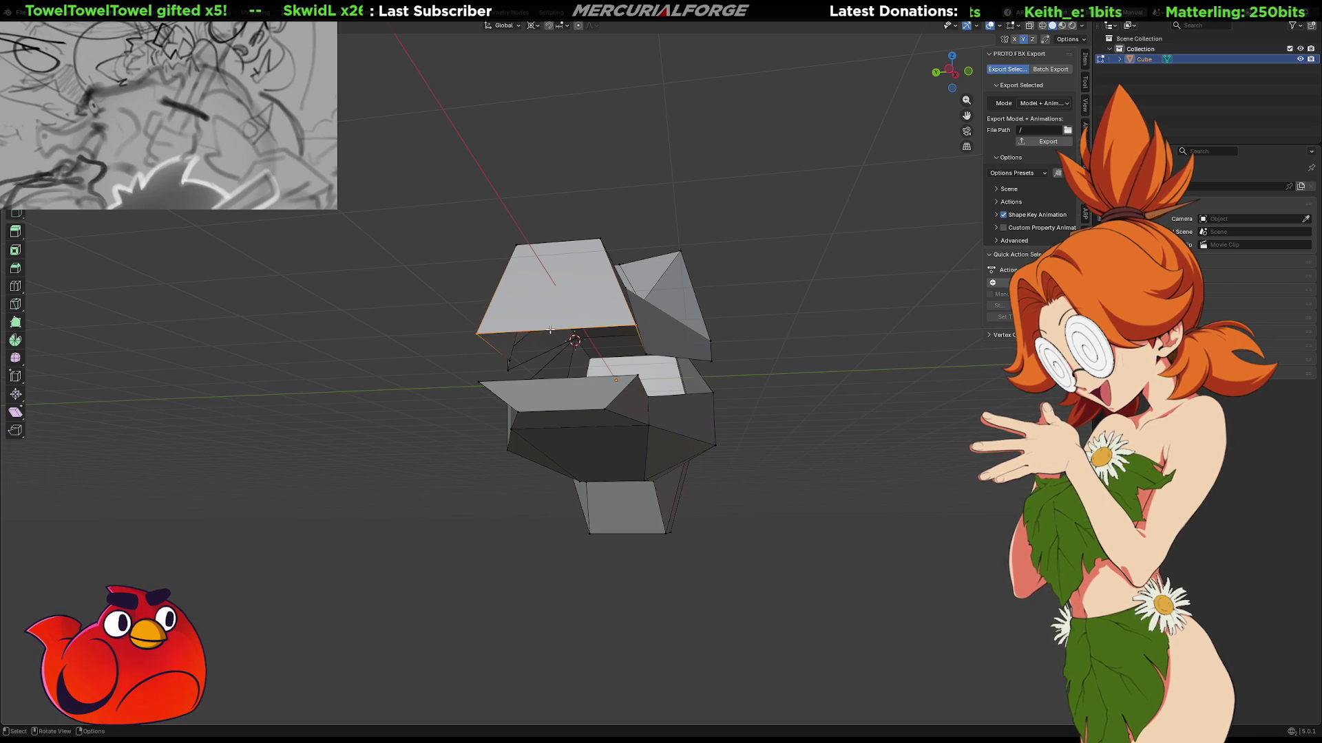
pyautogui.press('g')
pyautogui.press('z')
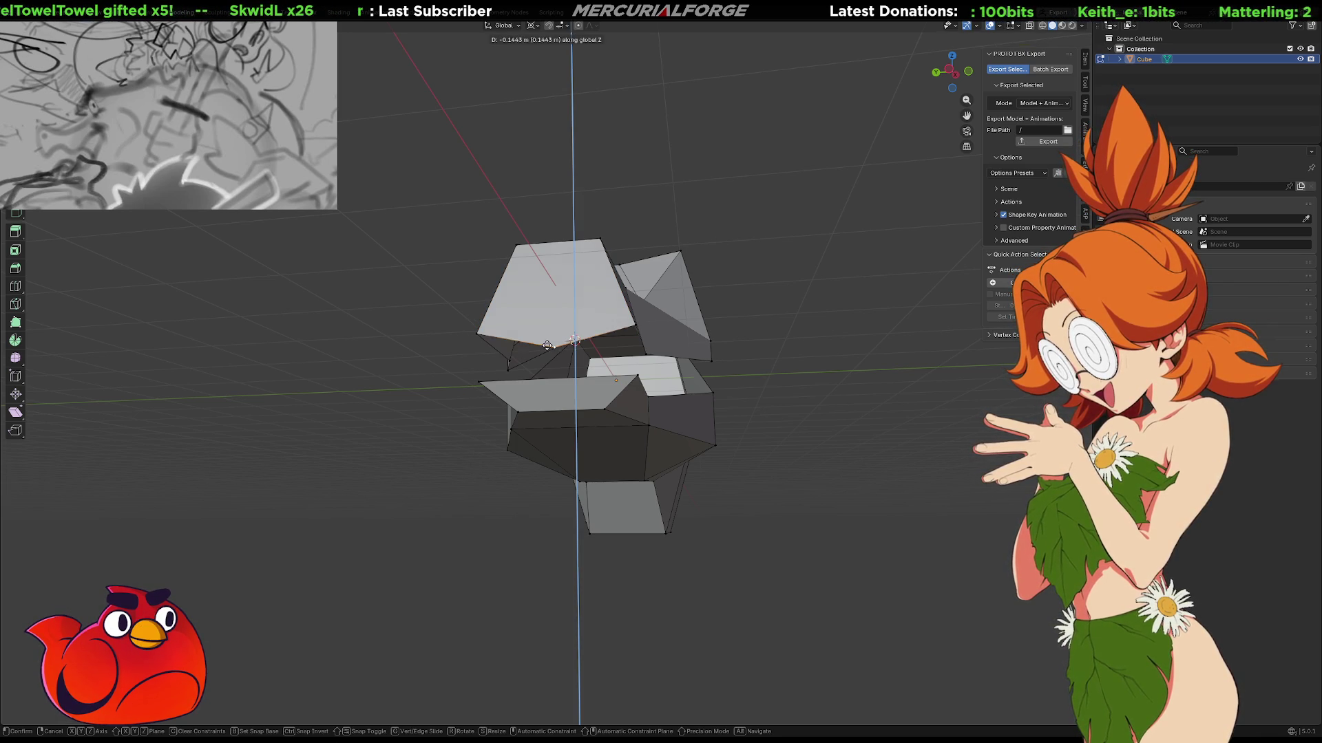
pyautogui.click(546, 354)
# Merge the hinge's left, right and centre vertices into one point at the 3D cursor.
pyautogui.keyDown('shift'); pyautogui.click(635, 326); pyautogui.keyUp('shift')
pyautogui.keyDown('shift'); pyautogui.click(475, 333); pyautogui.keyUp('shift')
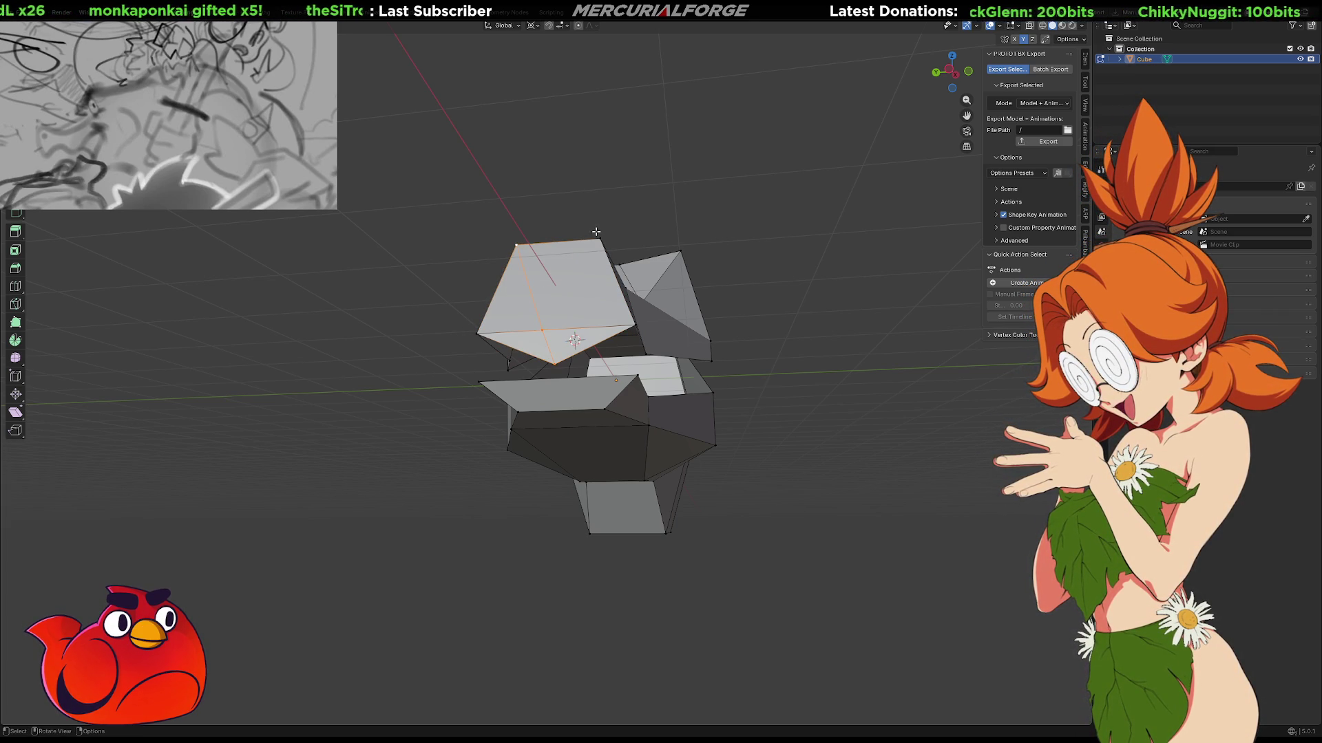
pyautogui.keyDown('shift'); pyautogui.click(554, 328); pyautogui.keyUp('shift')
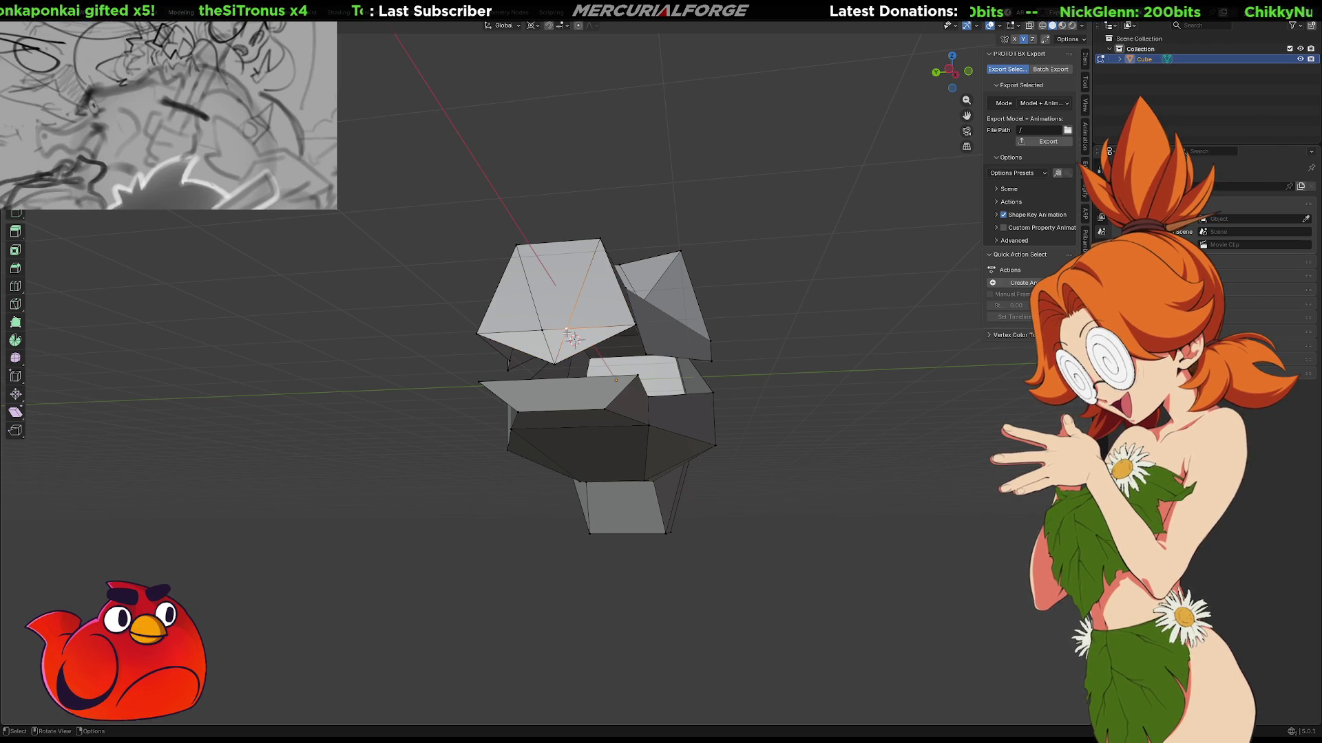
pyautogui.keyDown('shift'); pyautogui.click(539, 330); pyautogui.keyUp('shift')
pyautogui.press('m')
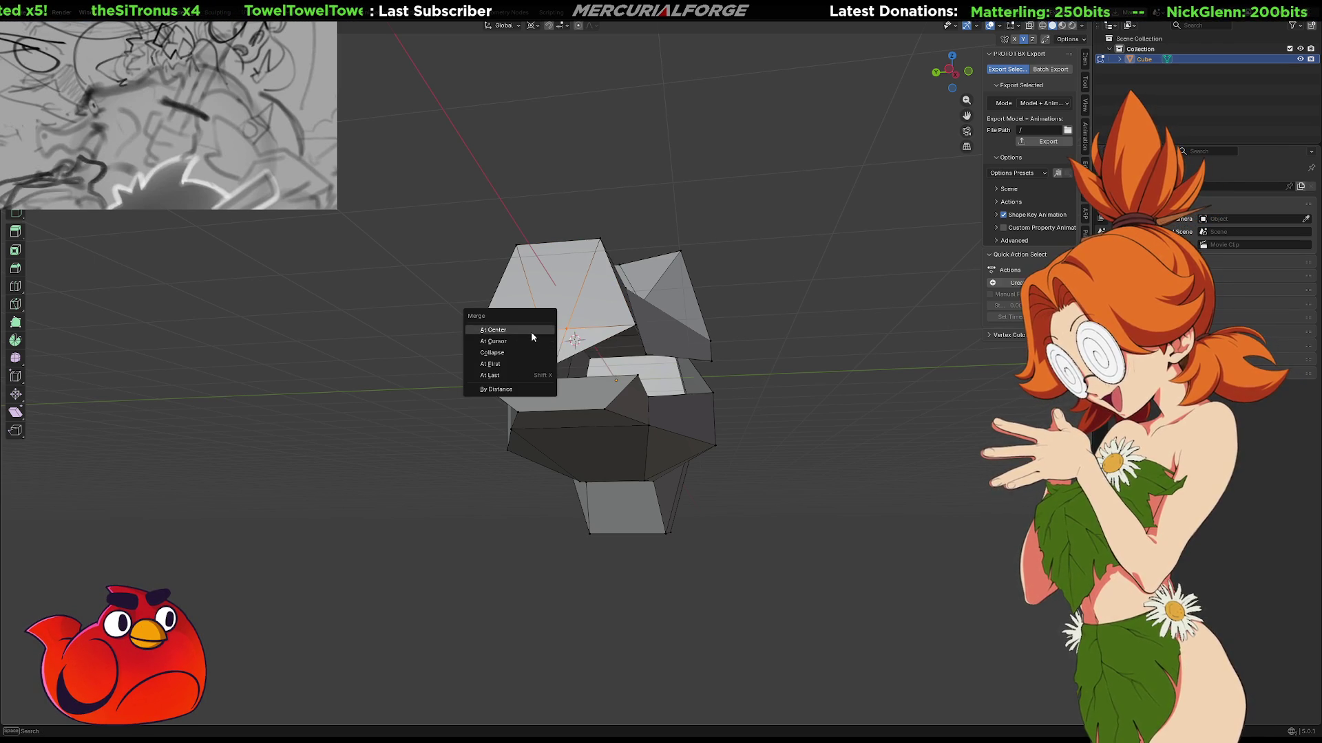
pyautogui.click(531, 341)
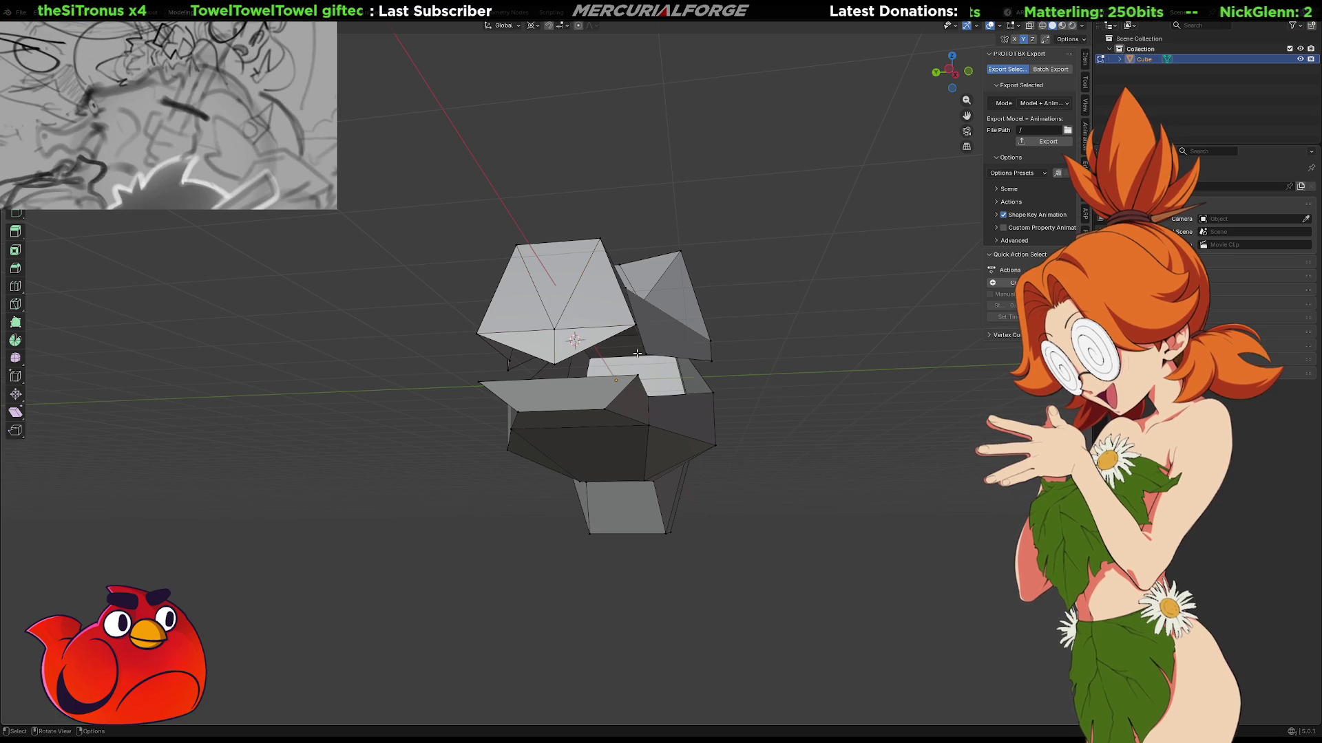
pyautogui.moveTo(529, 324); pyautogui.dragTo(642, 336, button='middle')
pyautogui.click(660, 348)
# Reposition the snout-tip vertex, nudging it vertically and then along X.
pyautogui.press('g')
pyautogui.press('z')
pyautogui.click(597, 326)
pyautogui.press('g')
pyautogui.press('y')
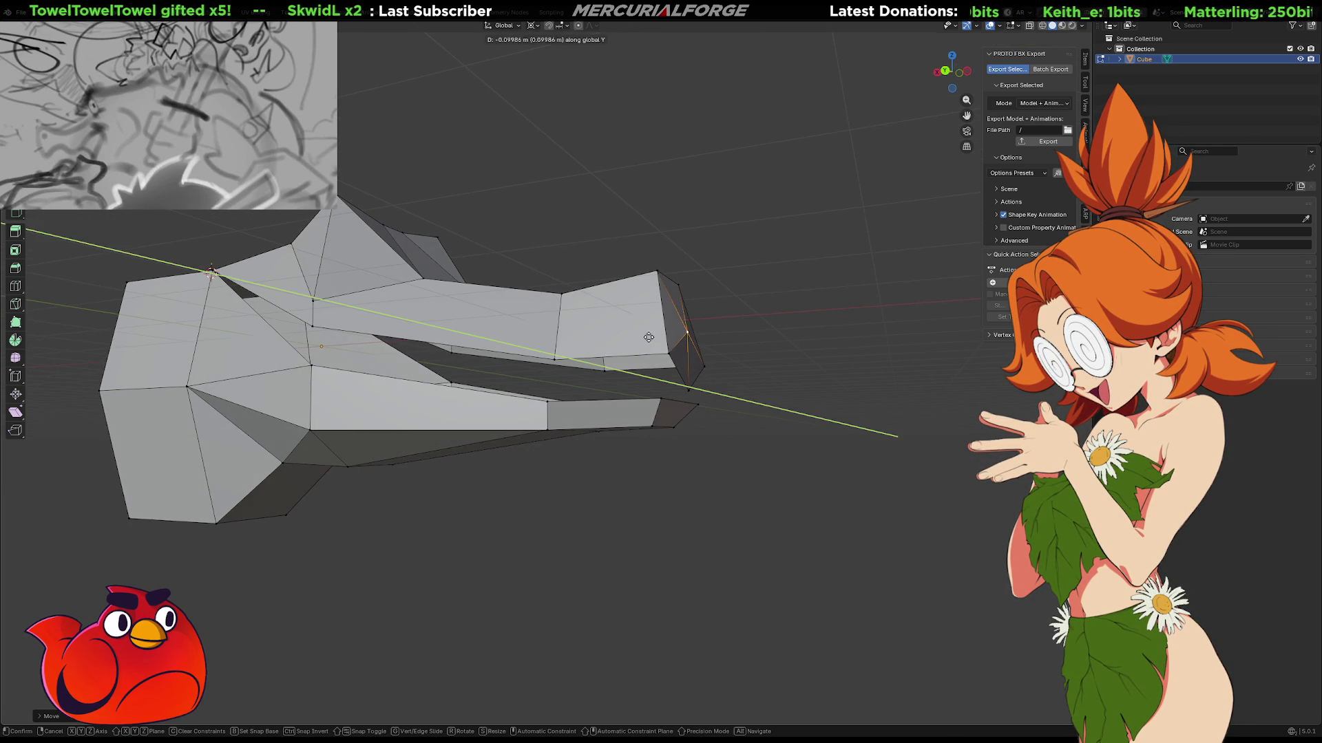
pyautogui.press('z')
pyautogui.press('x')
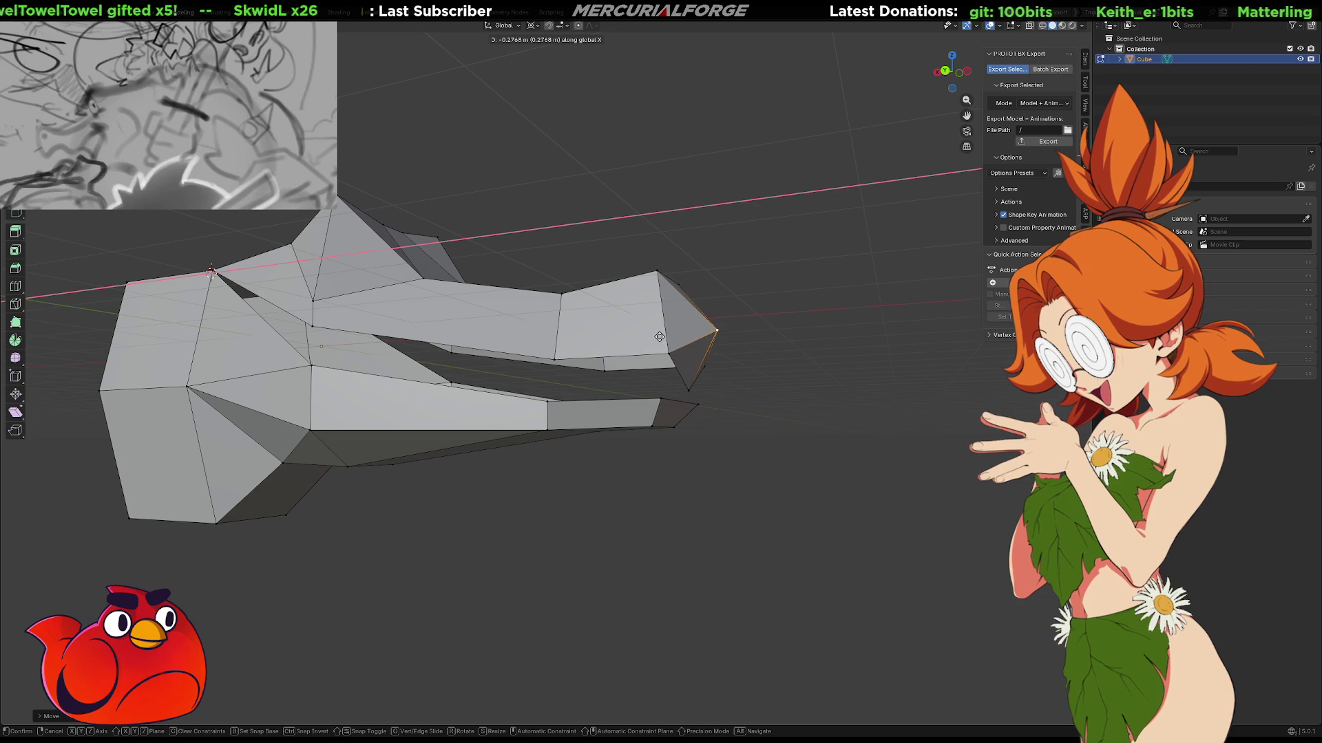
pyautogui.click(655, 335)
pyautogui.moveTo(722, 406); pyautogui.dragTo(737, 415, button='middle')
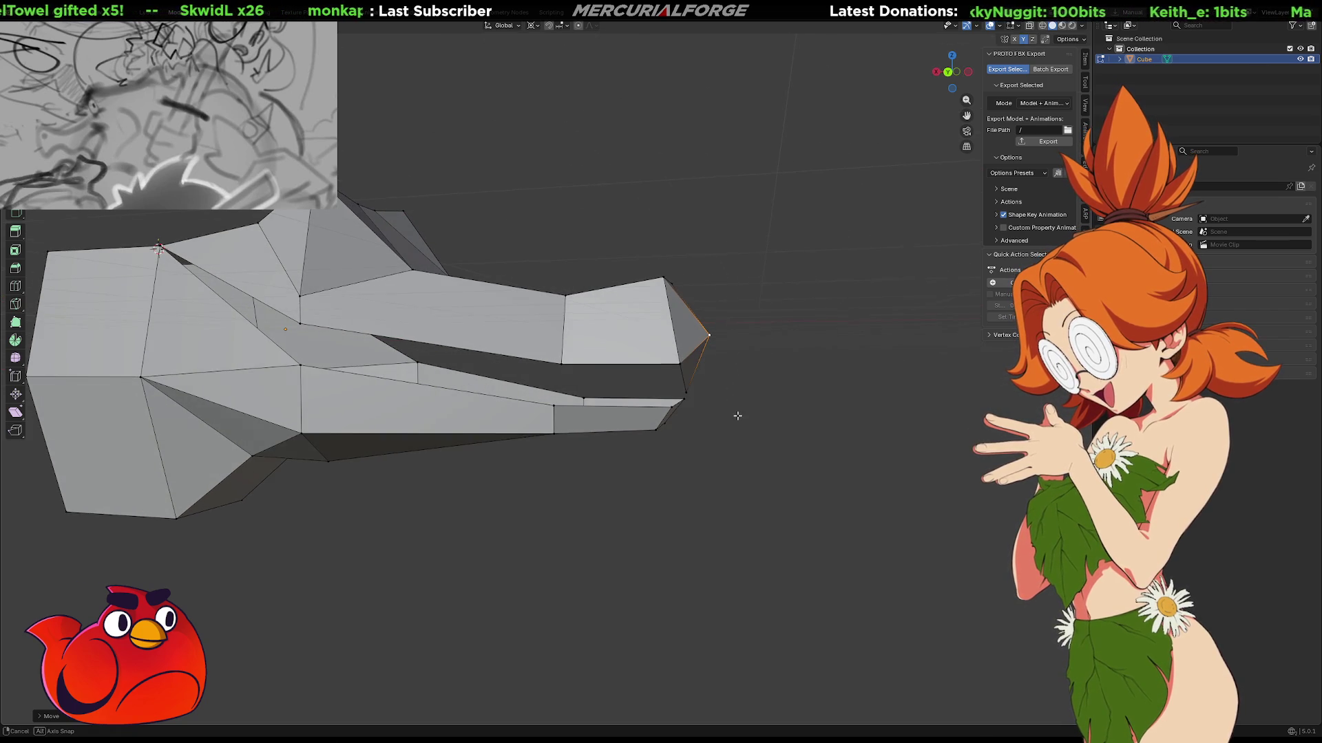
pyautogui.press('g')
pyautogui.press('x')
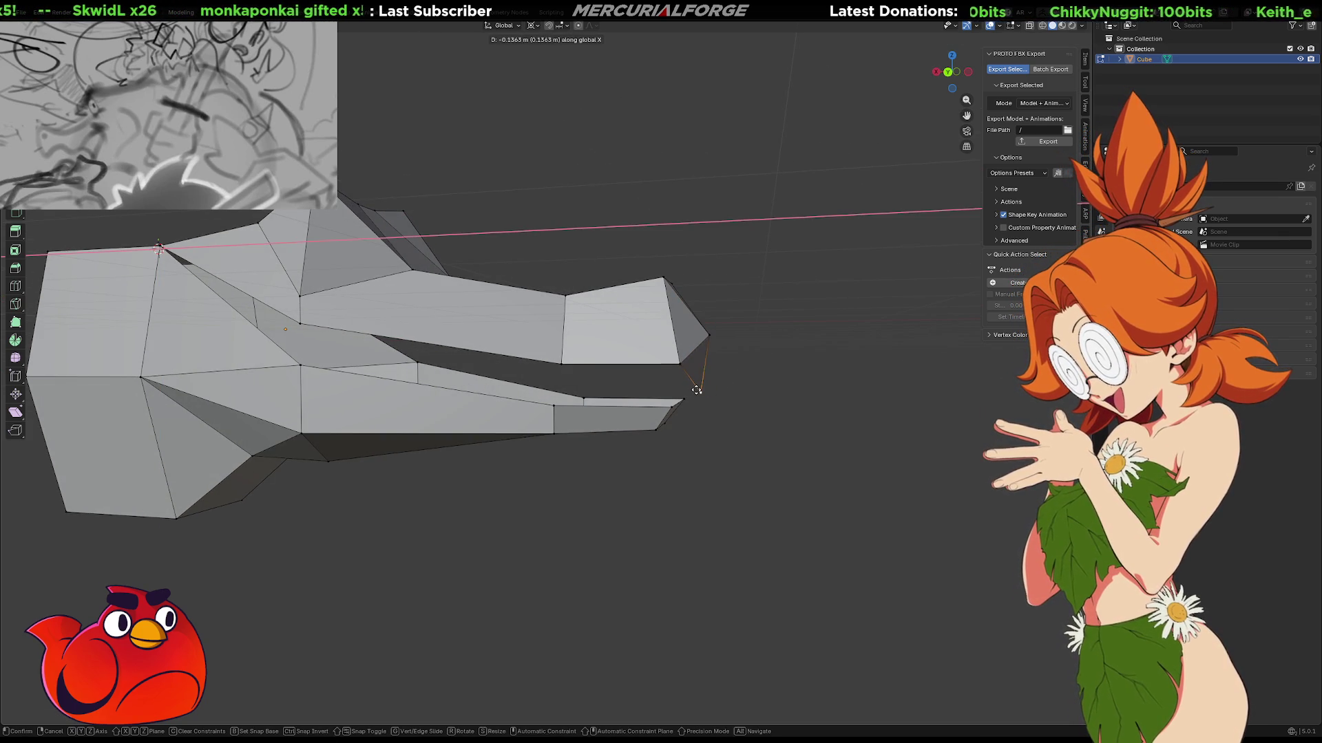
pyautogui.click(696, 391)
# Set the Pivot Point to Median Point.
pyautogui.click(535, 26)
pyautogui.click(535, 26)
pyautogui.click(537, 28)
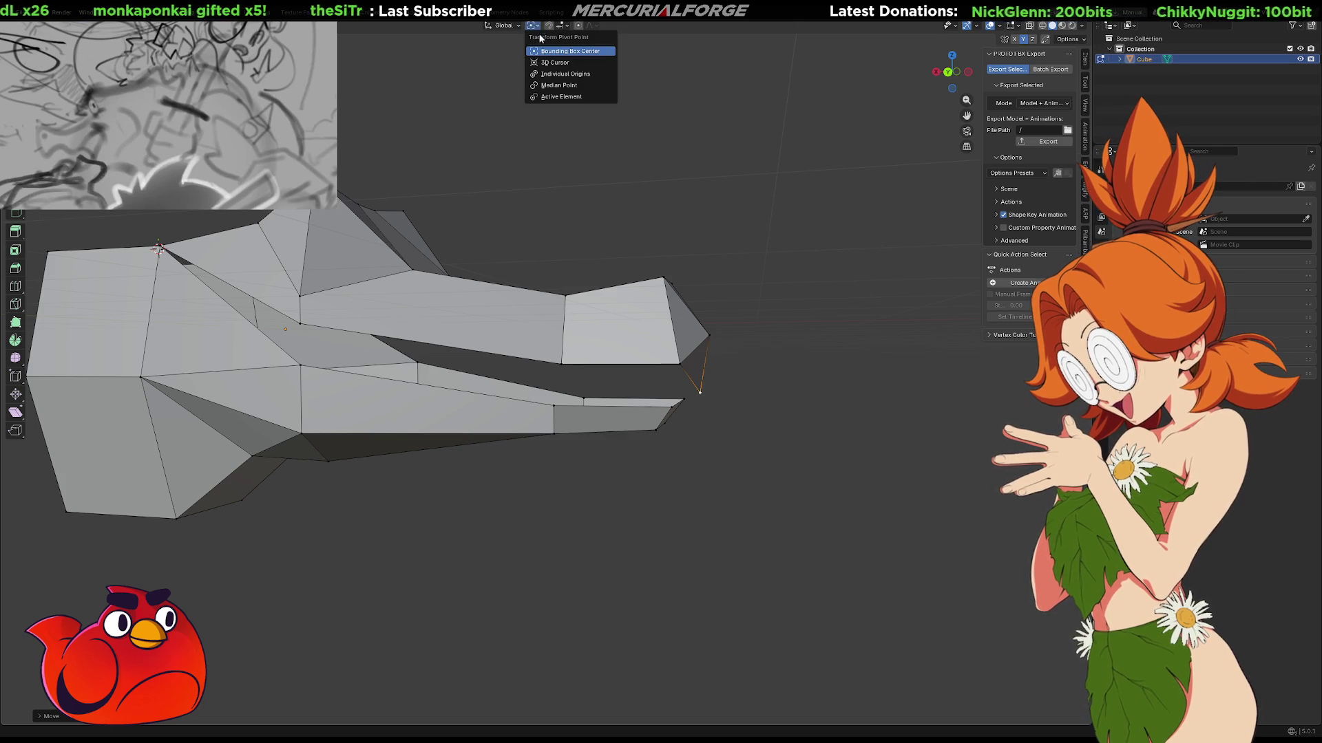
pyautogui.click(559, 84)
# Select the jaw edge loops, then return to Object Mode and deselect the head.
pyautogui.moveTo(732, 345); pyautogui.dragTo(511, 358, button='middle')
pyautogui.keyDown('alt'); pyautogui.click(520, 373); pyautogui.keyUp('alt')
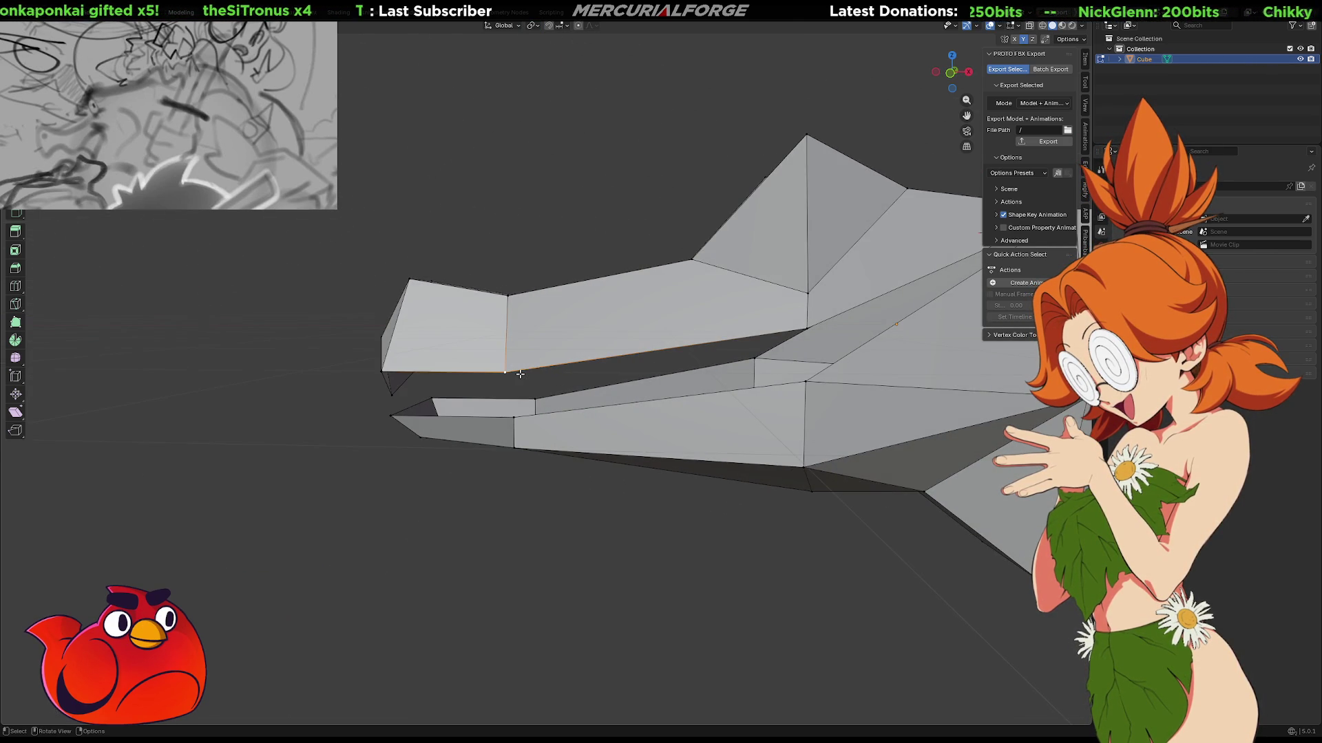
pyautogui.keyDown('alt'); pyautogui.click(530, 400); pyautogui.keyUp('alt')
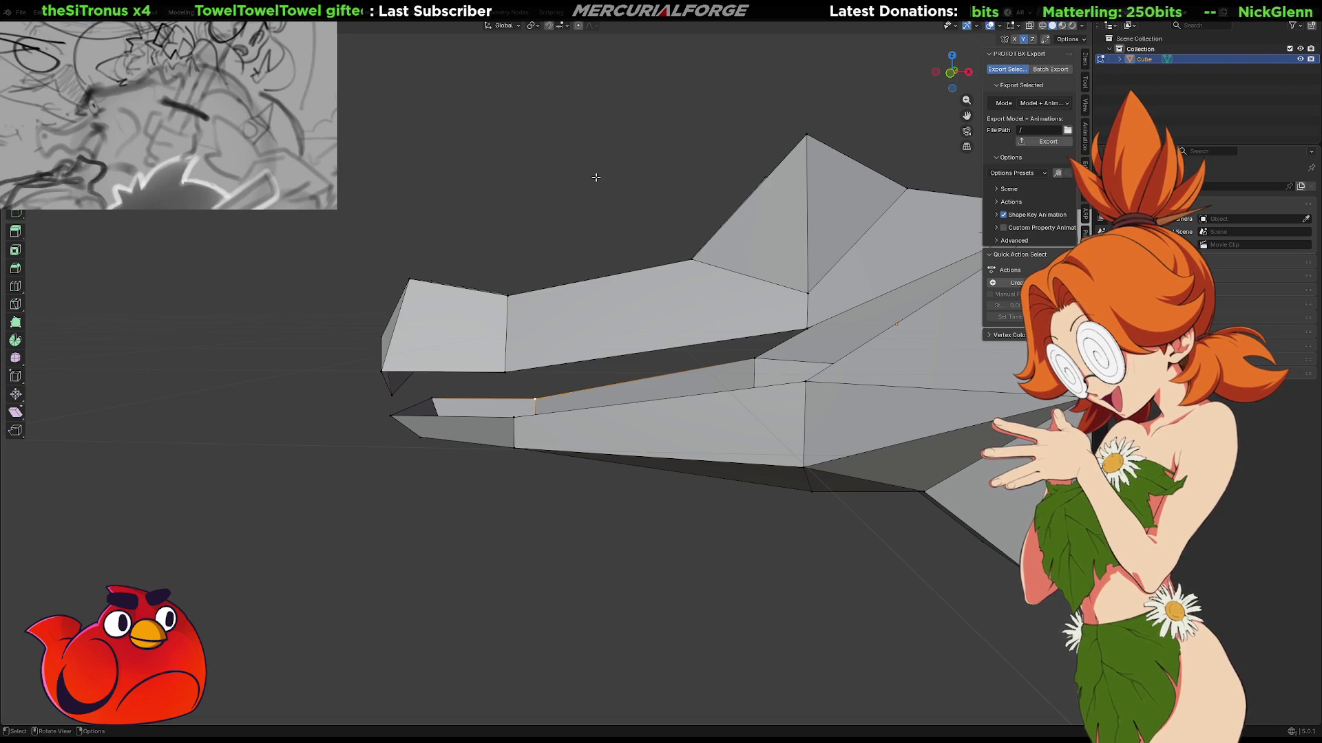
pyautogui.press('Tab')
pyautogui.press('KP_Decimal')
pyautogui.click(590, 290)
pyautogui.moveTo(486, 273)
pyautogui.mouseDown(button='middle')
pyautogui.moveTo(734, 277)
pyautogui.moveTo(567, 287)
pyautogui.mouseUp(button='middle')
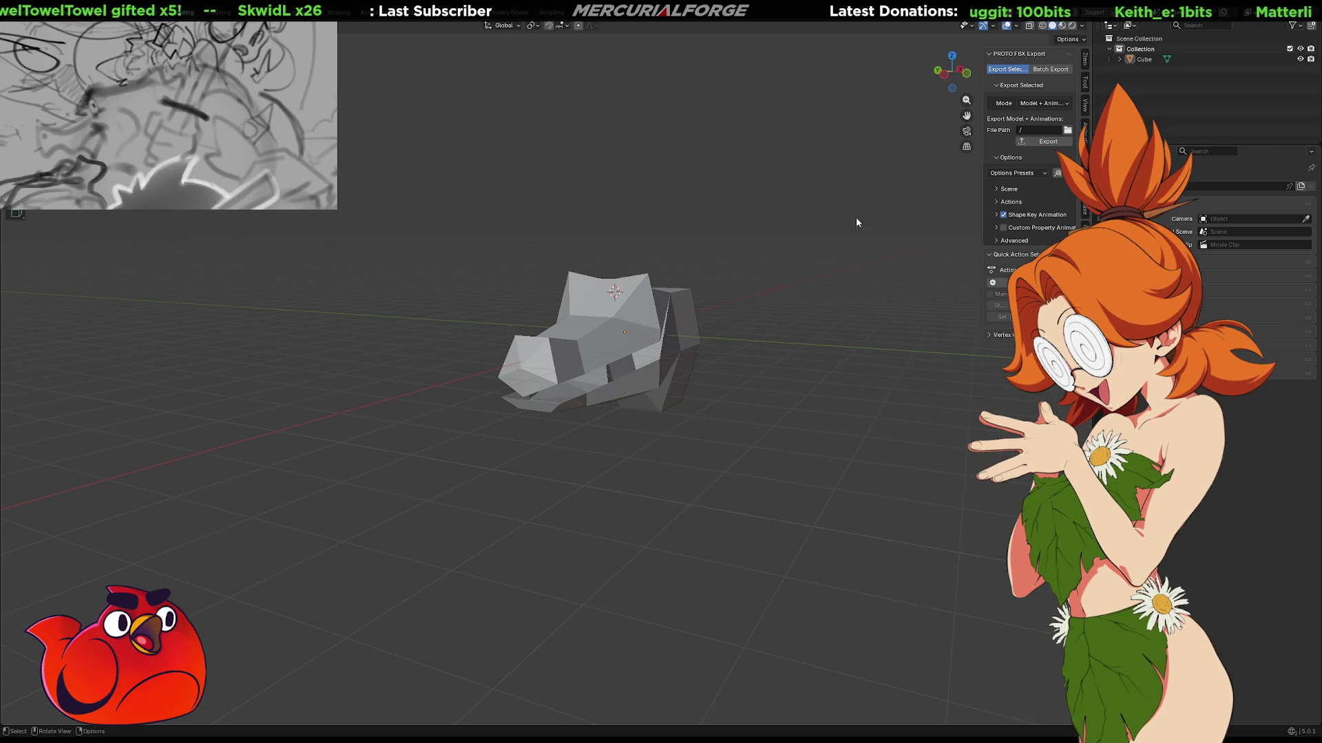
pyautogui.click(1017, 26)
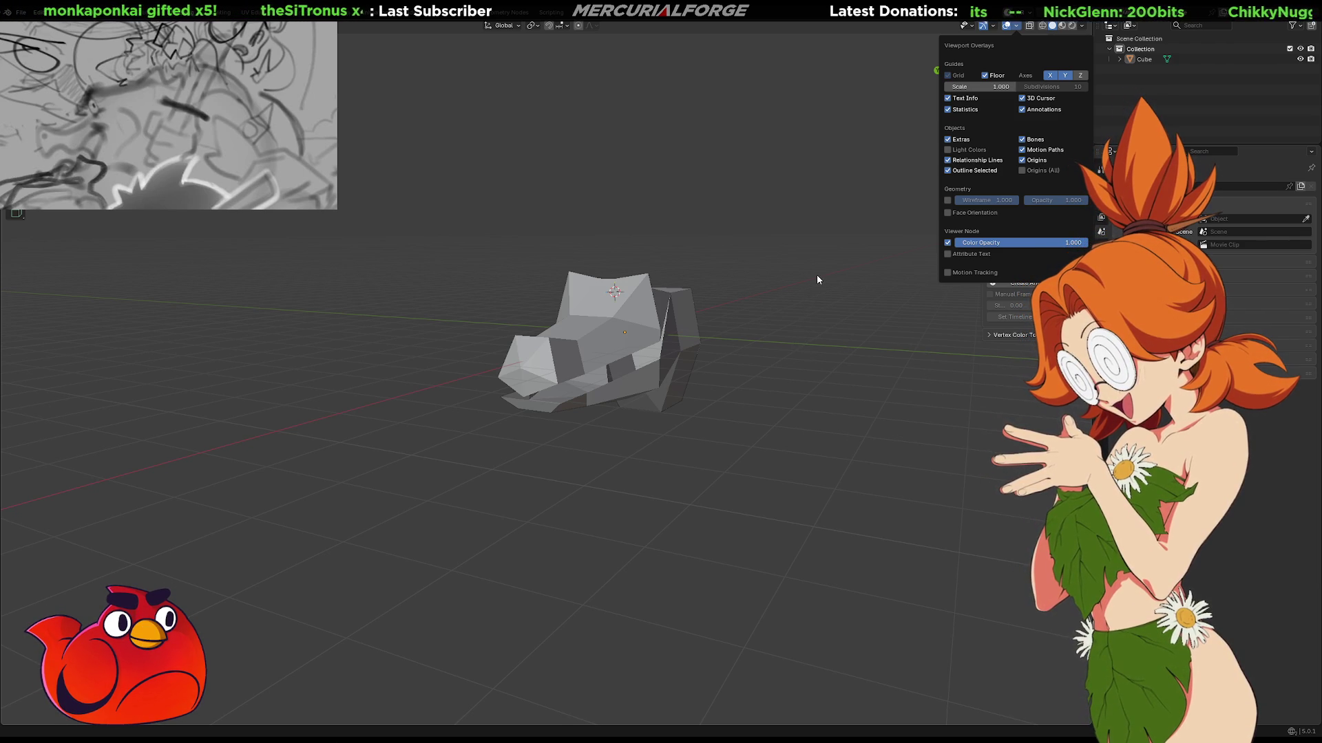
pyautogui.moveTo(803, 283)
pyautogui.keyDown('ctrl'); pyautogui.mouseDown(button='middle')
pyautogui.moveTo(758, 321)
pyautogui.moveTo(688, 318)
pyautogui.moveTo(902, 310)
pyautogui.moveTo(685, 336)
pyautogui.moveTo(734, 318)
pyautogui.moveTo(764, 416)
pyautogui.moveTo(698, 329)
pyautogui.mouseUp(button='middle'); pyautogui.keyUp('ctrl')
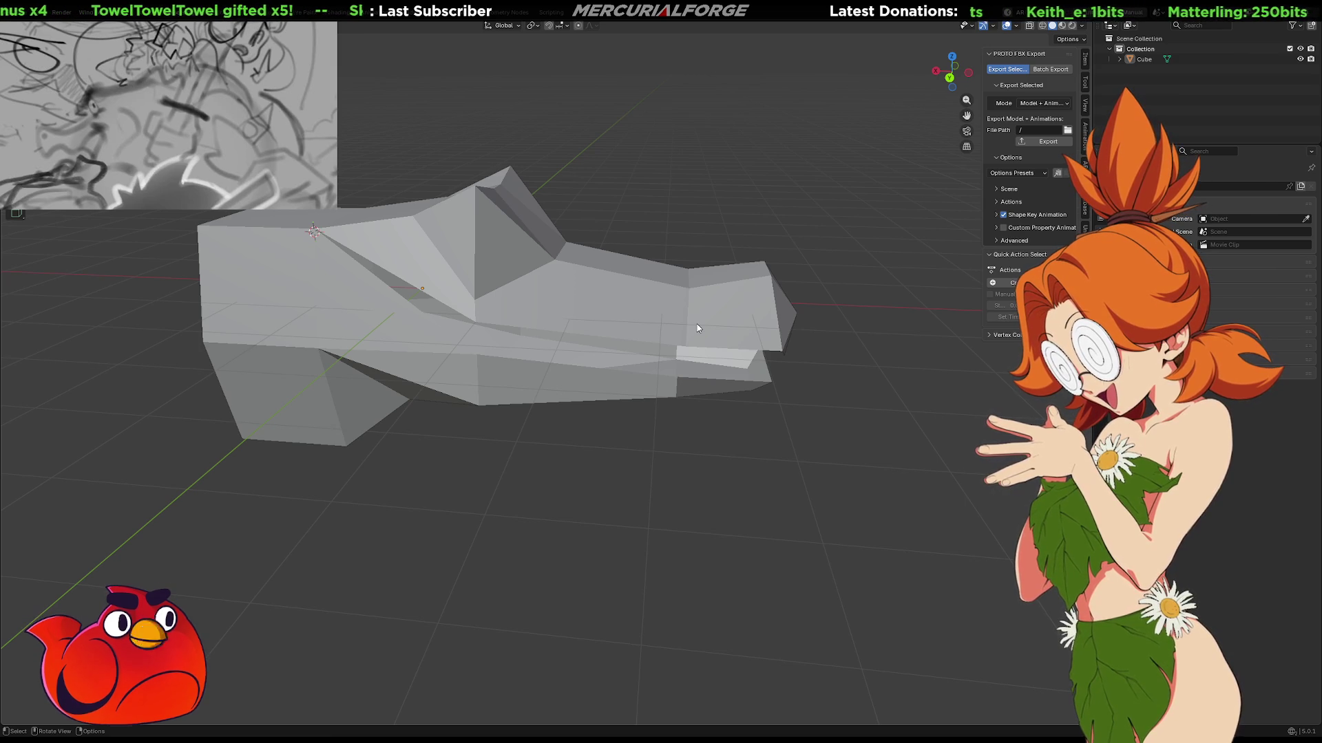
pyautogui.moveTo(679, 316)
pyautogui.mouseDown(button='middle')
pyautogui.moveTo(420, 290)
pyautogui.moveTo(712, 302)
pyautogui.moveTo(500, 307)
pyautogui.moveTo(427, 292)
pyautogui.moveTo(654, 300)
pyautogui.mouseUp(button='middle')
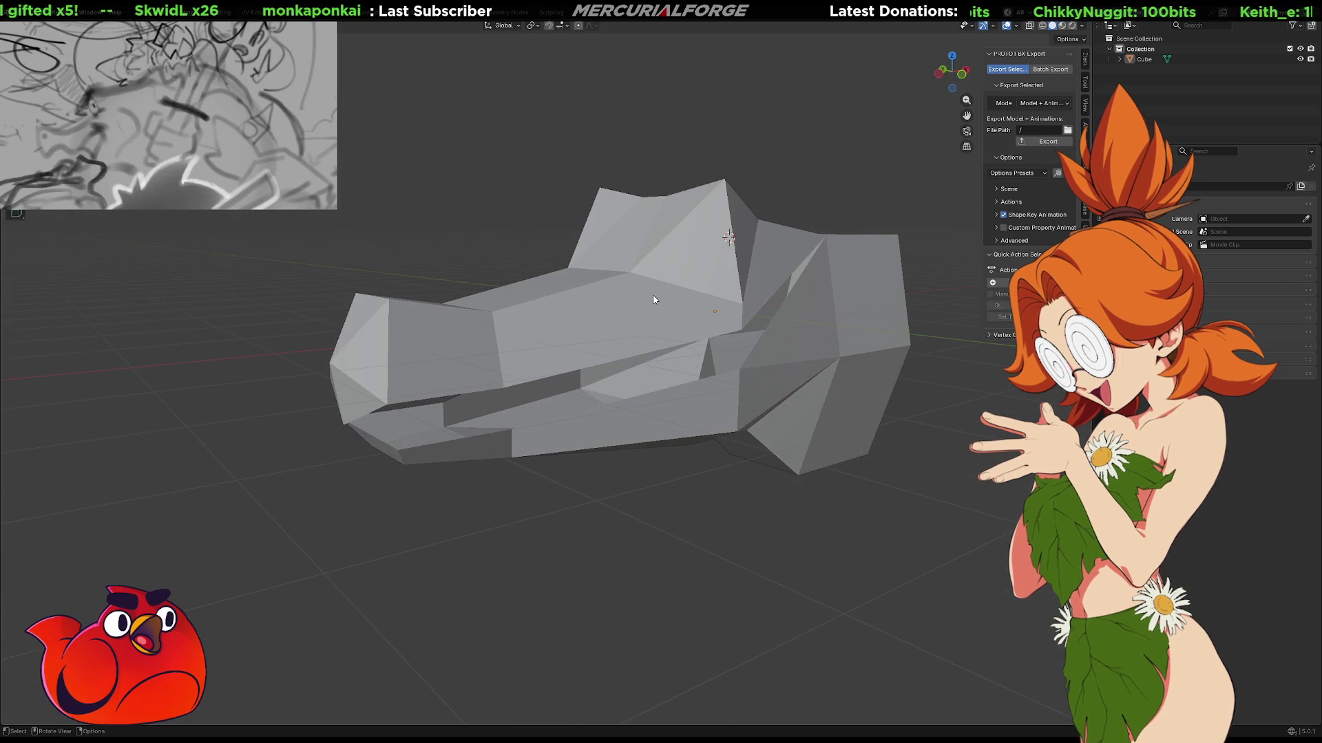
pyautogui.press('ctrl')
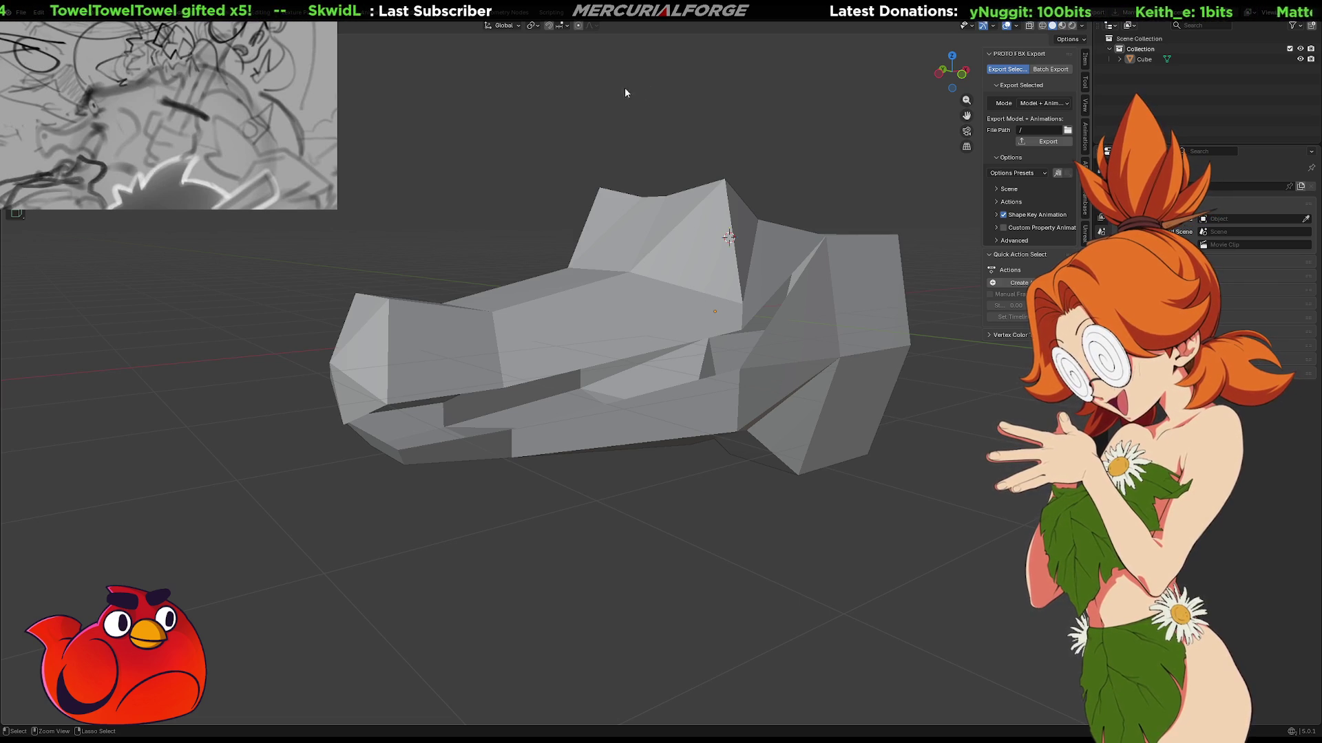
# Save the head to Grunt.blend with Ctrl+S, then reselect the mesh.
pyautogui.hotkey('ctrl', 's')
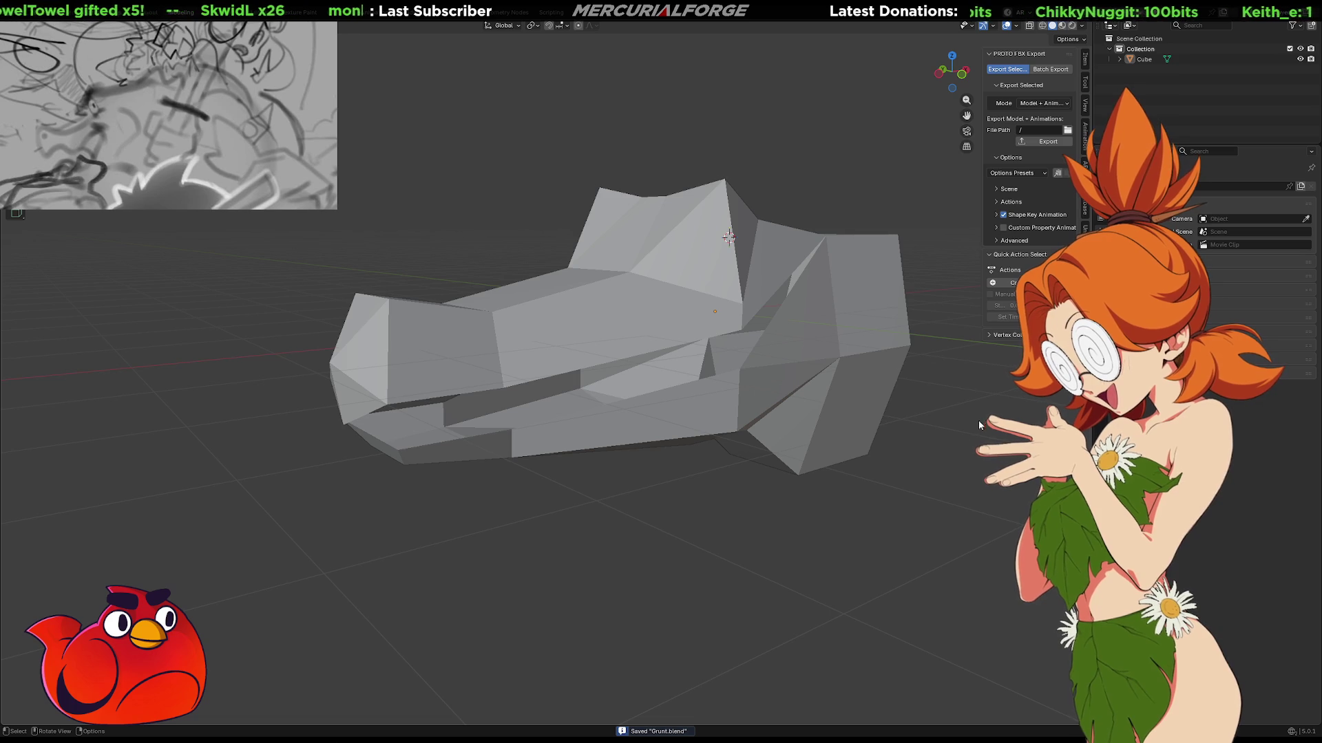
pyautogui.moveTo(972, 431); pyautogui.dragTo(881, 450, button='middle')
pyautogui.moveTo(645, 413)
pyautogui.mouseDown(button='middle')
pyautogui.moveTo(523, 420)
pyautogui.moveTo(699, 414)
pyautogui.moveTo(652, 357)
pyautogui.moveTo(702, 400)
pyautogui.moveTo(702, 380)
pyautogui.moveTo(649, 353)
pyautogui.moveTo(501, 331)
pyautogui.moveTo(559, 359)
pyautogui.moveTo(545, 349)
pyautogui.moveTo(687, 357)
pyautogui.moveTo(643, 378)
pyautogui.moveTo(626, 431)
pyautogui.moveTo(545, 346)
pyautogui.moveTo(449, 323)
pyautogui.moveTo(496, 317)
pyautogui.moveTo(480, 365)
pyautogui.moveTo(699, 333)
pyautogui.moveTo(673, 317)
pyautogui.moveTo(404, 292)
pyautogui.moveTo(693, 378)
pyautogui.moveTo(709, 361)
pyautogui.moveTo(691, 348)
pyautogui.moveTo(690, 298)
pyautogui.moveTo(638, 113)
pyautogui.moveTo(622, 281)
pyautogui.mouseUp(button='middle')
pyautogui.scroll(2, 605, 234)
pyautogui.click(604, 234)
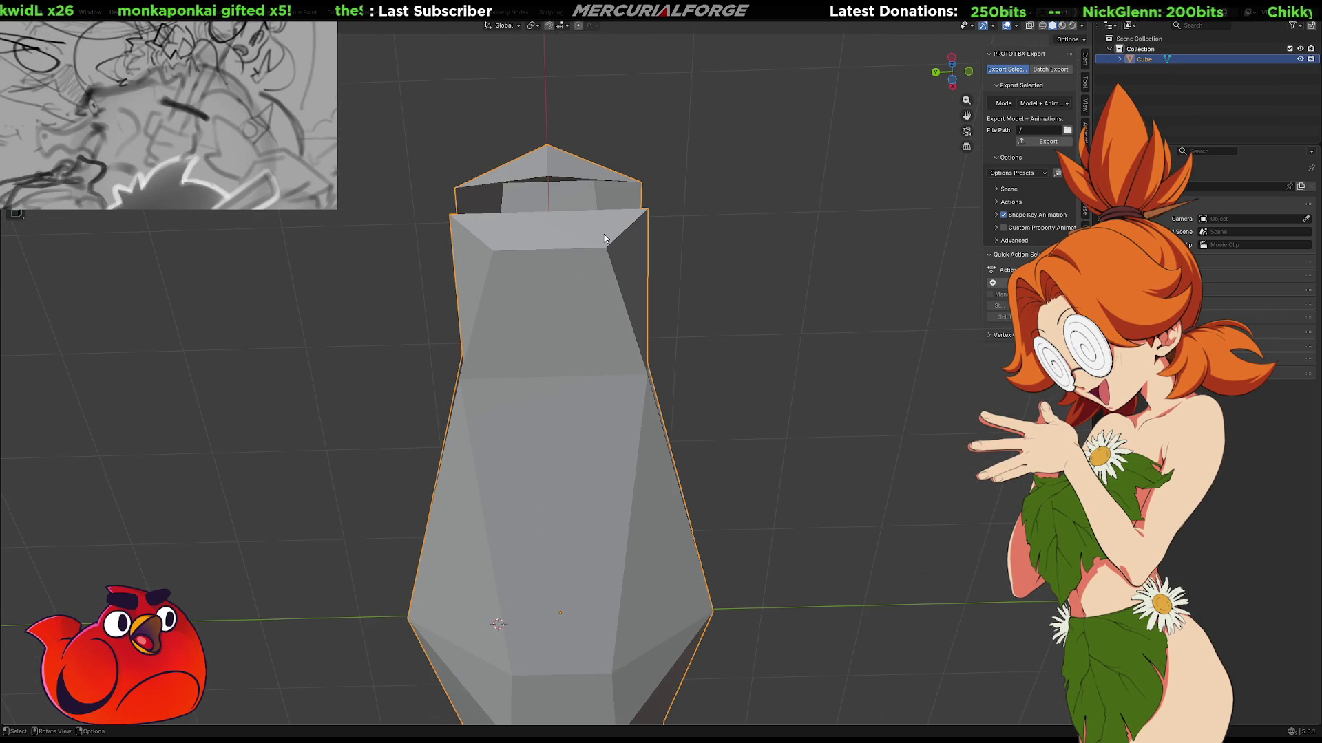
# In Edit Mode, move the snout's top-front edges in along Y.
pyautogui.press('Tab')
pyautogui.press('Tab')
pyautogui.press('Tab')
pyautogui.click(650, 216)
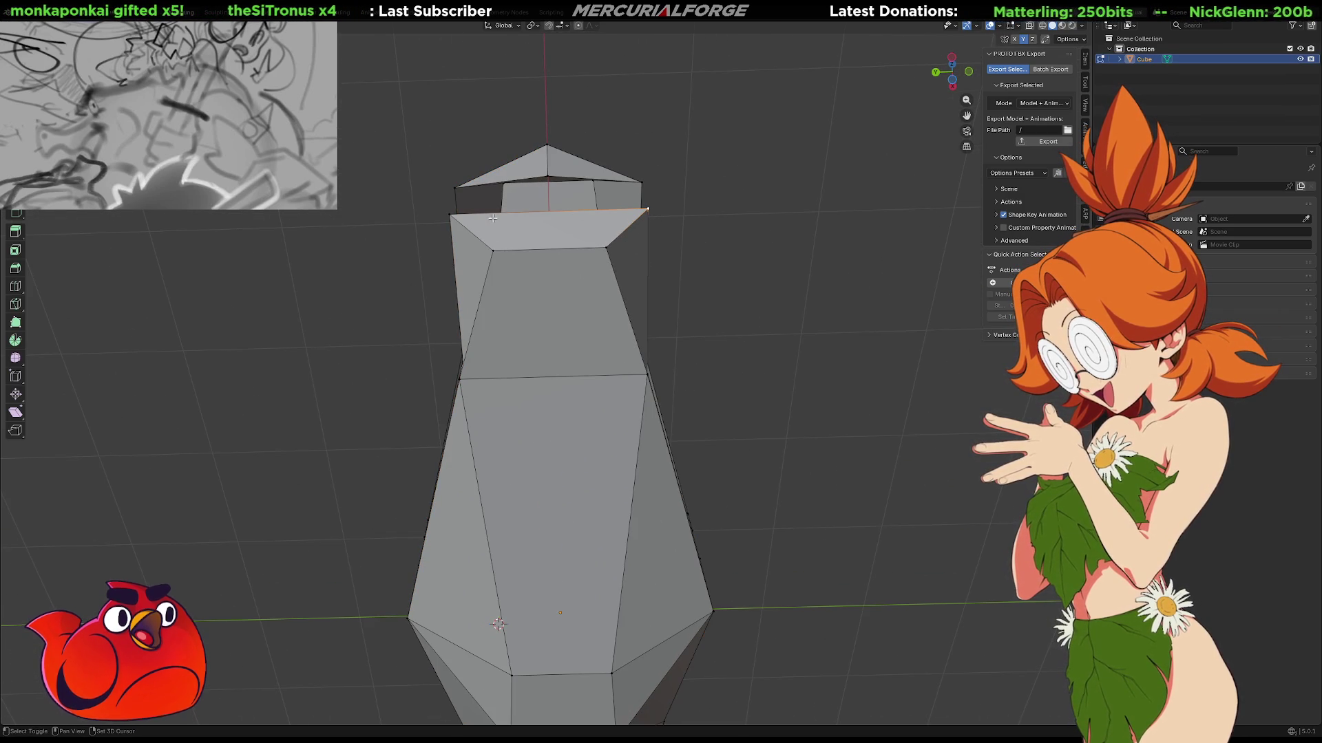
pyautogui.keyDown('shift'); pyautogui.click(444, 218); pyautogui.keyUp('shift')
pyautogui.press('g')
pyautogui.press('z')
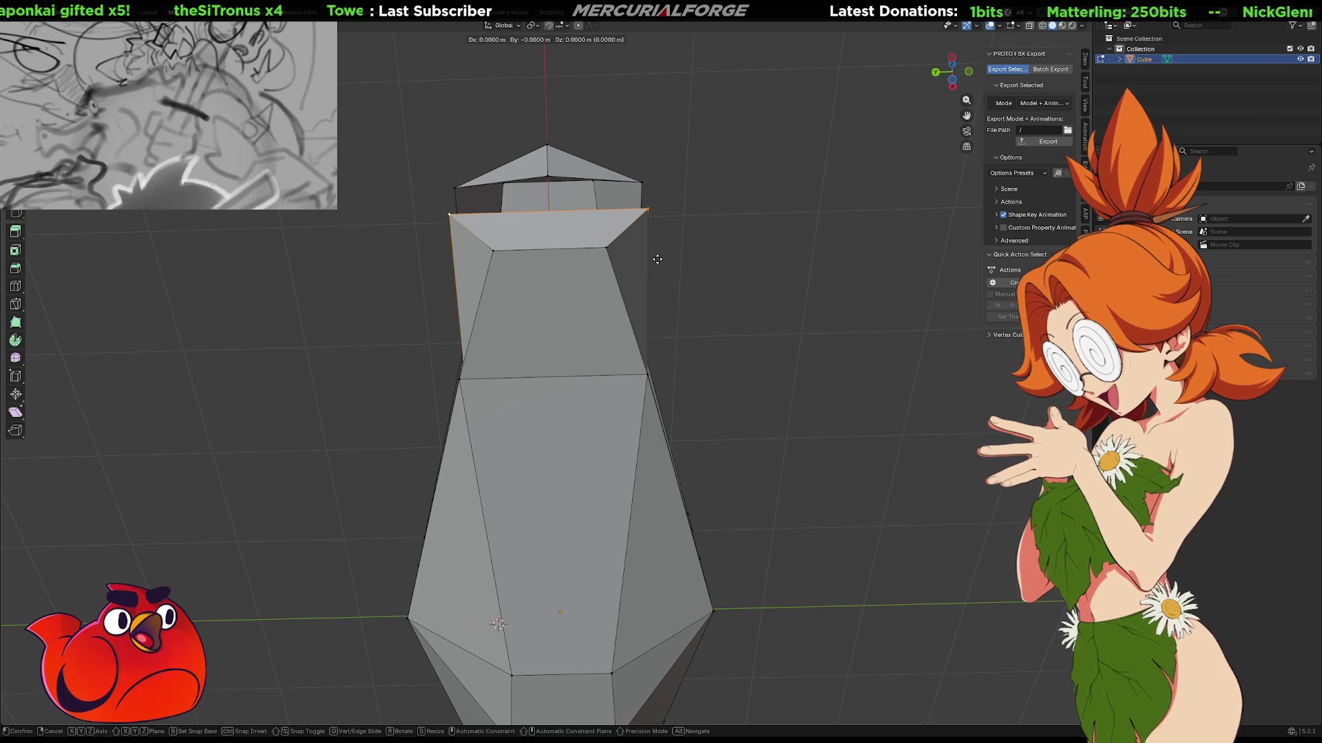
pyautogui.press('y')
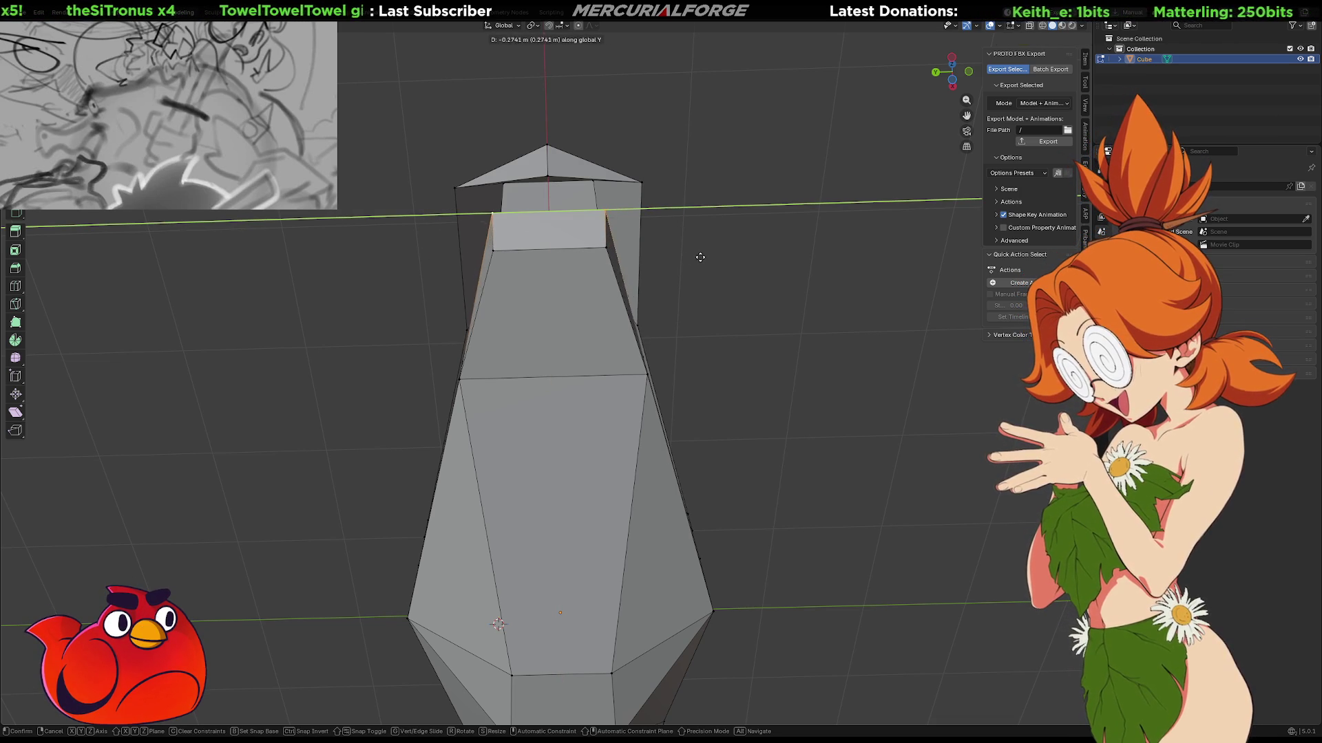
pyautogui.click(693, 257)
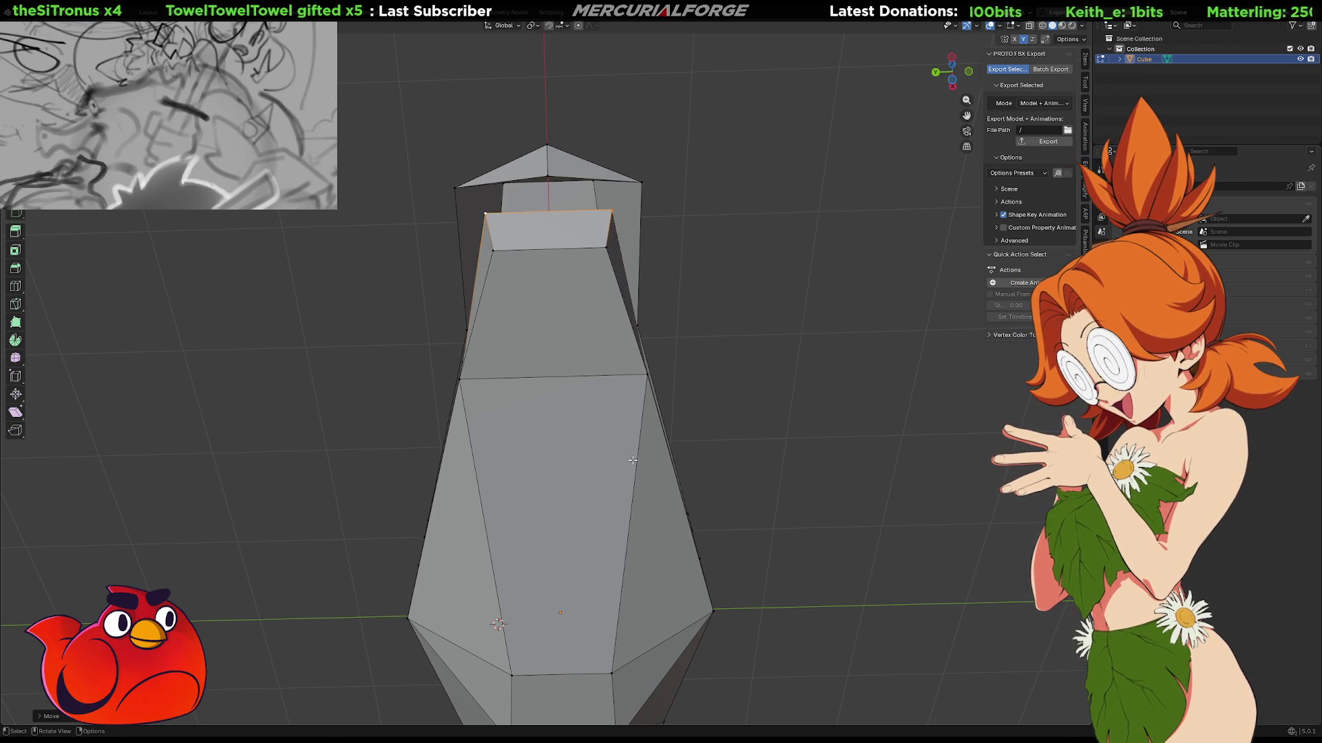
# Pull the middle snout edge loop in along Y.
pyautogui.click(647, 376)
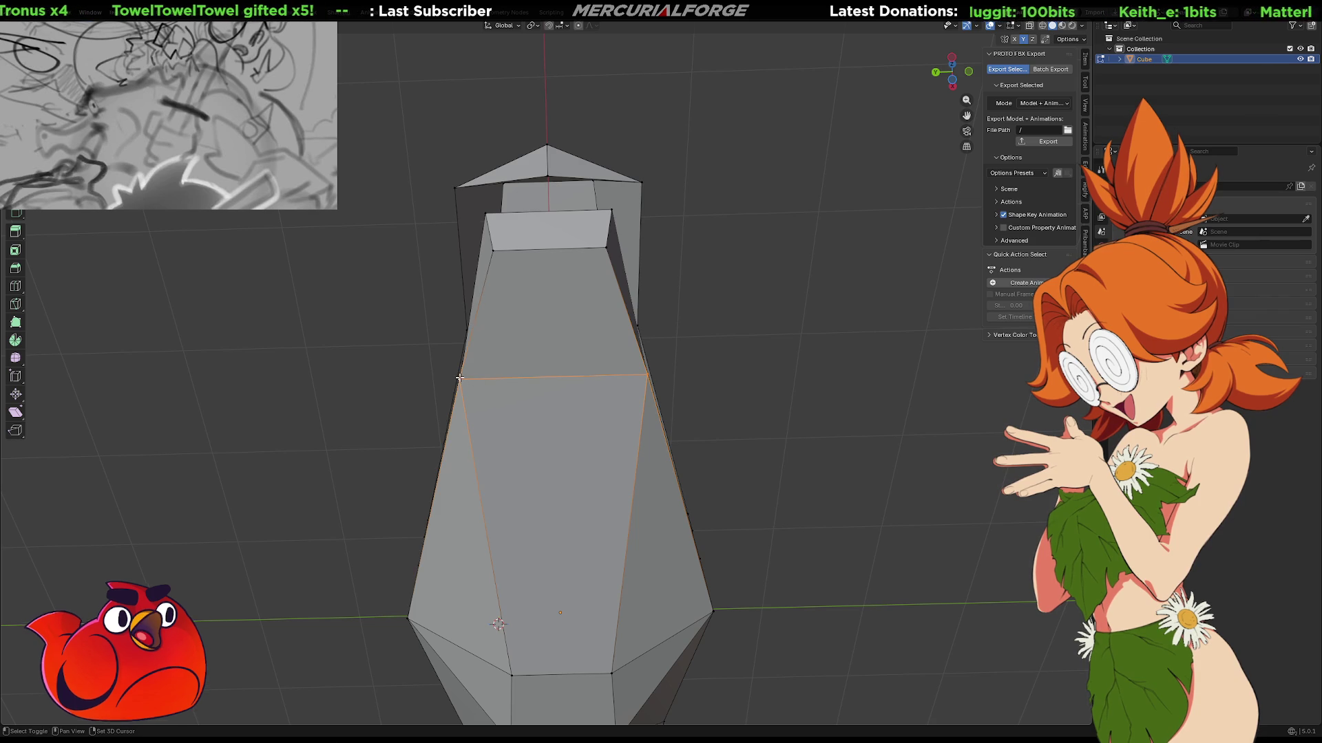
pyautogui.press('g')
pyautogui.press('y')
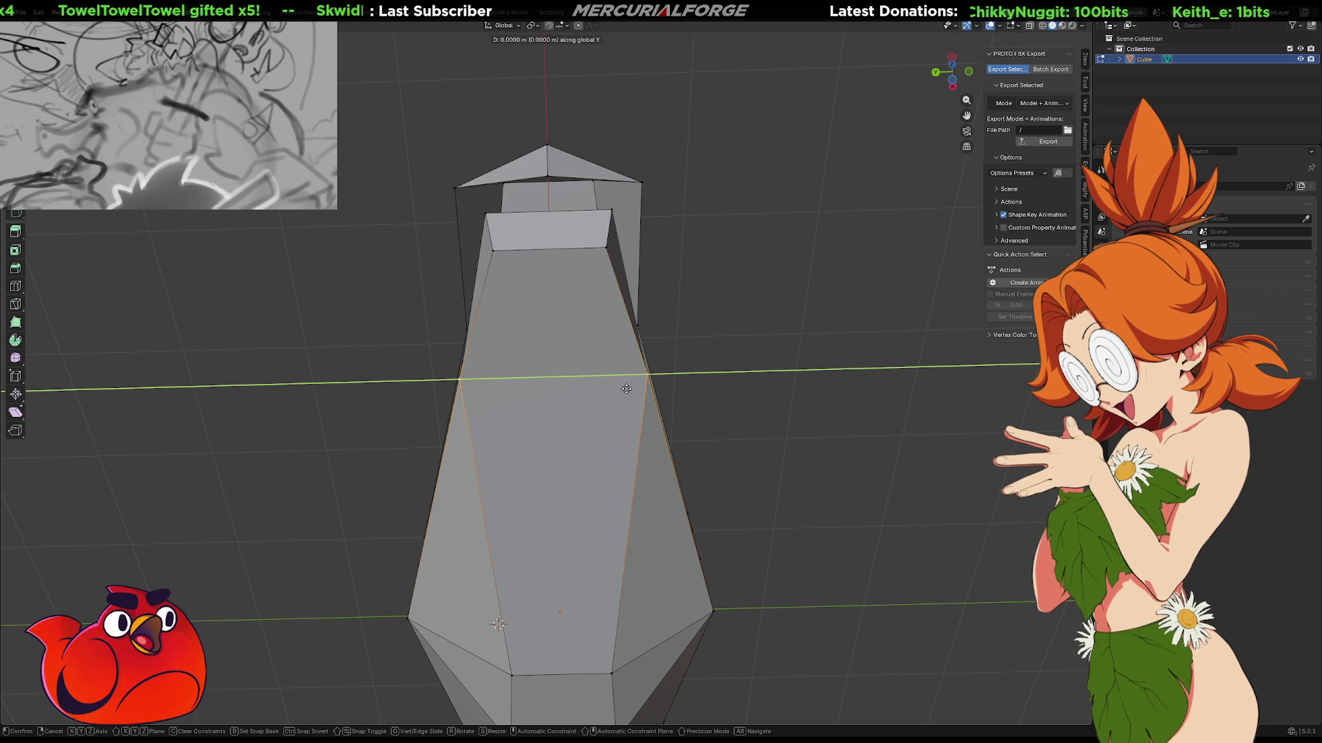
pyautogui.click(665, 386)
pyautogui.moveTo(378, 280)
pyautogui.mouseDown(button='middle')
pyautogui.moveTo(791, 439)
pyautogui.moveTo(708, 392)
pyautogui.moveTo(639, 402)
pyautogui.mouseUp(button='middle')
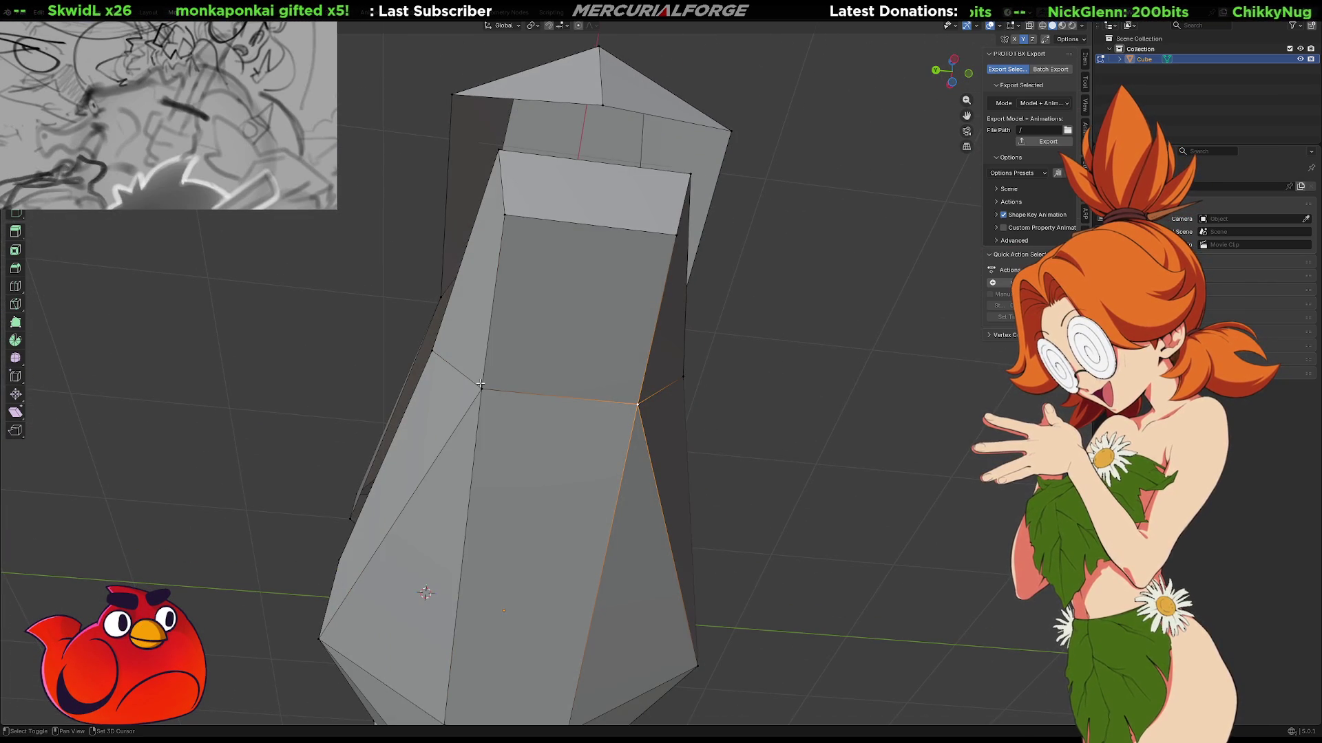
pyautogui.moveTo(536, 328)
pyautogui.mouseDown(button='middle')
pyautogui.moveTo(847, 386)
pyautogui.moveTo(802, 384)
pyautogui.moveTo(775, 431)
pyautogui.moveTo(692, 423)
pyautogui.moveTo(879, 419)
pyautogui.moveTo(867, 404)
pyautogui.mouseUp(button='middle')
pyautogui.scroll(-2, 802, 384)
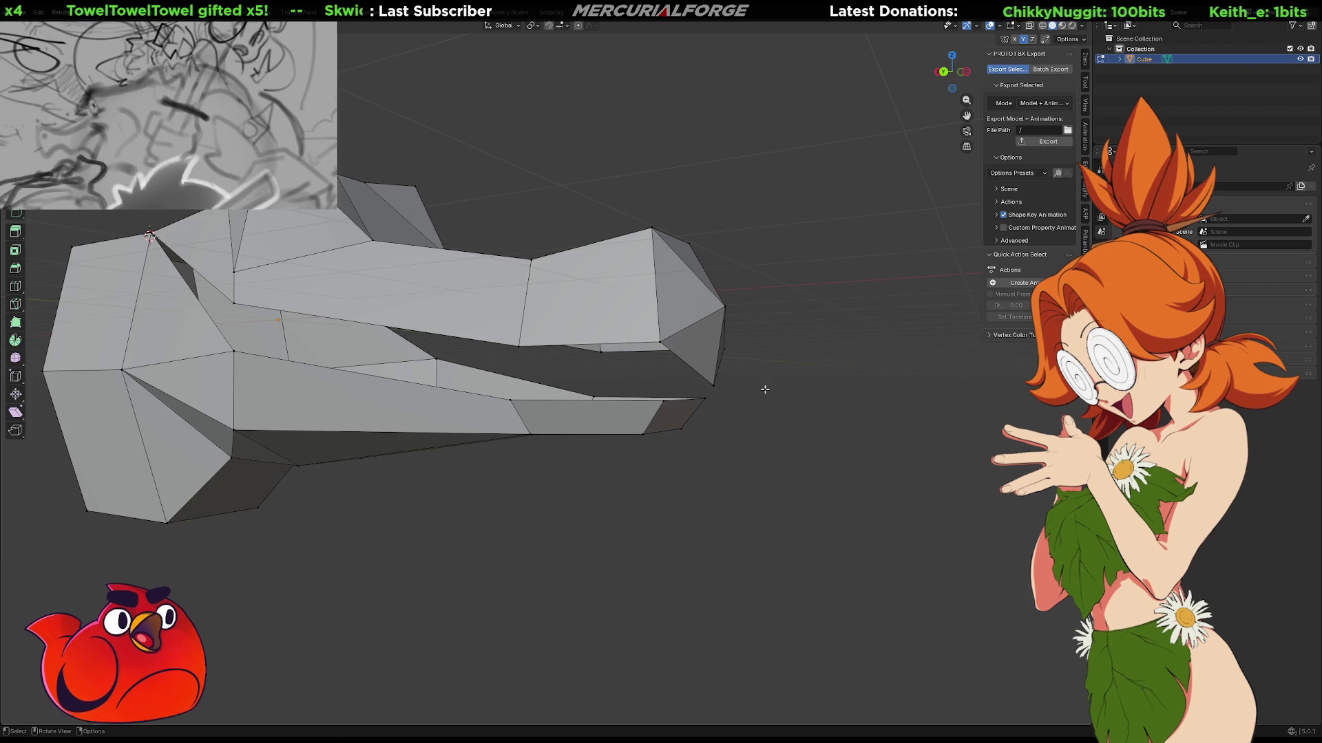
# Drop the upper jaw's tip vertex along Z so the snout end angles down.
pyautogui.scroll(5, 764, 388)
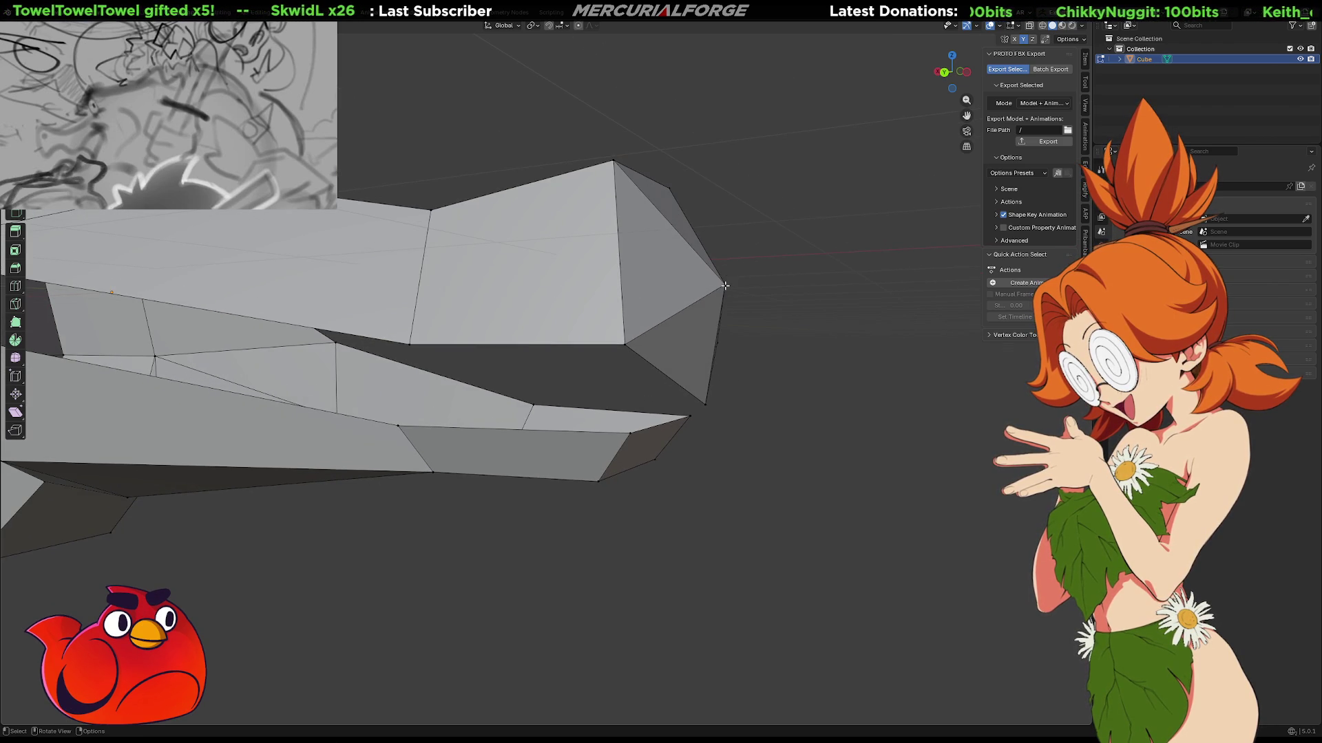
pyautogui.press('g')
pyautogui.press('z')
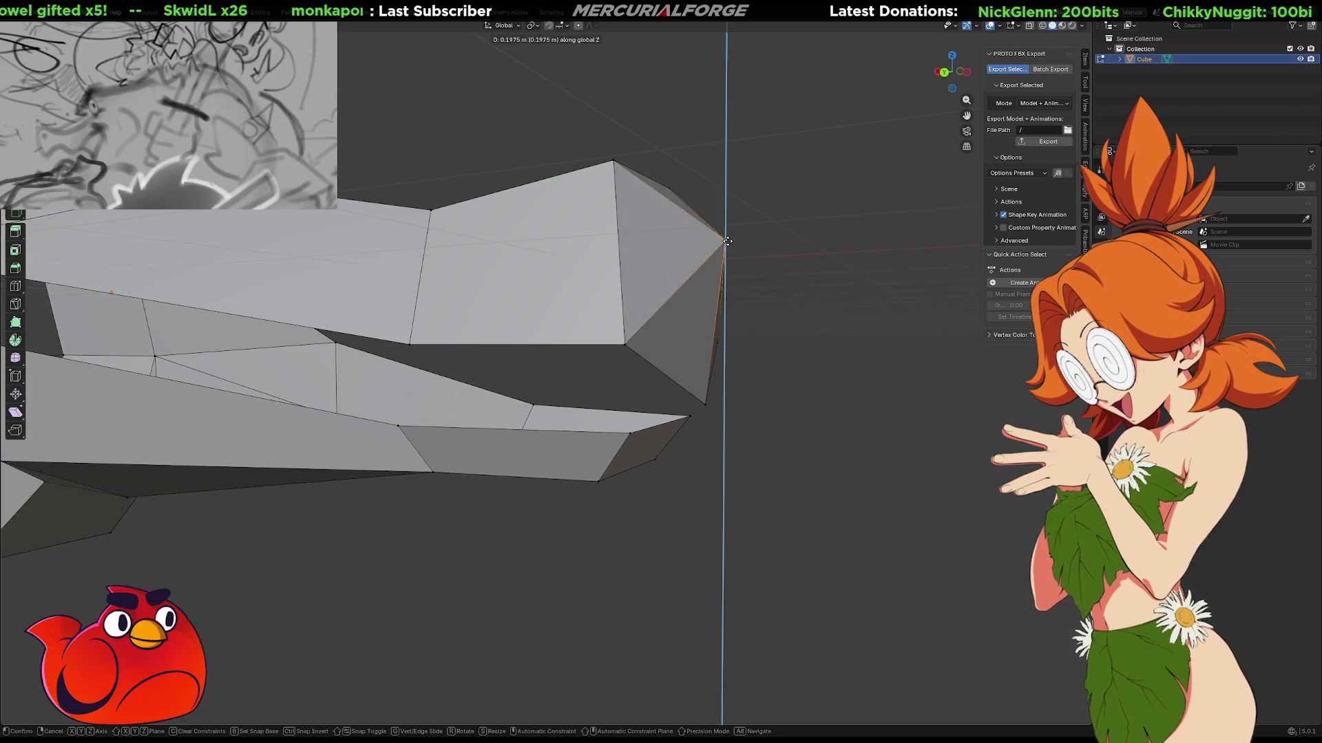
pyautogui.click(731, 213)
pyautogui.moveTo(765, 288)
pyautogui.mouseDown(button='middle')
pyautogui.moveTo(679, 316)
pyautogui.moveTo(555, 296)
pyautogui.moveTo(765, 344)
pyautogui.moveTo(744, 445)
pyautogui.moveTo(877, 439)
pyautogui.moveTo(785, 419)
pyautogui.moveTo(709, 382)
pyautogui.mouseUp(button='middle')
pyautogui.scroll(3, 695, 393)
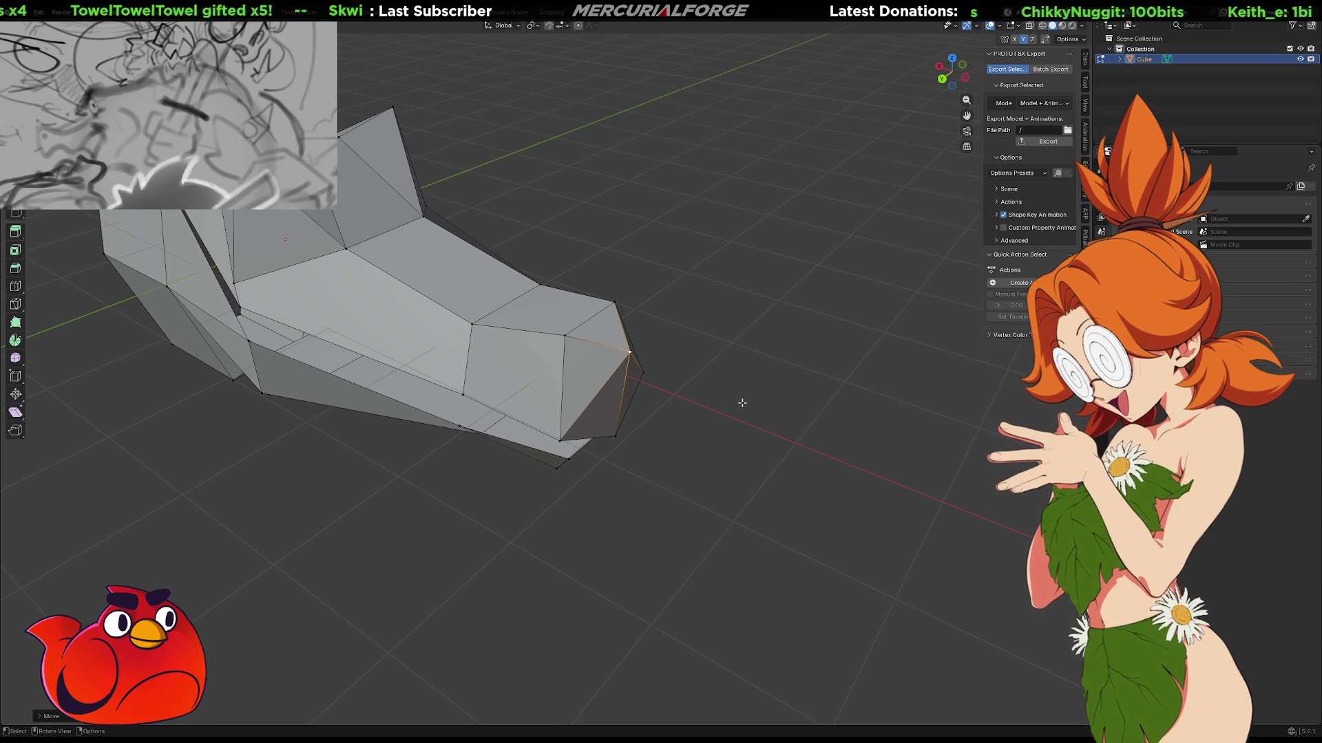
pyautogui.moveTo(501, 354); pyautogui.dragTo(428, 281, button='middle')
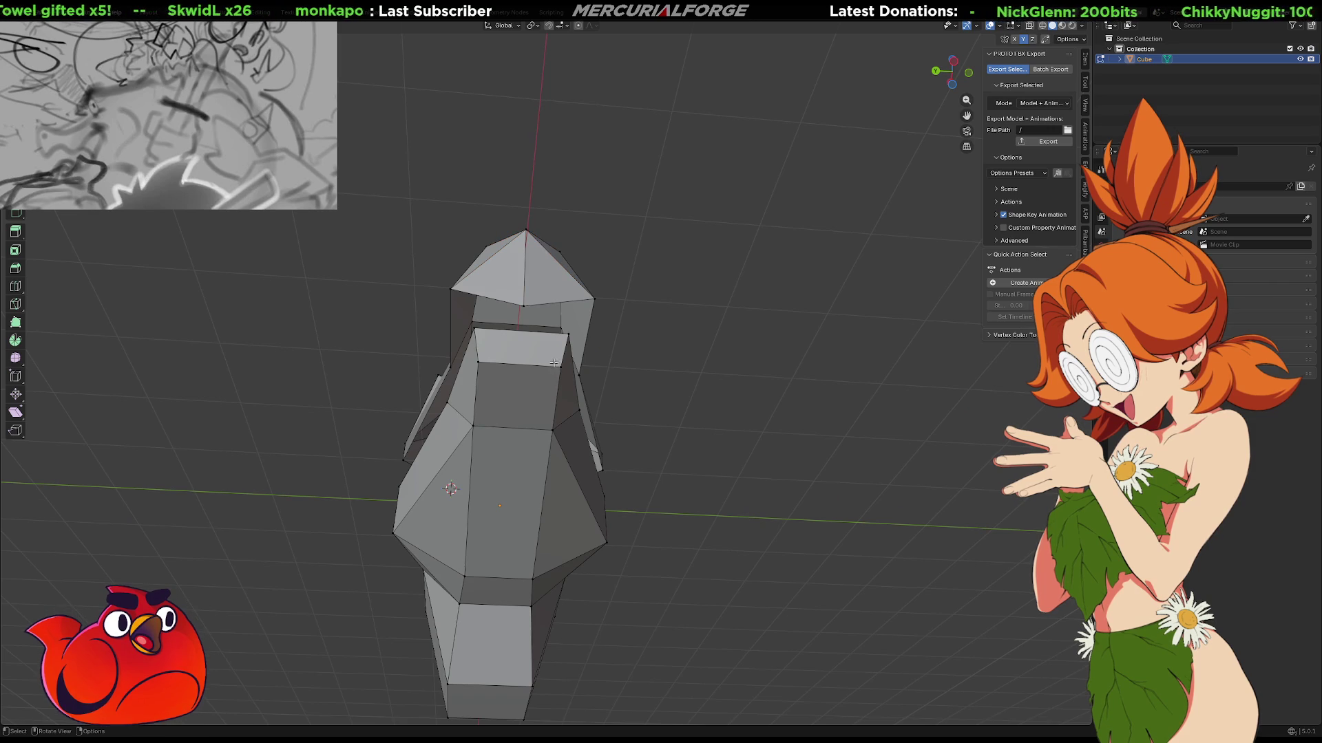
# Move the upper front face along Y, then select the snout's tip vertices.
pyautogui.keyDown('shift'); pyautogui.click(471, 329); pyautogui.keyUp('shift')
pyautogui.press('g')
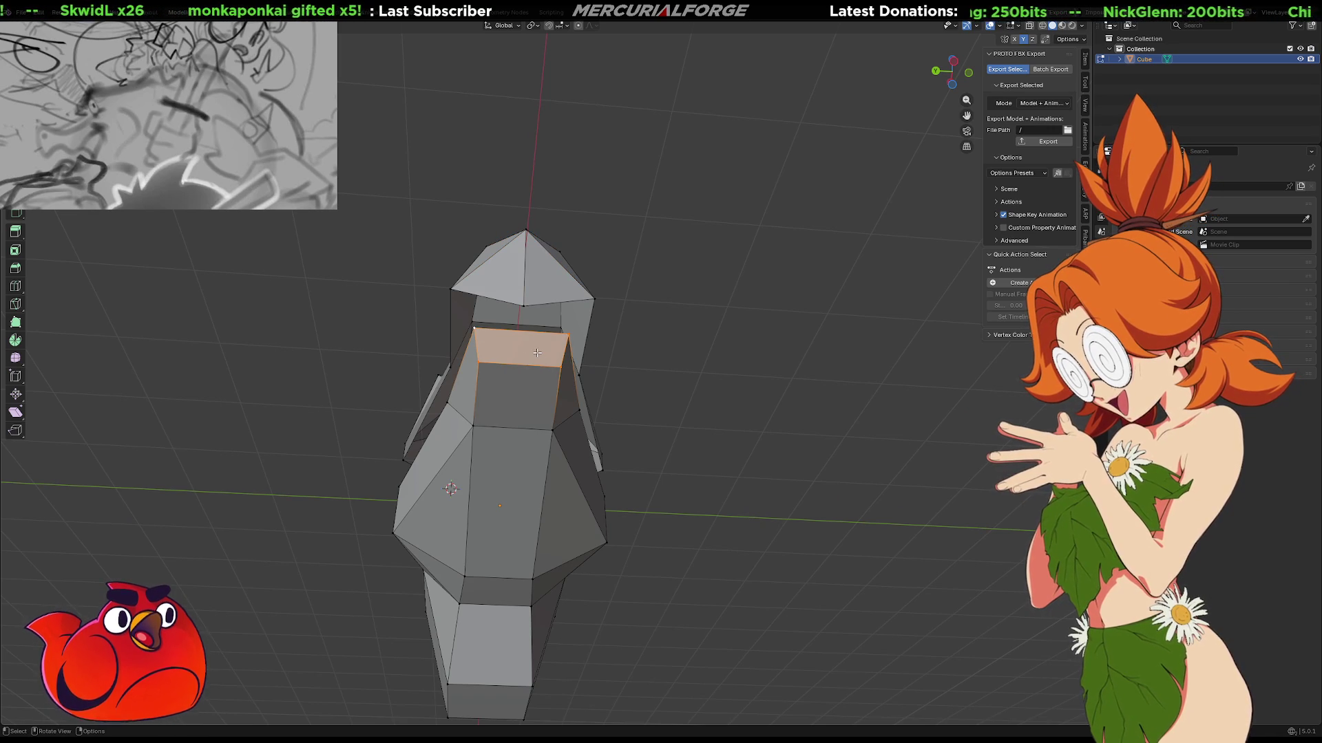
pyautogui.press('x')
pyautogui.press('y')
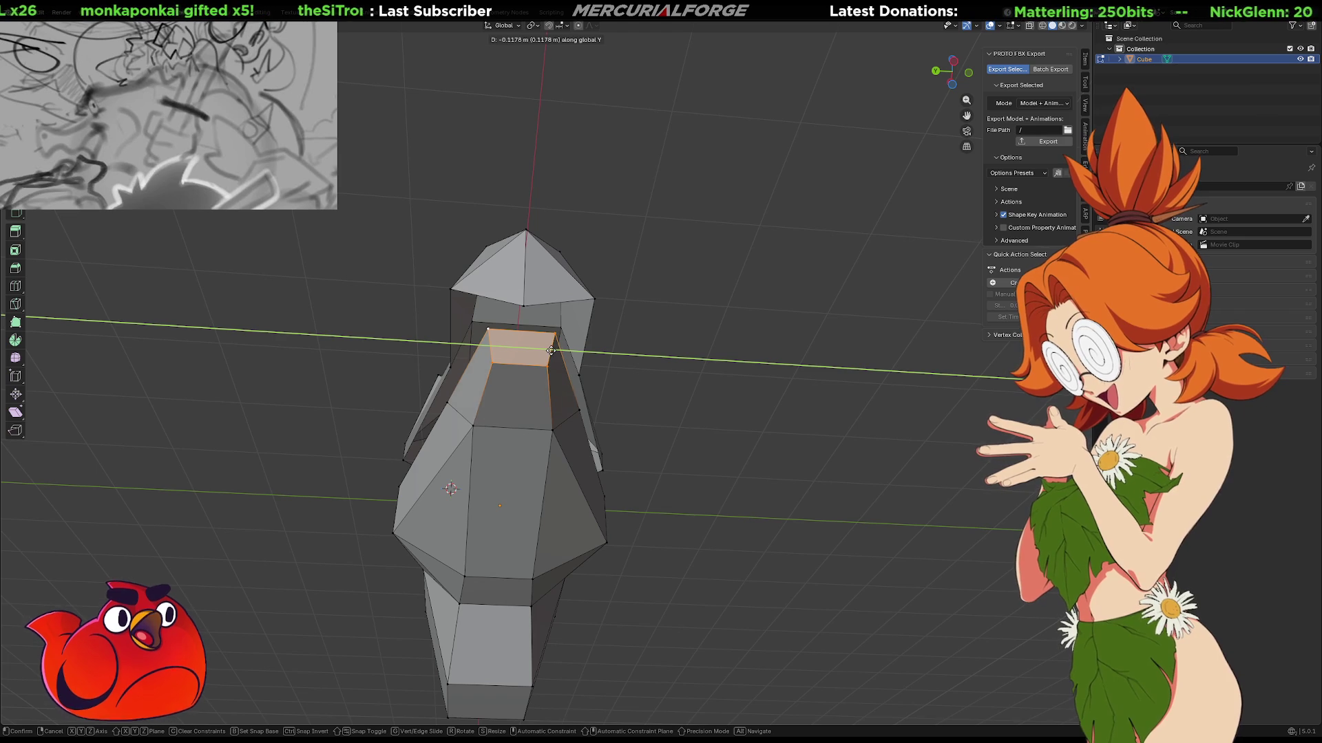
pyautogui.click(545, 352)
pyautogui.moveTo(545, 352)
pyautogui.mouseDown(button='middle')
pyautogui.moveTo(685, 404)
pyautogui.moveTo(705, 445)
pyautogui.moveTo(703, 457)
pyautogui.moveTo(694, 386)
pyautogui.moveTo(634, 349)
pyautogui.moveTo(563, 334)
pyautogui.moveTo(628, 413)
pyautogui.moveTo(651, 420)
pyautogui.moveTo(563, 453)
pyautogui.mouseUp(button='middle')
pyautogui.click(546, 428)
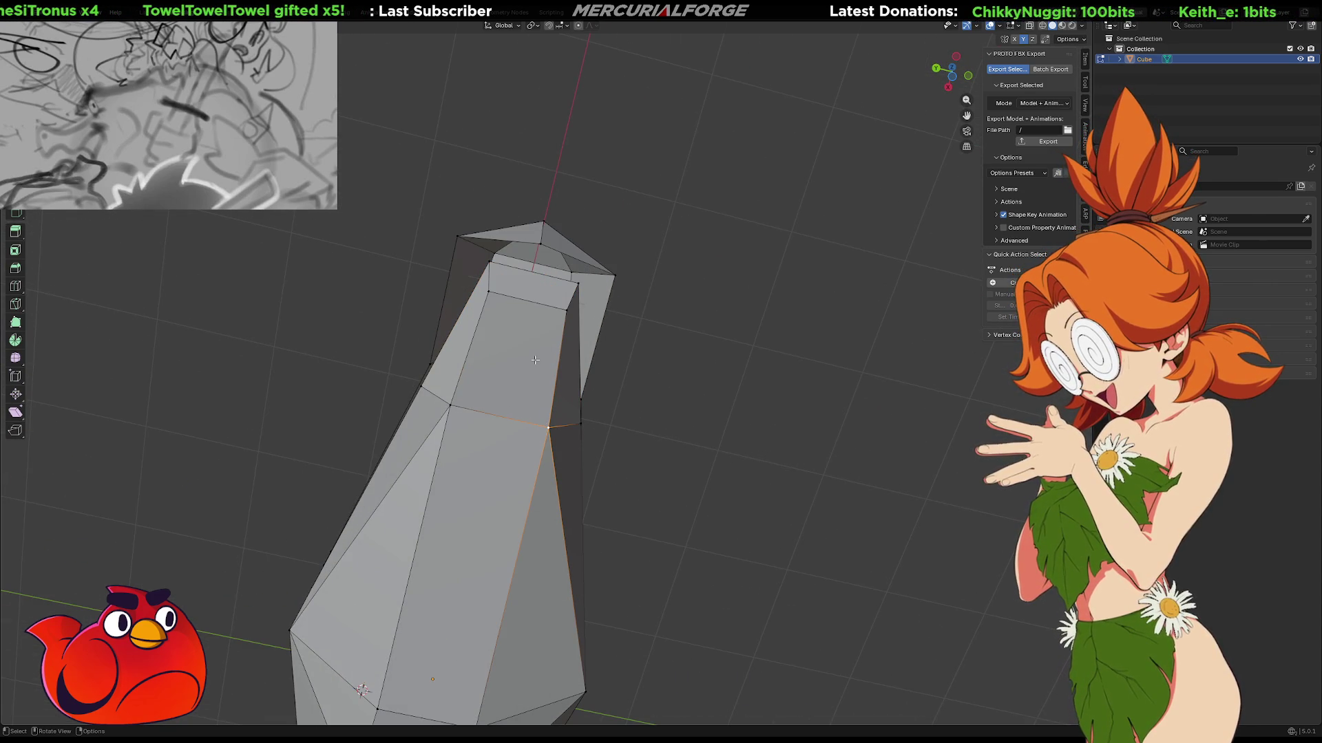
pyautogui.click(535, 278)
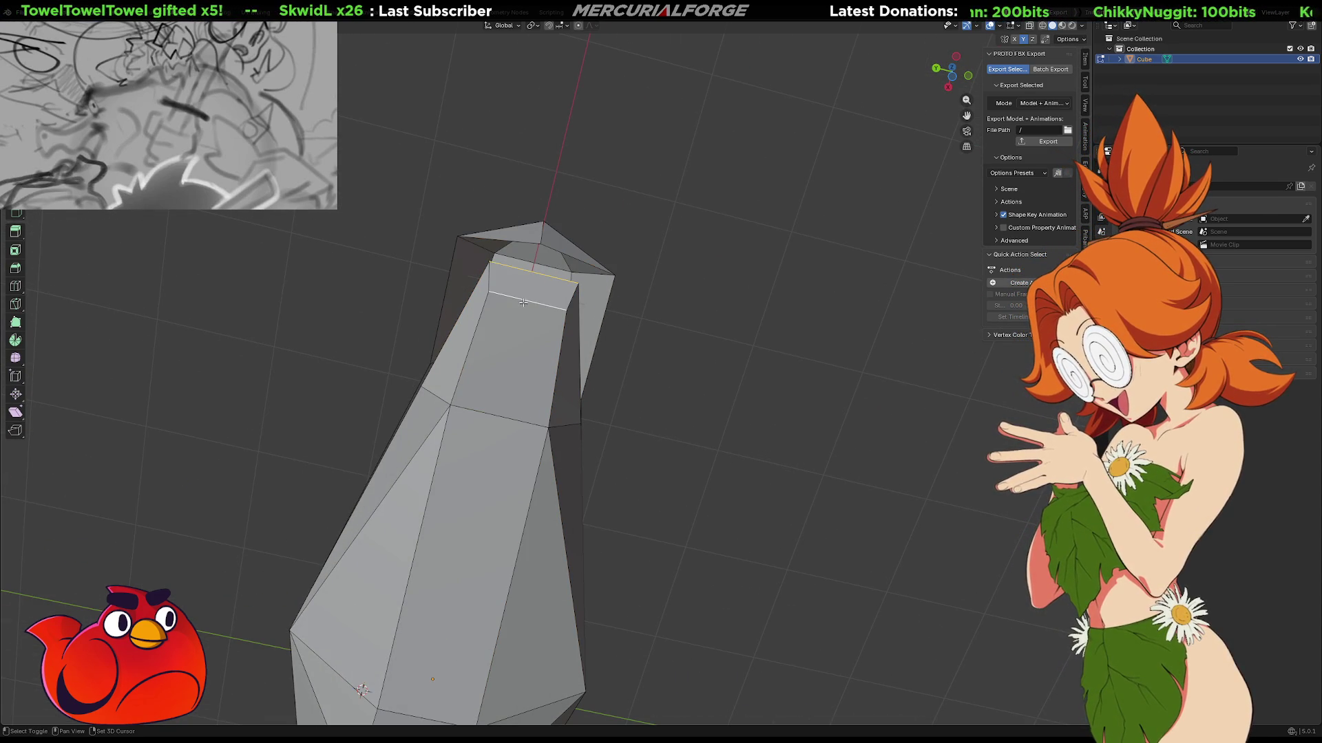
# Subdivide the snout-tip edges and reset the 3D cursor to the world origin.
pyautogui.rightClick(522, 302)
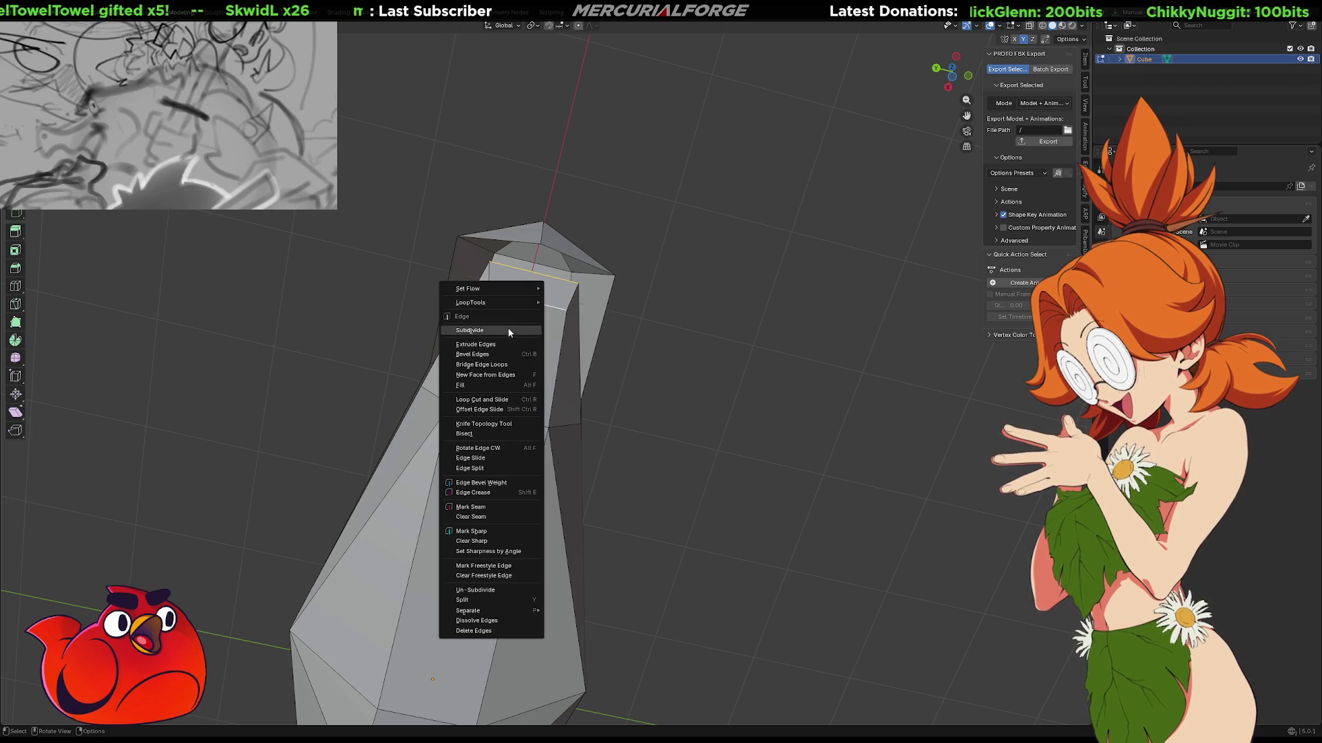
pyautogui.click(509, 325)
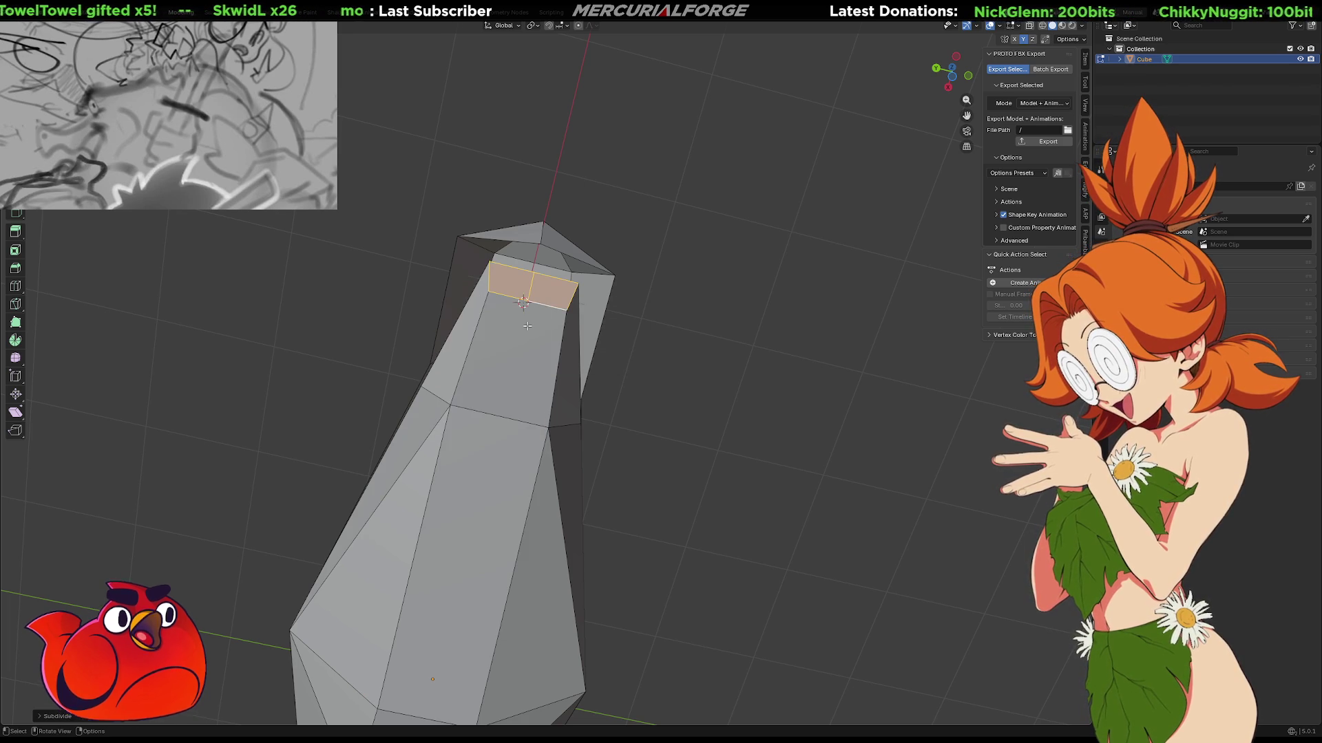
pyautogui.press('s')
pyautogui.click(659, 288)
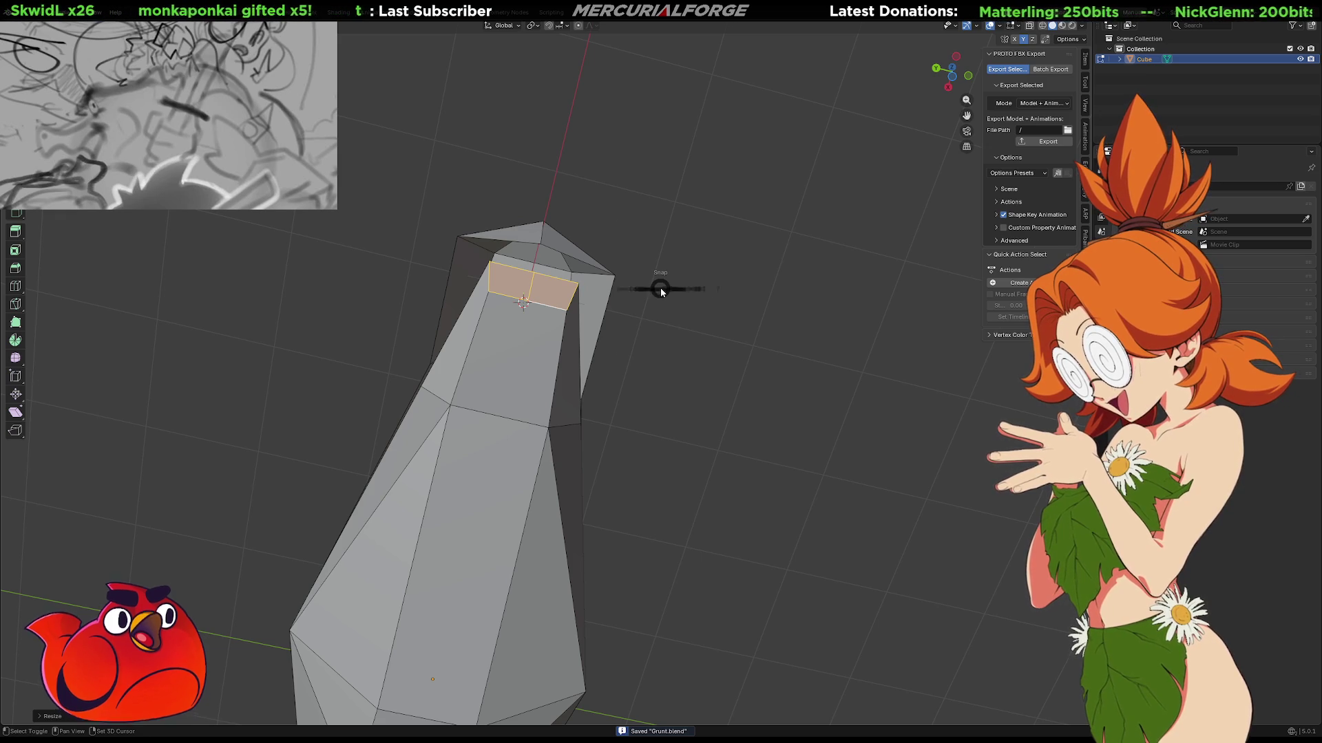
pyautogui.hotkey('shift', 's')
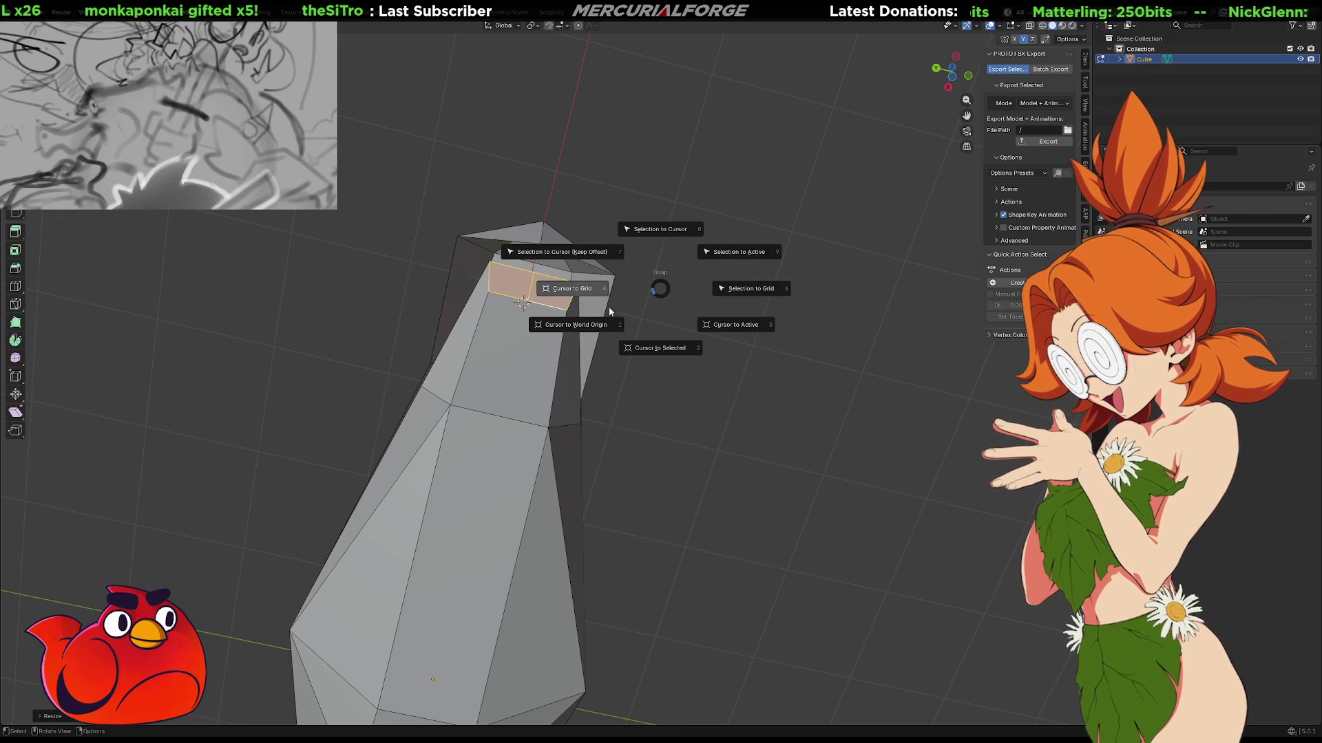
pyautogui.click(552, 329)
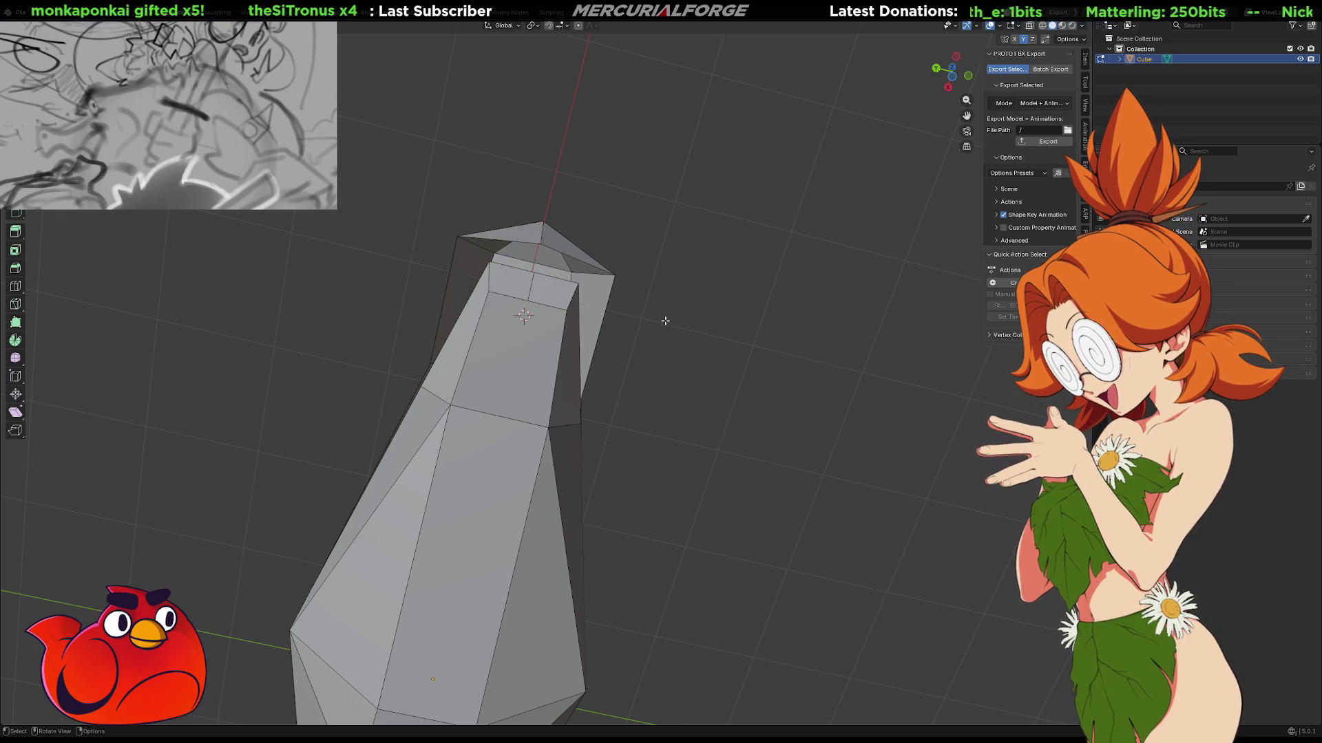
pyautogui.press('Tab')
pyautogui.keyDown('shift'); pyautogui.click(453, 403); pyautogui.keyUp('shift')
pyautogui.hotkey('shift', 's')
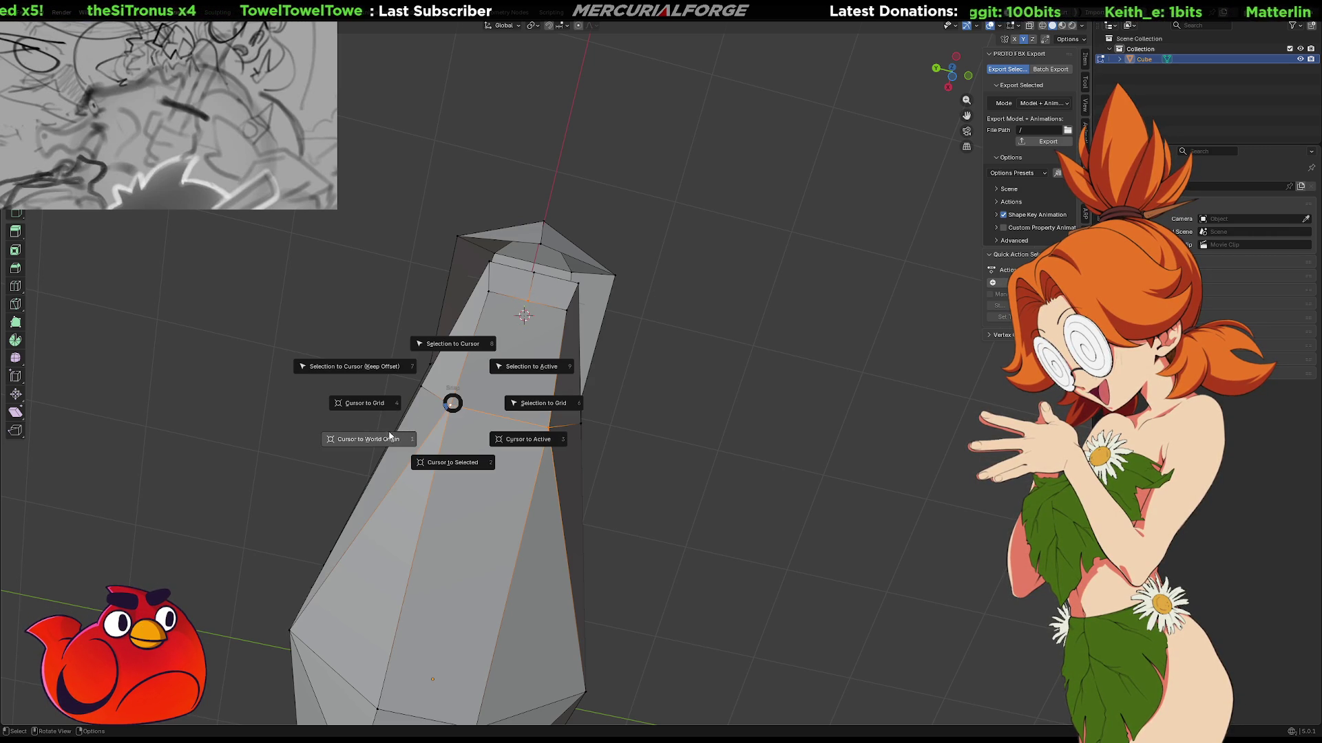
pyautogui.click(381, 439)
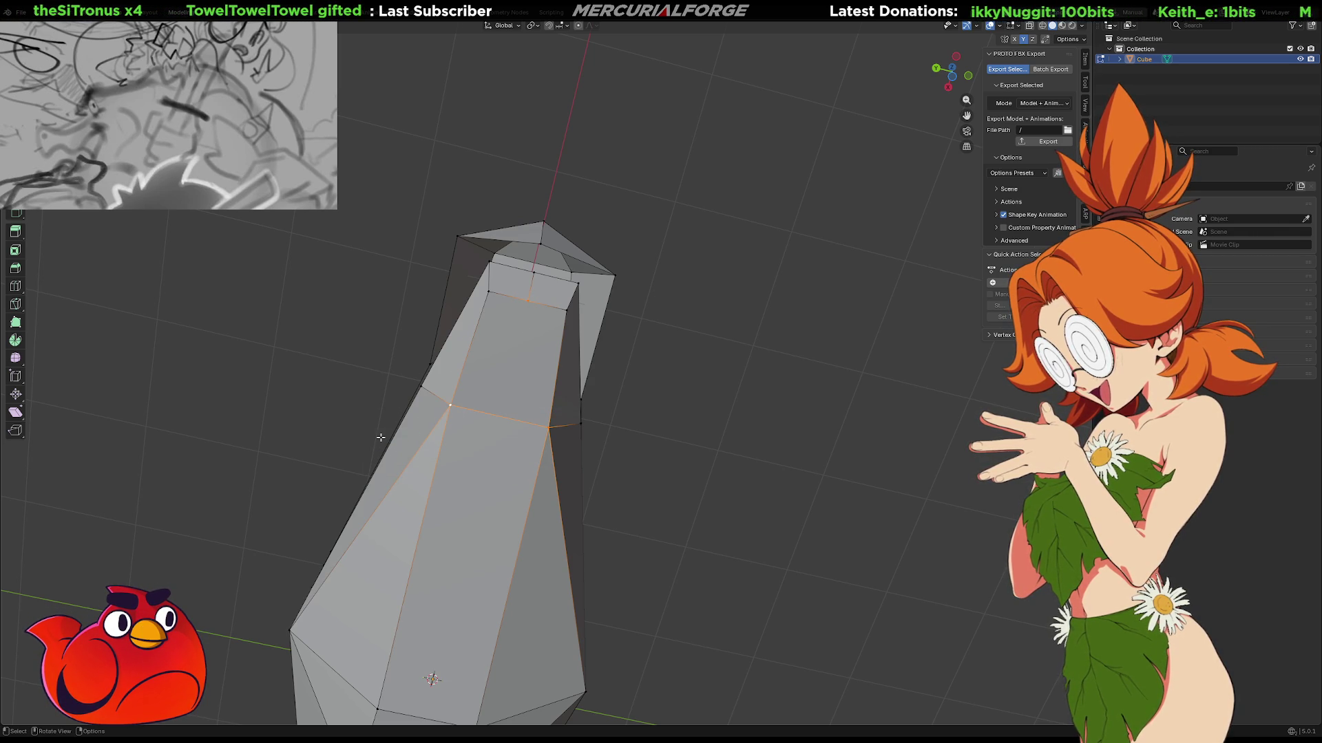
# Shift the new middle tip vertices about 0.044 m along X to form a ridge.
pyautogui.click(636, 391)
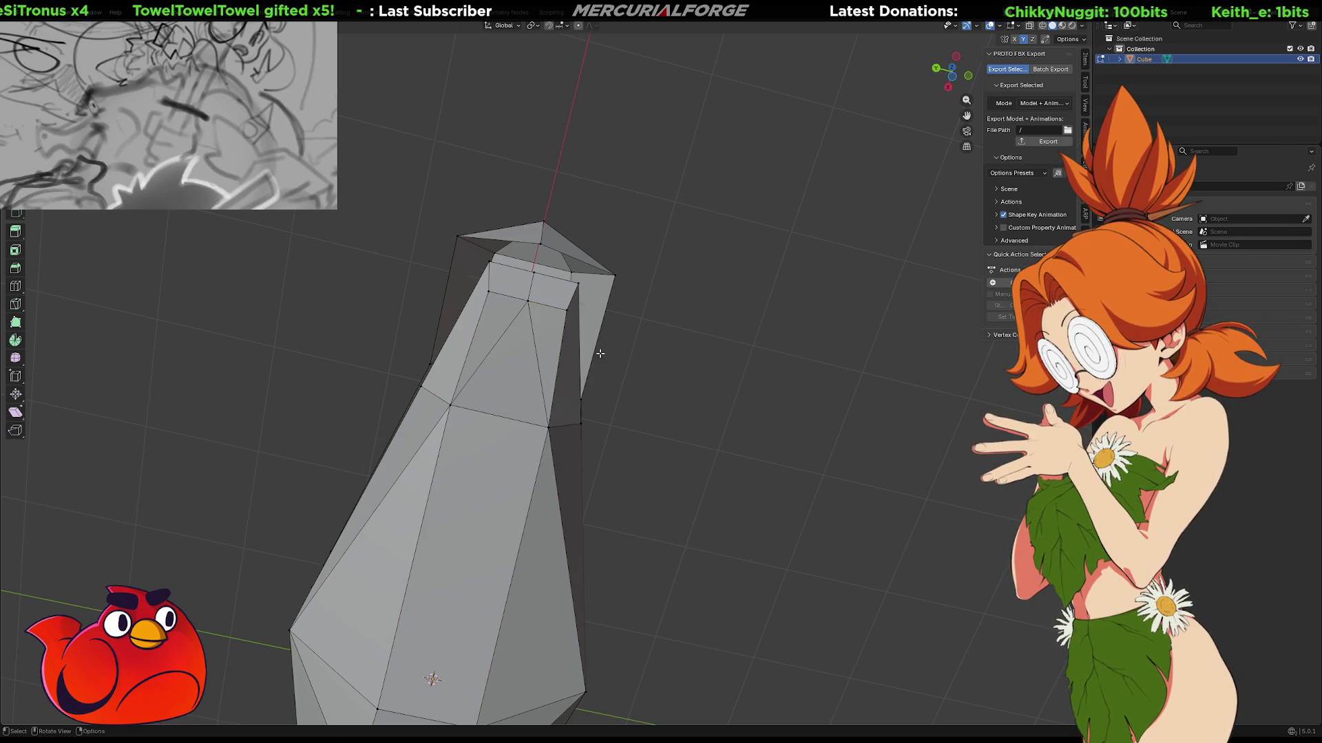
pyautogui.press('g')
pyautogui.press('z')
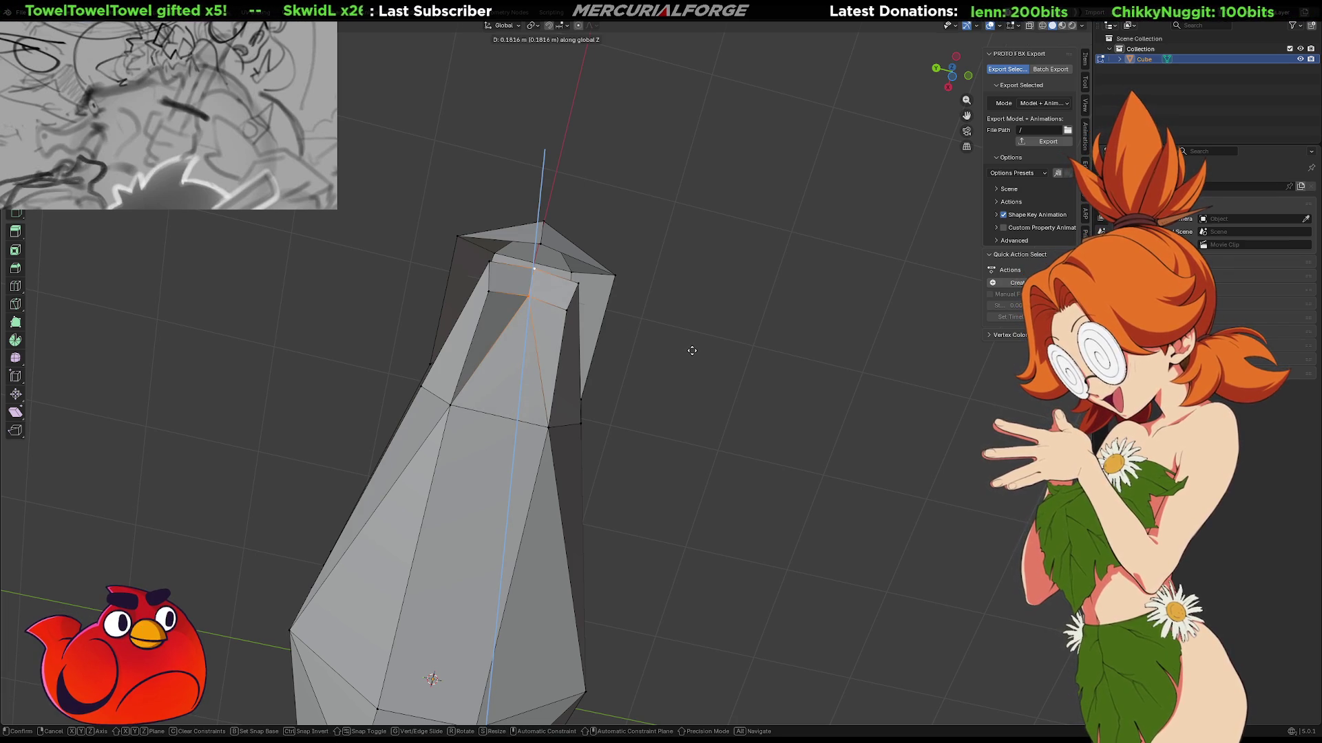
pyautogui.press('x')
pyautogui.click(694, 342)
pyautogui.moveTo(693, 257)
pyautogui.mouseDown(button='middle')
pyautogui.moveTo(693, 398)
pyautogui.moveTo(762, 457)
pyautogui.moveTo(750, 475)
pyautogui.moveTo(670, 478)
pyautogui.moveTo(643, 374)
pyautogui.moveTo(546, 297)
pyautogui.mouseUp(button='middle')
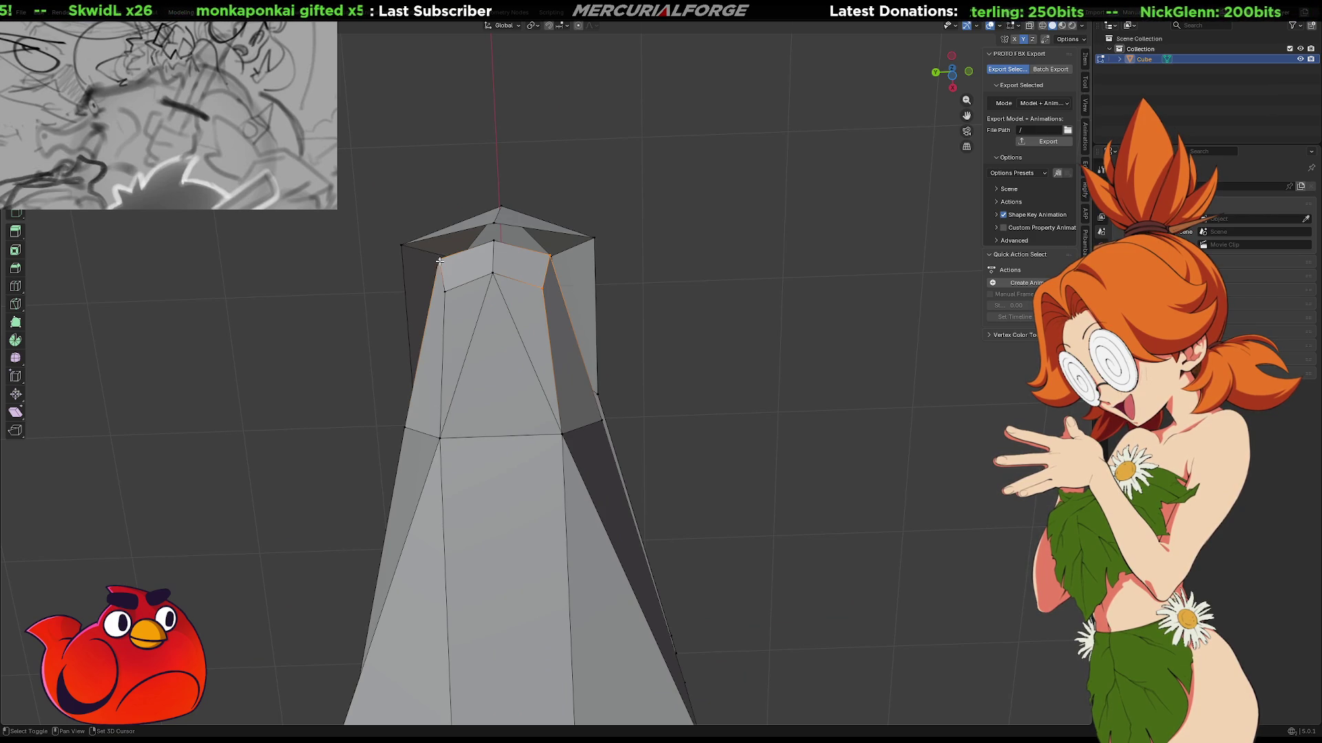
pyautogui.press('g')
pyautogui.press('y')
pyautogui.press('x')
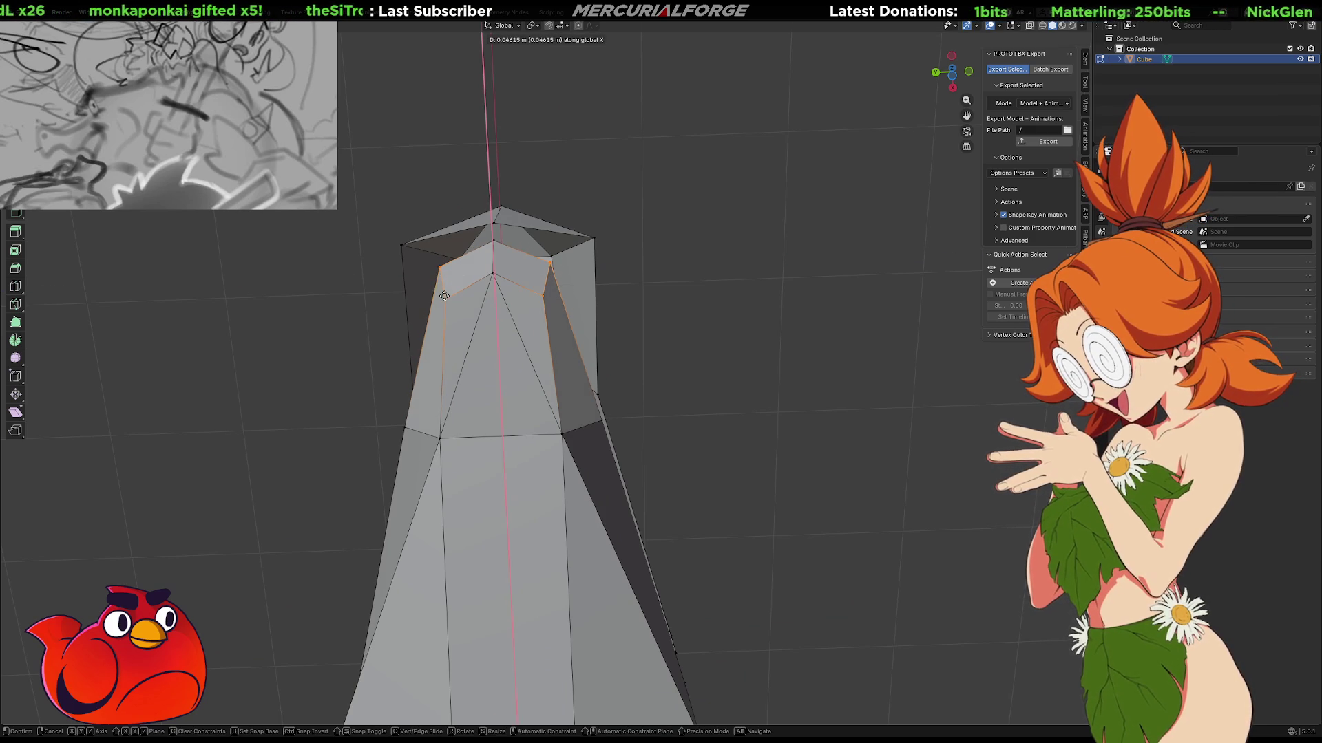
pyautogui.click(443, 298)
pyautogui.moveTo(444, 298)
pyautogui.mouseDown(button='middle')
pyautogui.moveTo(630, 331)
pyautogui.moveTo(653, 317)
pyautogui.mouseUp(button='middle')
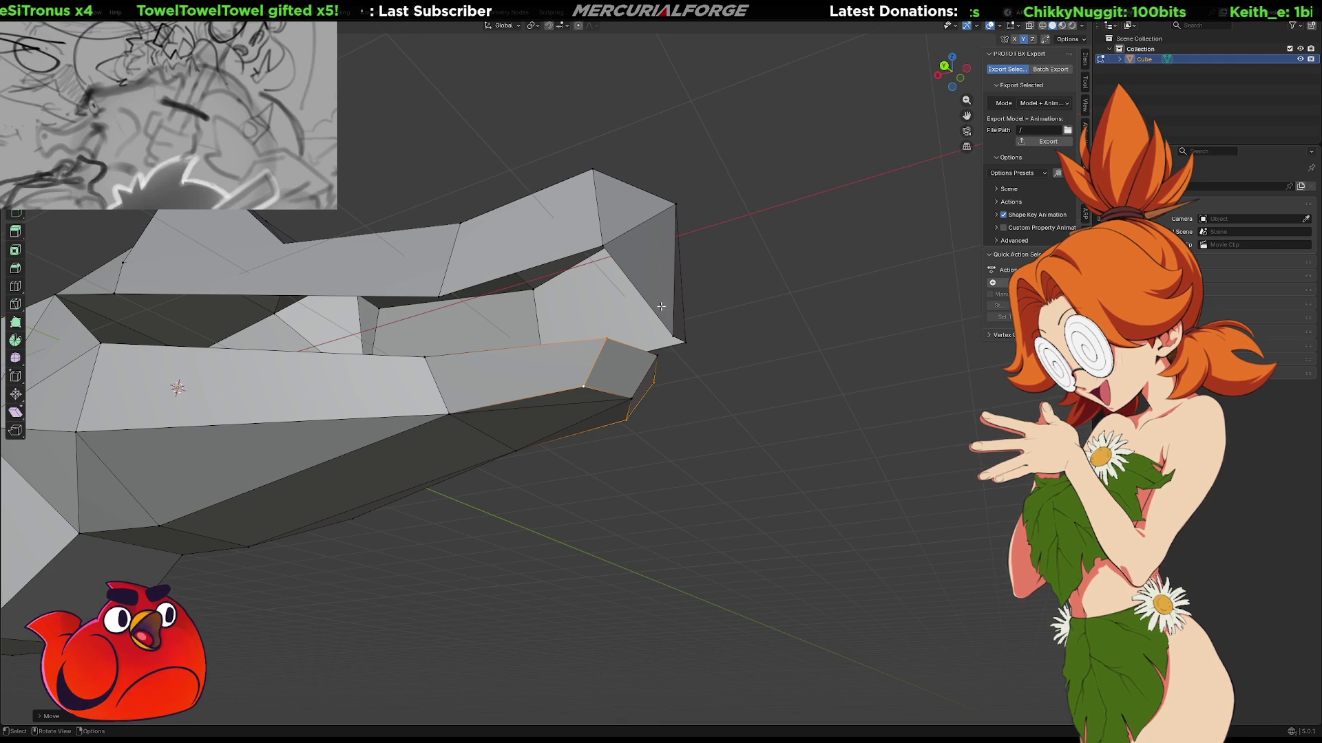
# Slide the upper jaw's front corner vertex forward along X past the lower jaw.
pyautogui.moveTo(852, 411)
pyautogui.mouseDown(button='middle')
pyautogui.moveTo(880, 476)
pyautogui.moveTo(867, 416)
pyautogui.mouseUp(button='middle')
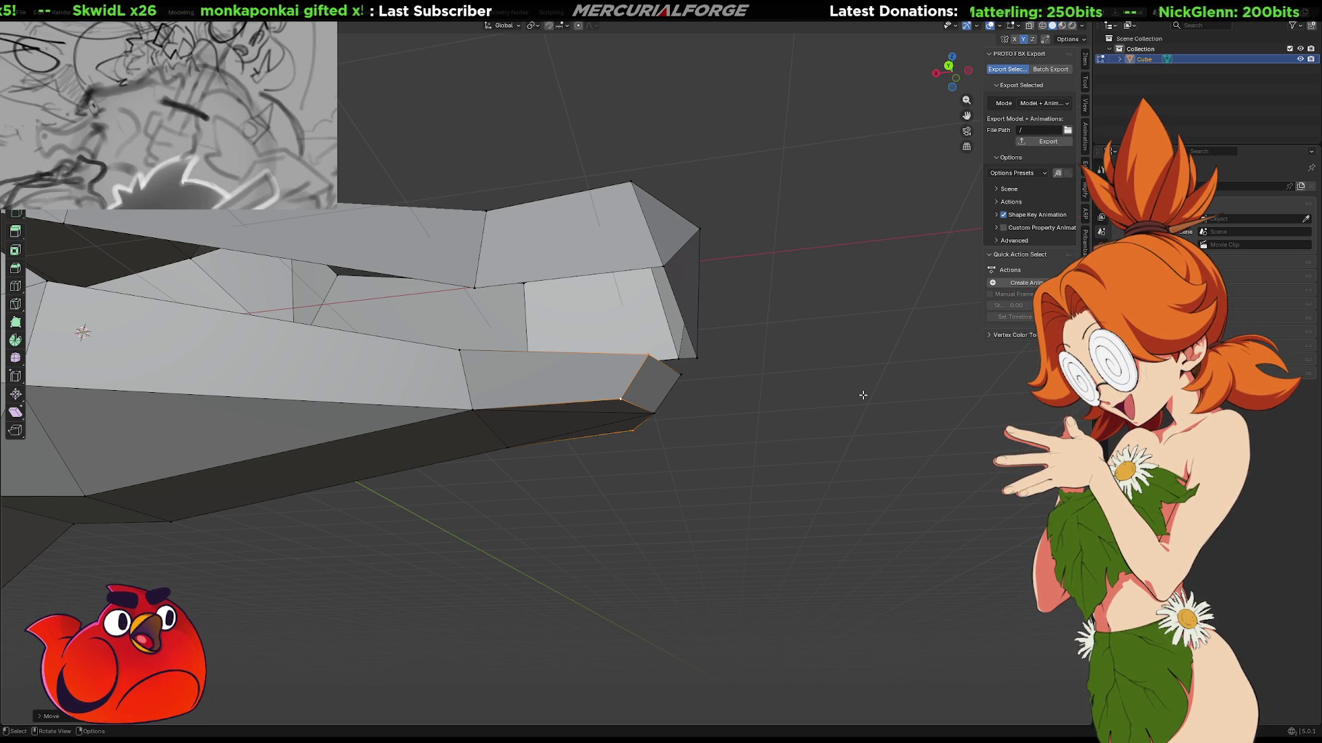
pyautogui.click(694, 357)
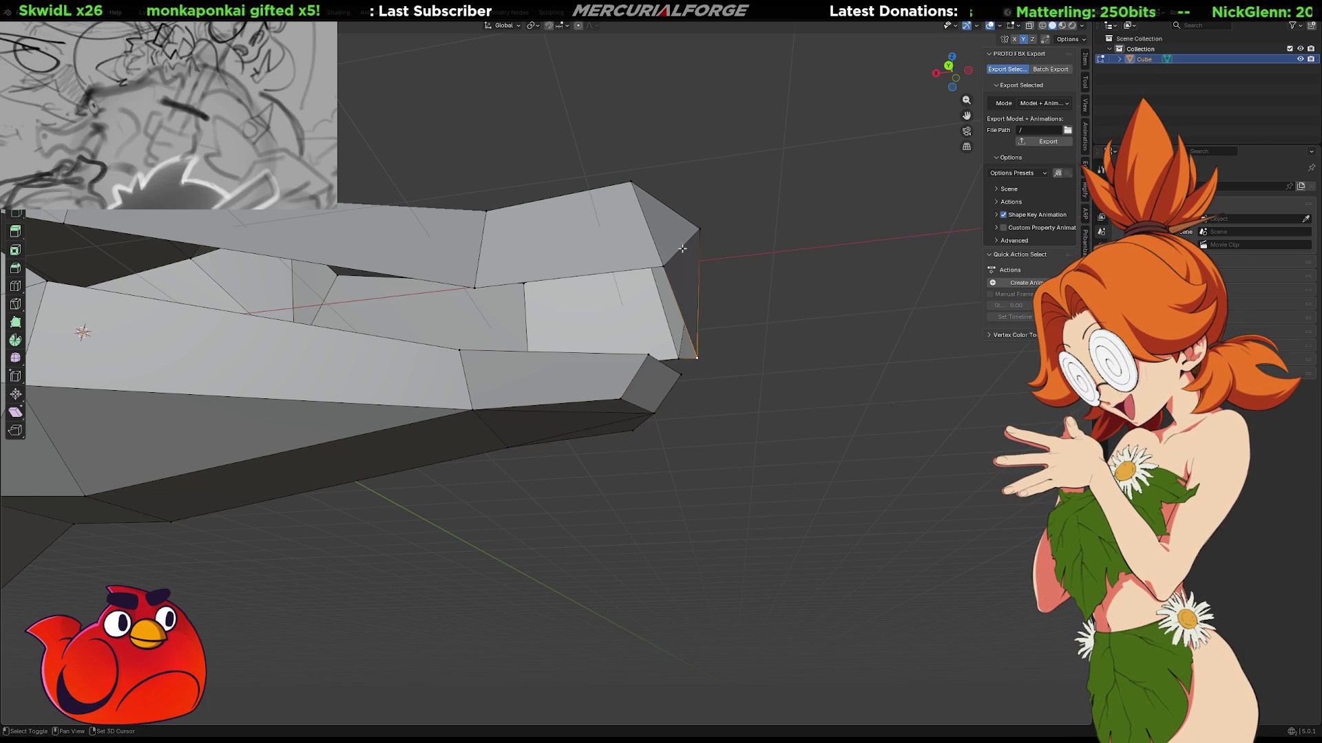
pyautogui.moveTo(688, 243); pyautogui.dragTo(639, 264, button='middle')
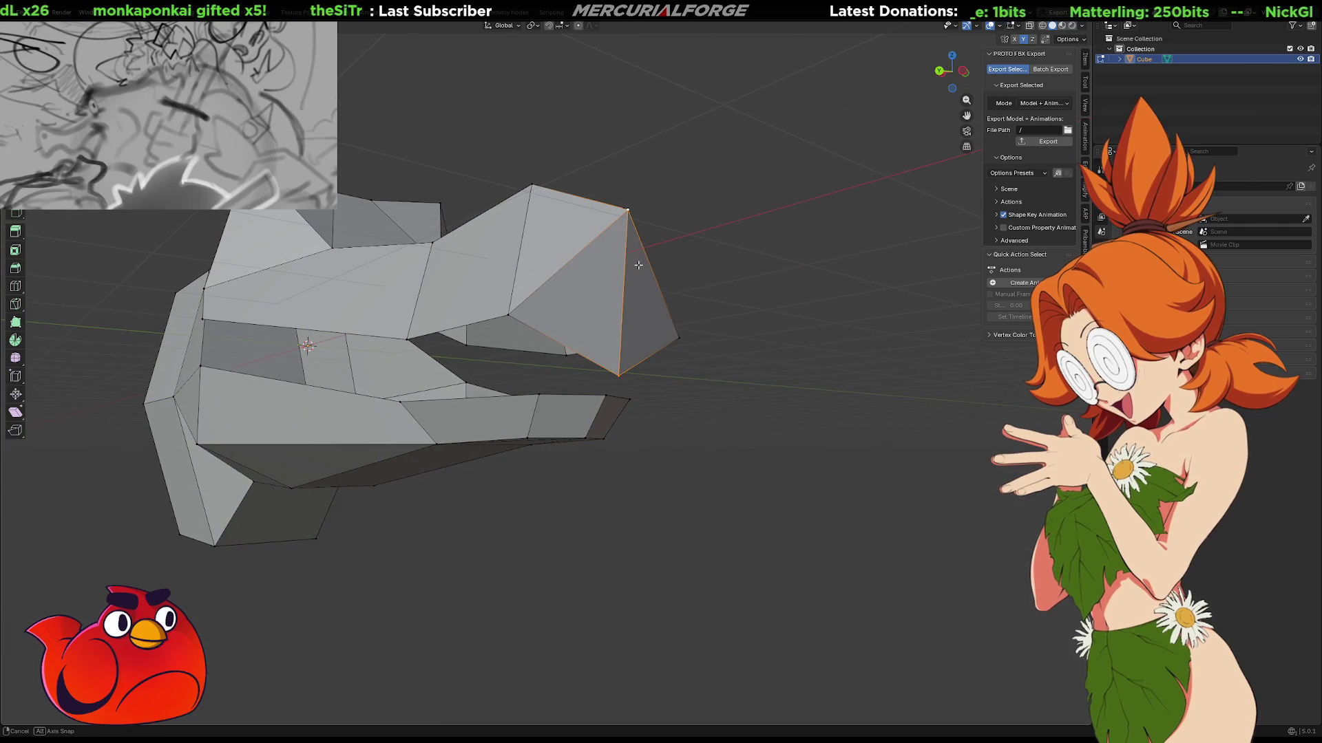
pyautogui.press('g')
pyautogui.press('x')
pyautogui.click(708, 287)
pyautogui.moveTo(708, 287)
pyautogui.mouseDown(button='middle')
pyautogui.moveTo(630, 344)
pyautogui.moveTo(793, 317)
pyautogui.mouseUp(button='middle')
pyautogui.scroll(3, 788, 320)
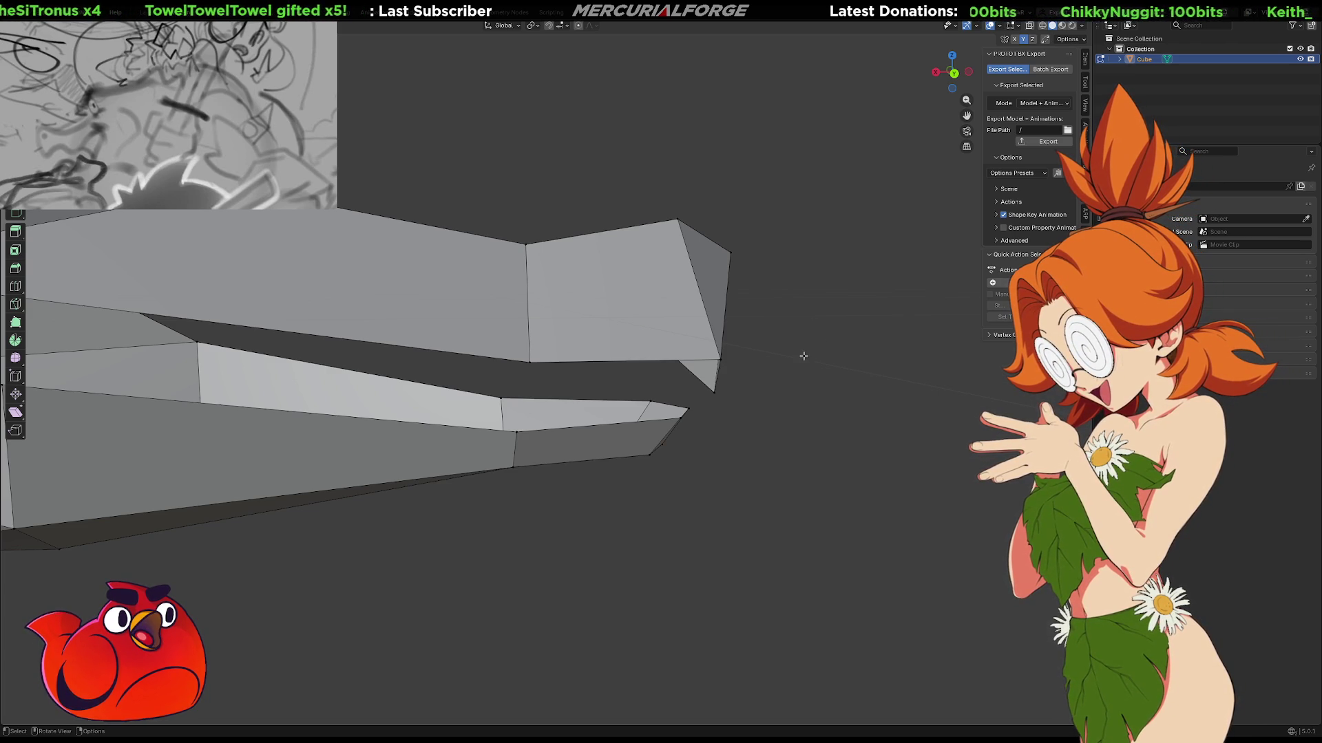
# Select the triangle and neighbouring face under the upper jaw tip and delete them.
pyautogui.moveTo(802, 378)
pyautogui.mouseDown(button='middle')
pyautogui.moveTo(672, 375)
pyautogui.moveTo(708, 378)
pyautogui.moveTo(701, 389)
pyautogui.moveTo(690, 372)
pyautogui.mouseUp(button='middle')
pyautogui.scroll(-1, 691, 375)
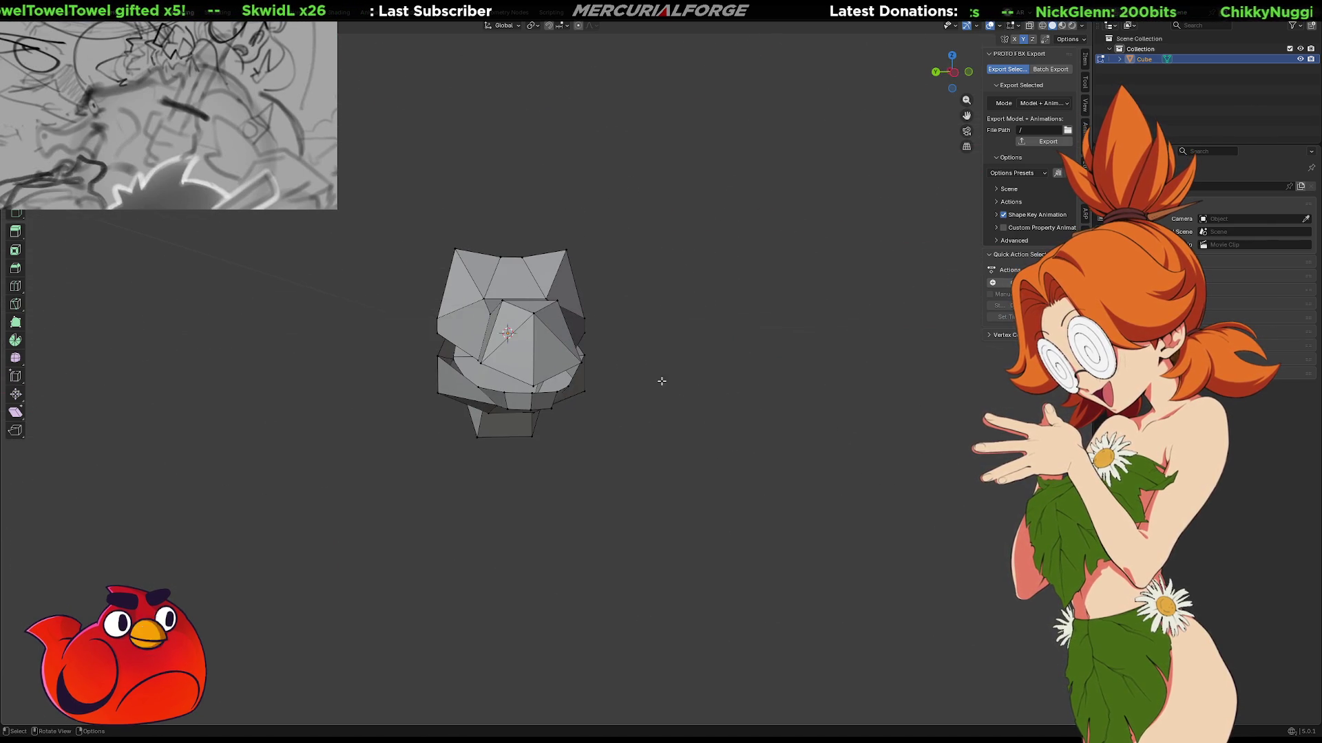
pyautogui.scroll(2, 576, 387)
pyautogui.moveTo(575, 386); pyautogui.dragTo(562, 332, button='middle')
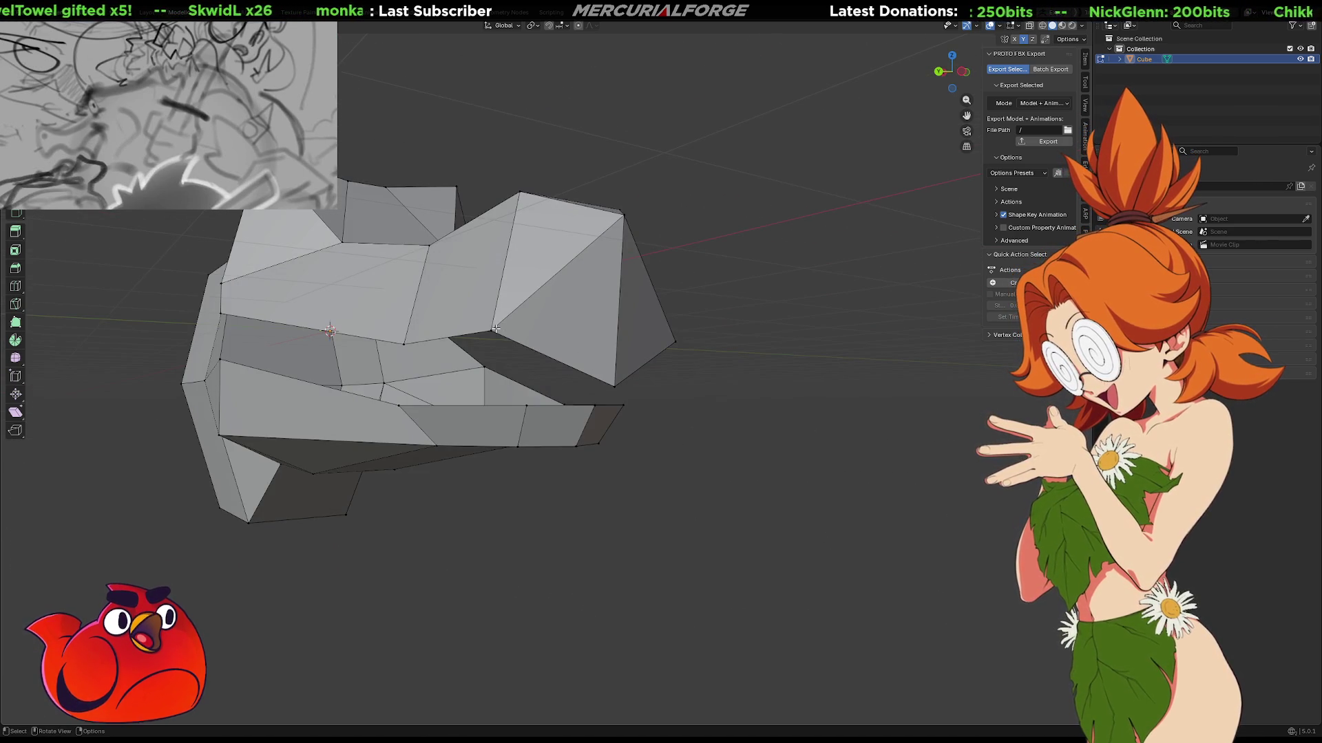
pyautogui.keyDown('shift'); pyautogui.click(675, 340); pyautogui.keyUp('shift')
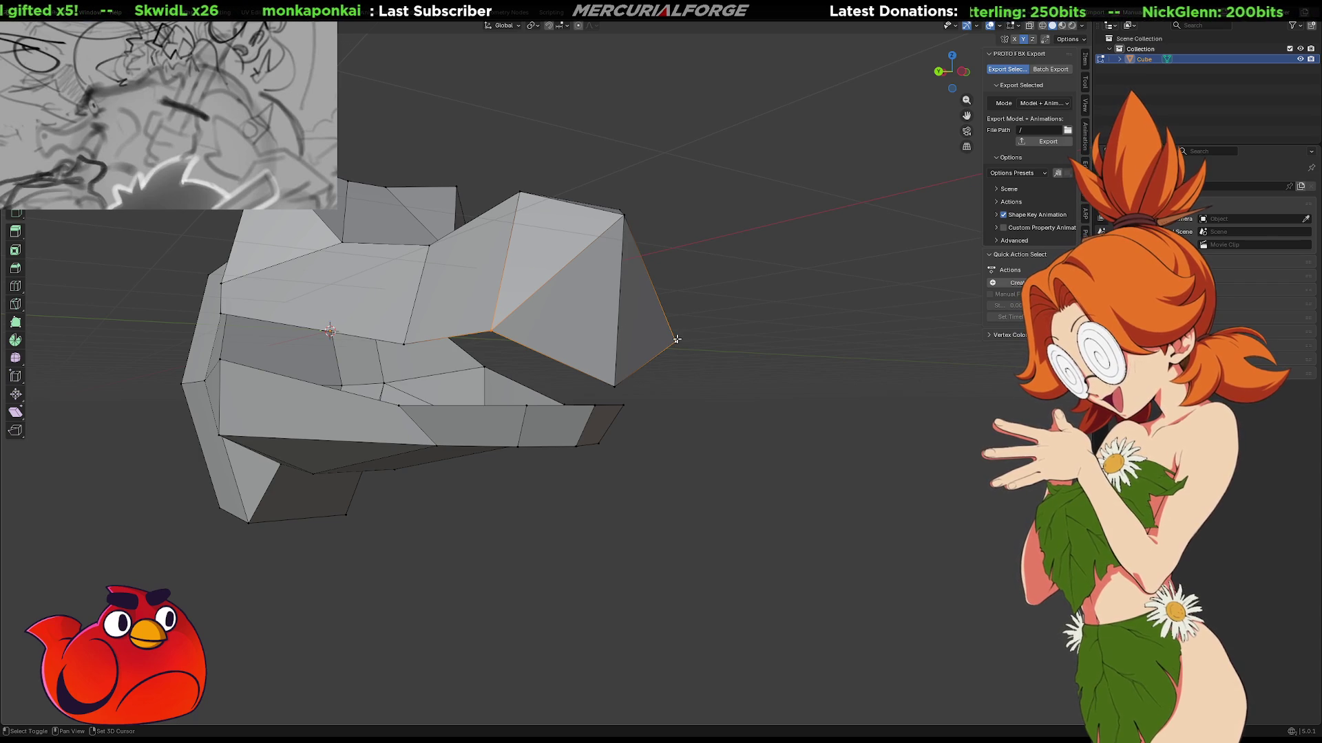
pyautogui.click(628, 341)
pyautogui.click(628, 341)
pyautogui.keyDown('shift'); pyautogui.click(582, 349); pyautogui.keyUp('shift')
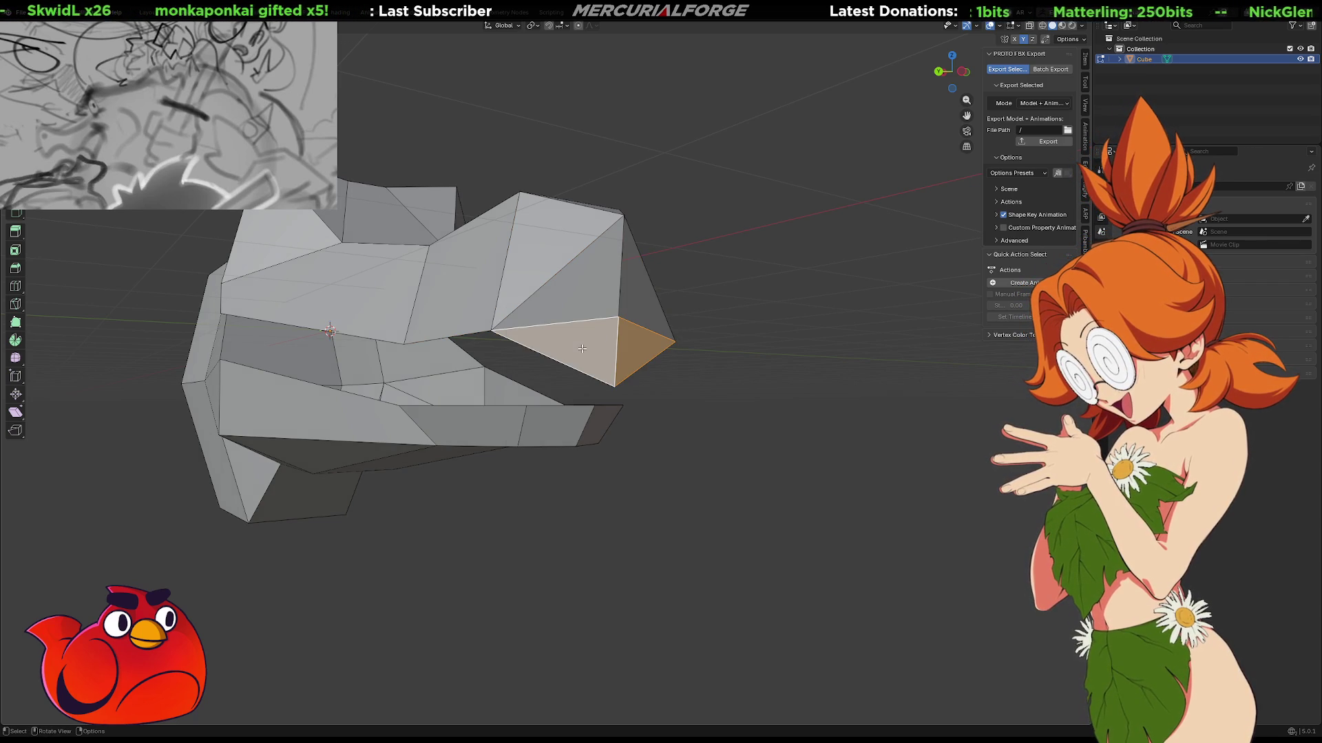
pyautogui.press('x')
pyautogui.click(581, 349)
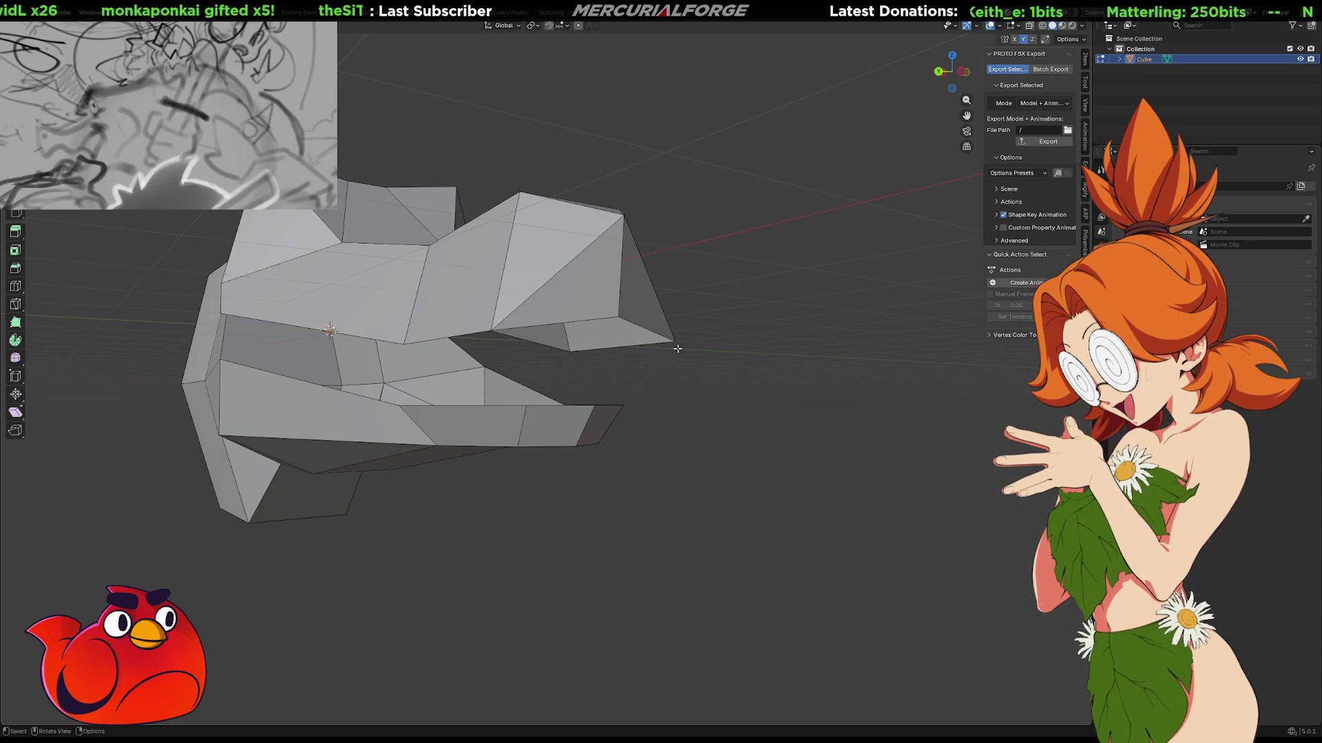
# Orbit and zoom around the head to inspect the opening under the snout.
pyautogui.moveTo(705, 348)
pyautogui.mouseDown(button='middle')
pyautogui.moveTo(564, 363)
pyautogui.moveTo(684, 358)
pyautogui.moveTo(663, 374)
pyautogui.moveTo(607, 373)
pyautogui.moveTo(616, 400)
pyautogui.mouseUp(button='middle')
pyautogui.moveTo(628, 540)
pyautogui.mouseDown(button='middle')
pyautogui.moveTo(596, 527)
pyautogui.moveTo(766, 516)
pyautogui.moveTo(756, 493)
pyautogui.moveTo(749, 517)
pyautogui.moveTo(764, 481)
pyautogui.moveTo(808, 478)
pyautogui.moveTo(702, 493)
pyautogui.moveTo(818, 496)
pyautogui.moveTo(826, 481)
pyautogui.mouseUp(button='middle')
pyautogui.scroll(2, 756, 495)
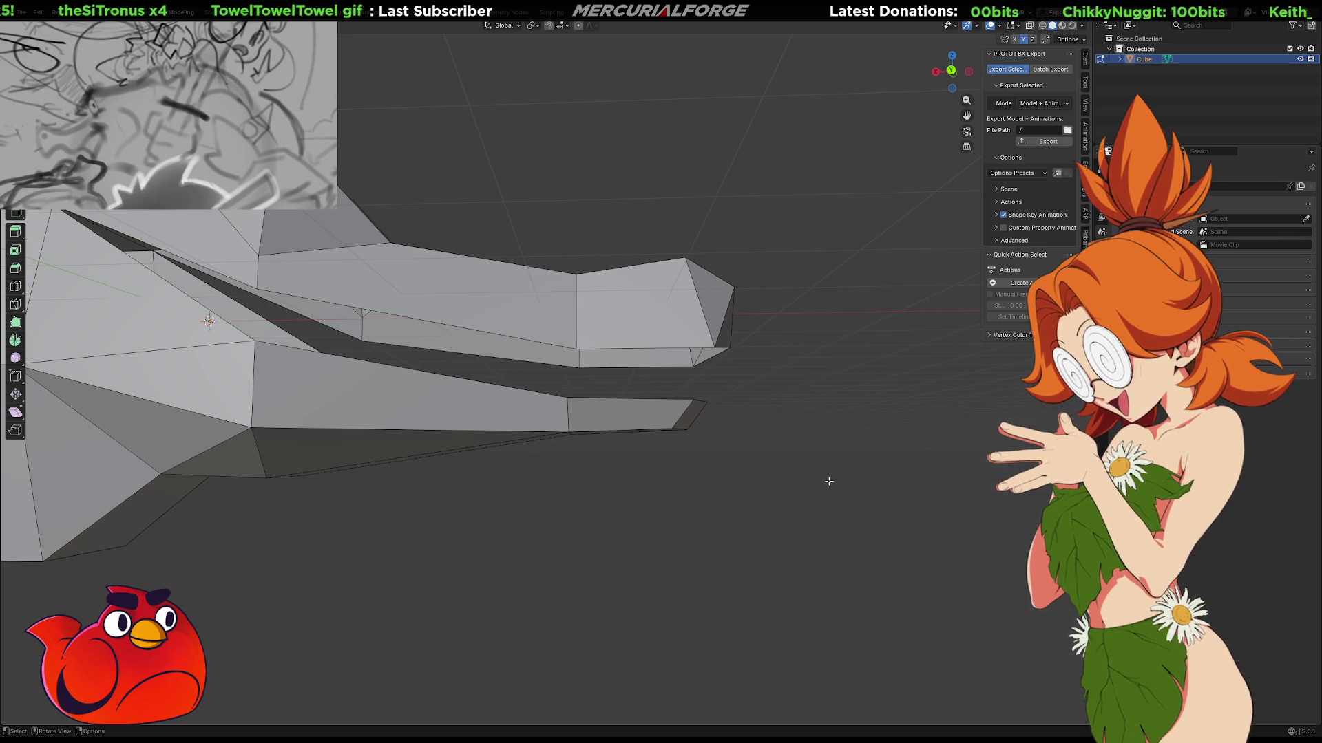
pyautogui.moveTo(787, 468)
pyautogui.mouseDown(button='middle')
pyautogui.moveTo(773, 481)
pyautogui.moveTo(567, 479)
pyautogui.moveTo(667, 463)
pyautogui.moveTo(676, 387)
pyautogui.moveTo(717, 433)
pyautogui.mouseUp(button='middle')
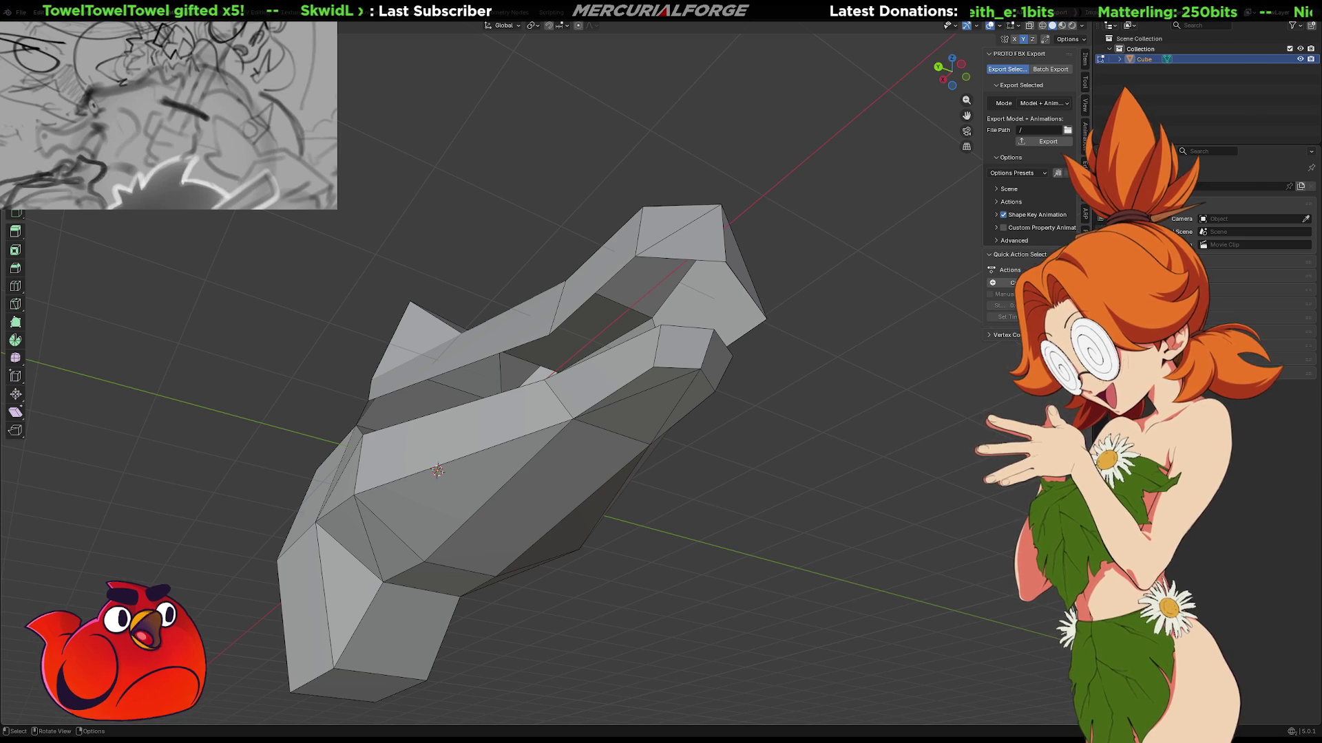
# Select an edge on the snout and check its edge operations, orbiting and zooming around the head.
pyautogui.moveTo(828, 551)
pyautogui.mouseDown(button='middle')
pyautogui.moveTo(802, 525)
pyautogui.moveTo(796, 555)
pyautogui.moveTo(576, 522)
pyautogui.moveTo(672, 477)
pyautogui.mouseUp(button='middle')
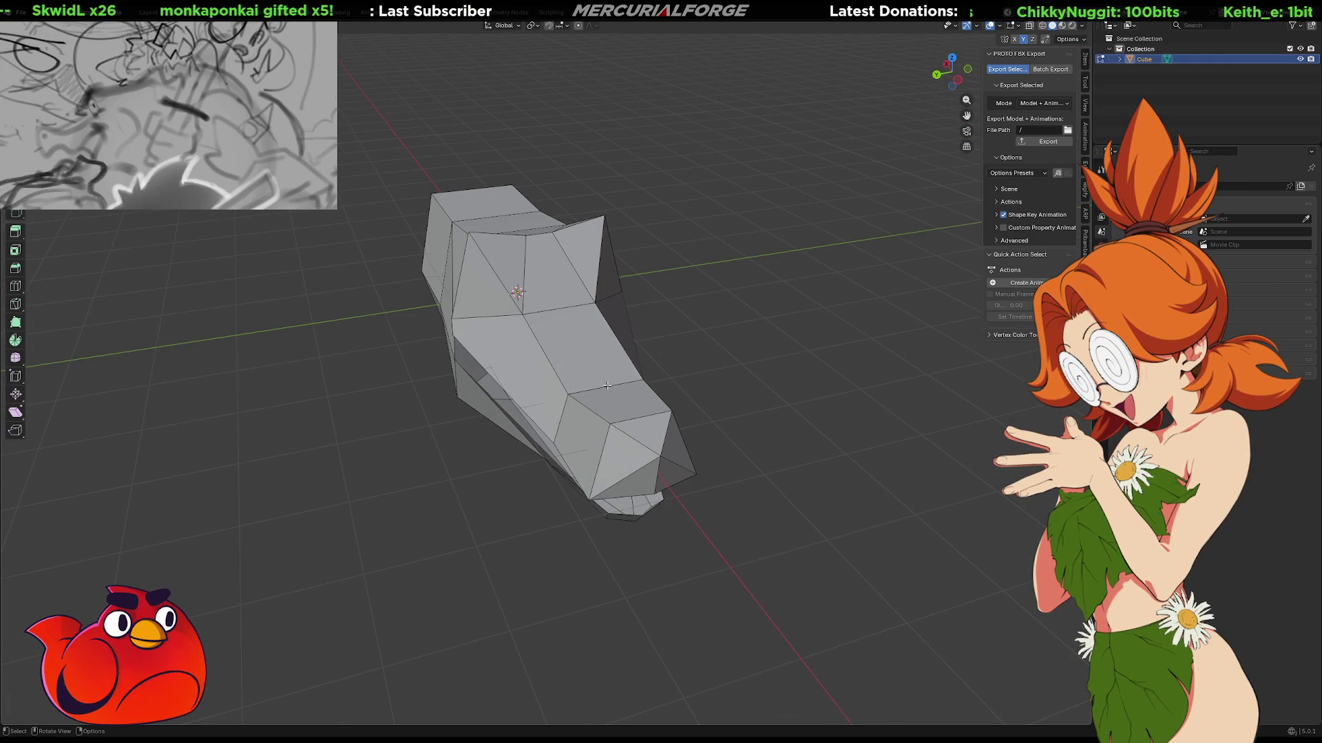
pyautogui.click(608, 384)
pyautogui.click(608, 384)
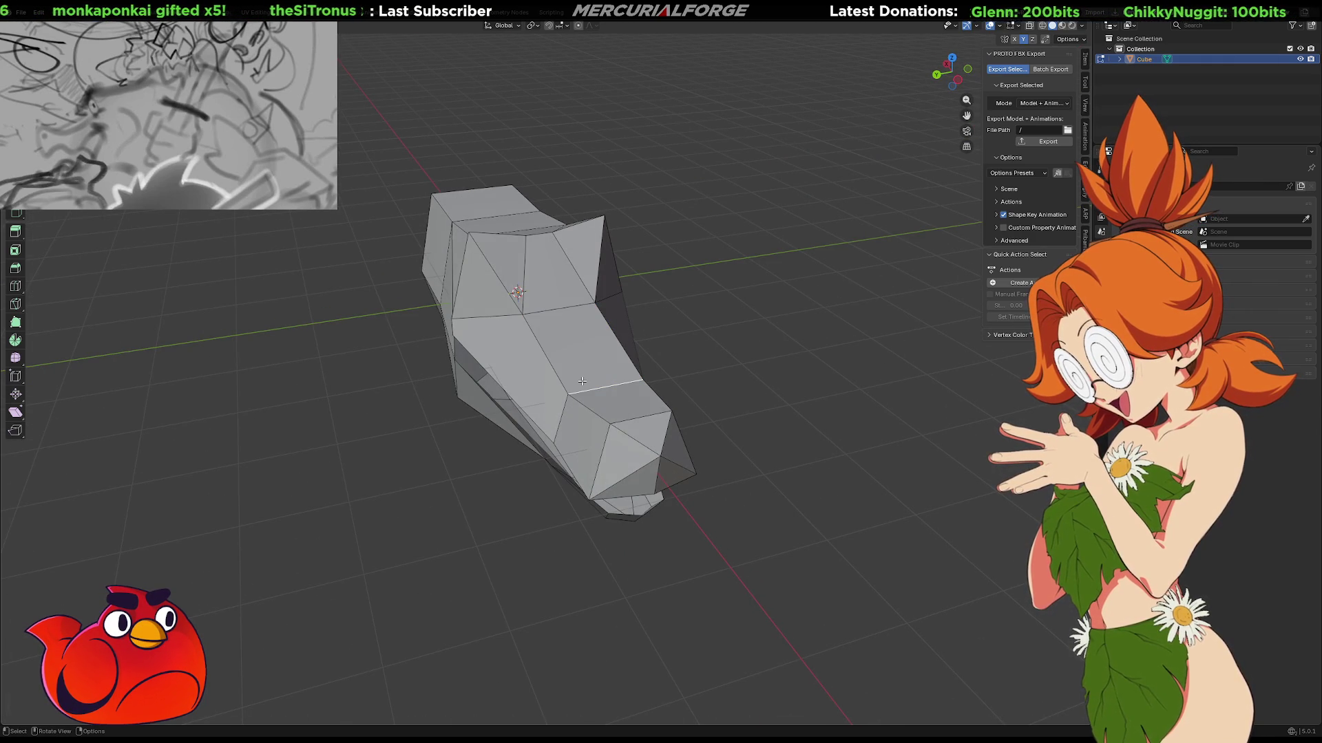
pyautogui.rightClick(582, 381)
pyautogui.moveTo(560, 442)
pyautogui.mouseDown(button='middle')
pyautogui.moveTo(606, 407)
pyautogui.moveTo(723, 392)
pyautogui.moveTo(567, 454)
pyautogui.moveTo(581, 448)
pyautogui.moveTo(562, 497)
pyautogui.moveTo(627, 512)
pyautogui.moveTo(661, 444)
pyautogui.moveTo(805, 463)
pyautogui.moveTo(909, 410)
pyautogui.moveTo(654, 455)
pyautogui.moveTo(776, 452)
pyautogui.moveTo(757, 413)
pyautogui.moveTo(771, 217)
pyautogui.moveTo(761, 311)
pyautogui.moveTo(640, 364)
pyautogui.moveTo(489, 392)
pyautogui.moveTo(531, 431)
pyautogui.mouseUp(button='middle')
pyautogui.scroll(5, 661, 444)
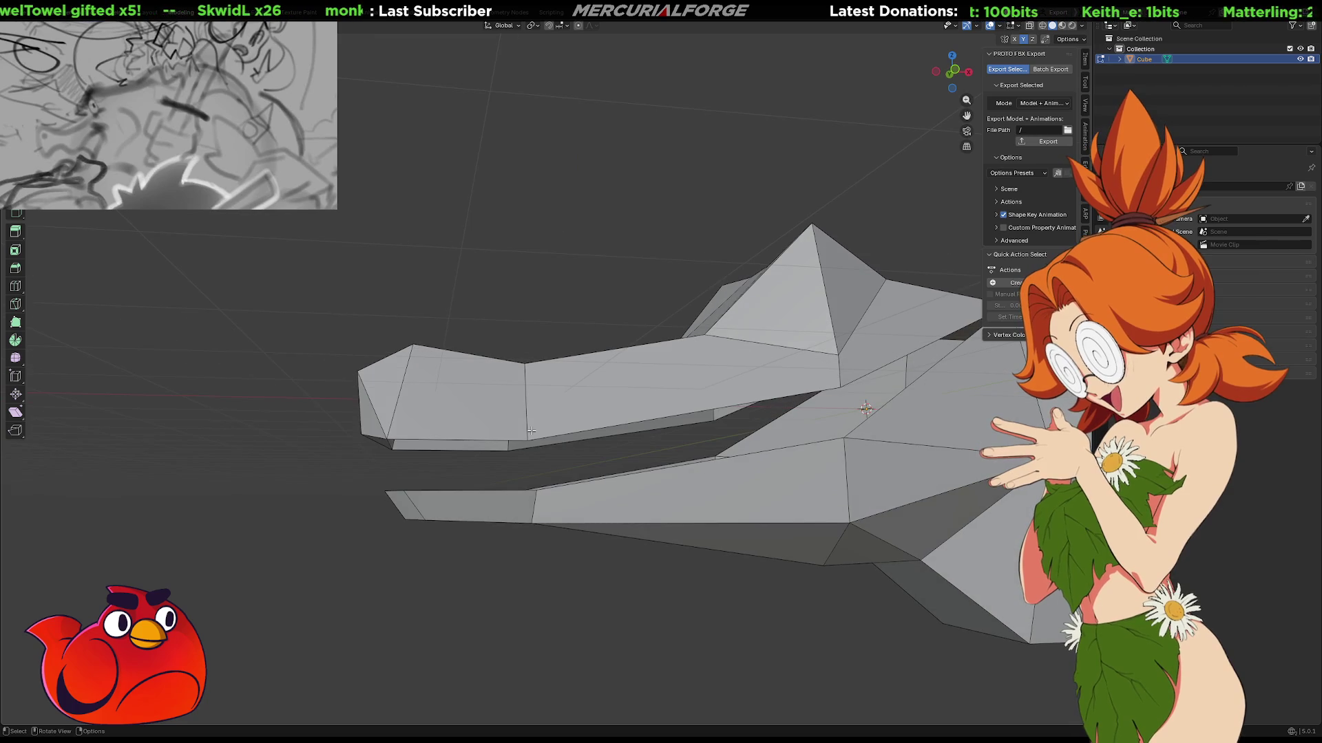
# Select the upper jaw's edge loop and add the lower rim loop to the selection.
pyautogui.press('Tab')
pyautogui.press('Tab')
pyautogui.click(536, 428)
pyautogui.moveTo(536, 432); pyautogui.dragTo(606, 343, button='middle')
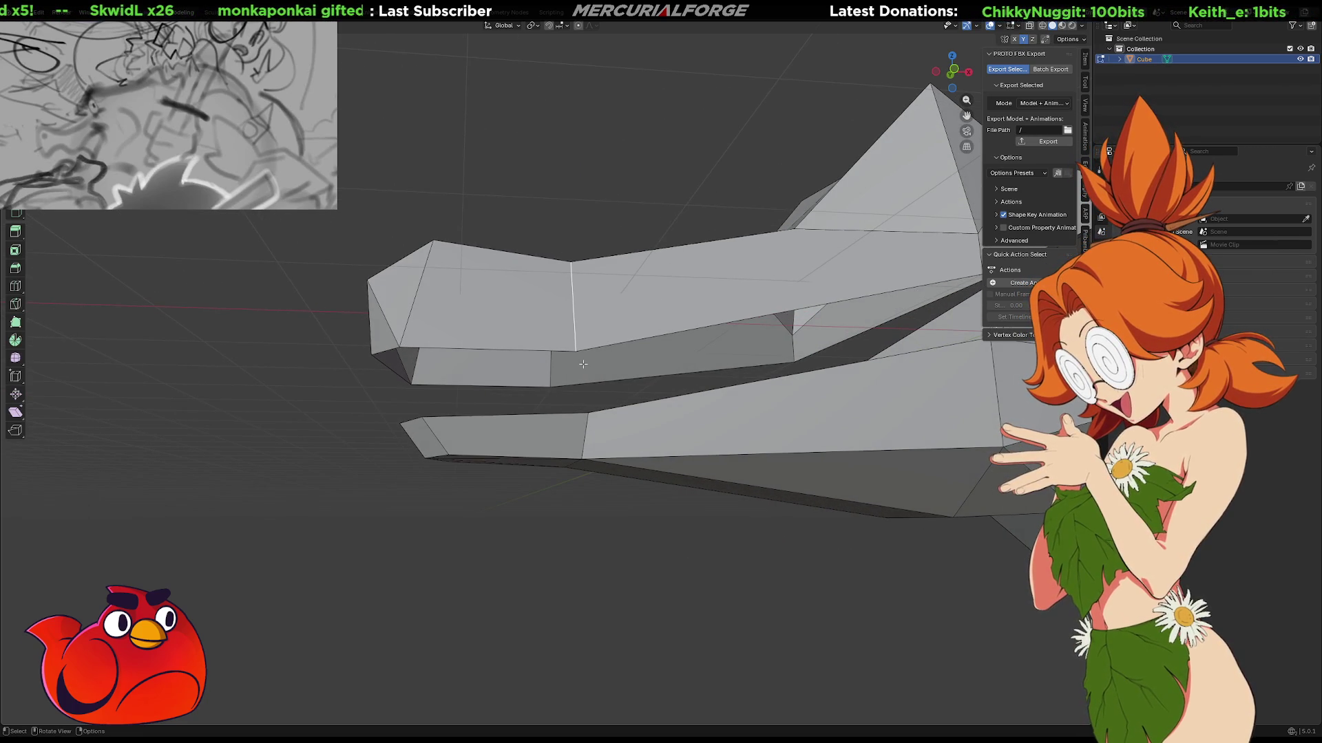
pyautogui.keyDown('alt'); pyautogui.click(583, 364); pyautogui.keyUp('alt')
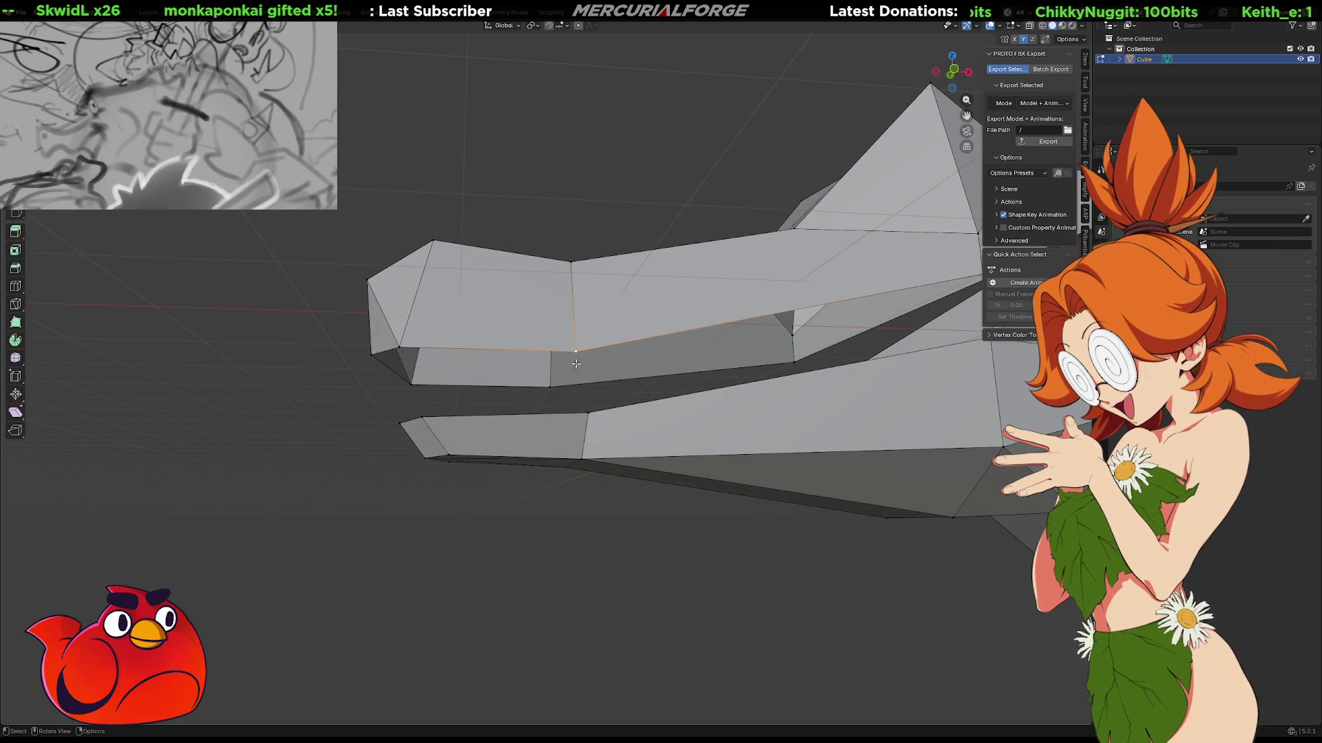
pyautogui.keyDown('alt'); pyautogui.keyDown('shift'); pyautogui.click(550, 388); pyautogui.keyUp('shift'); pyautogui.keyUp('alt')
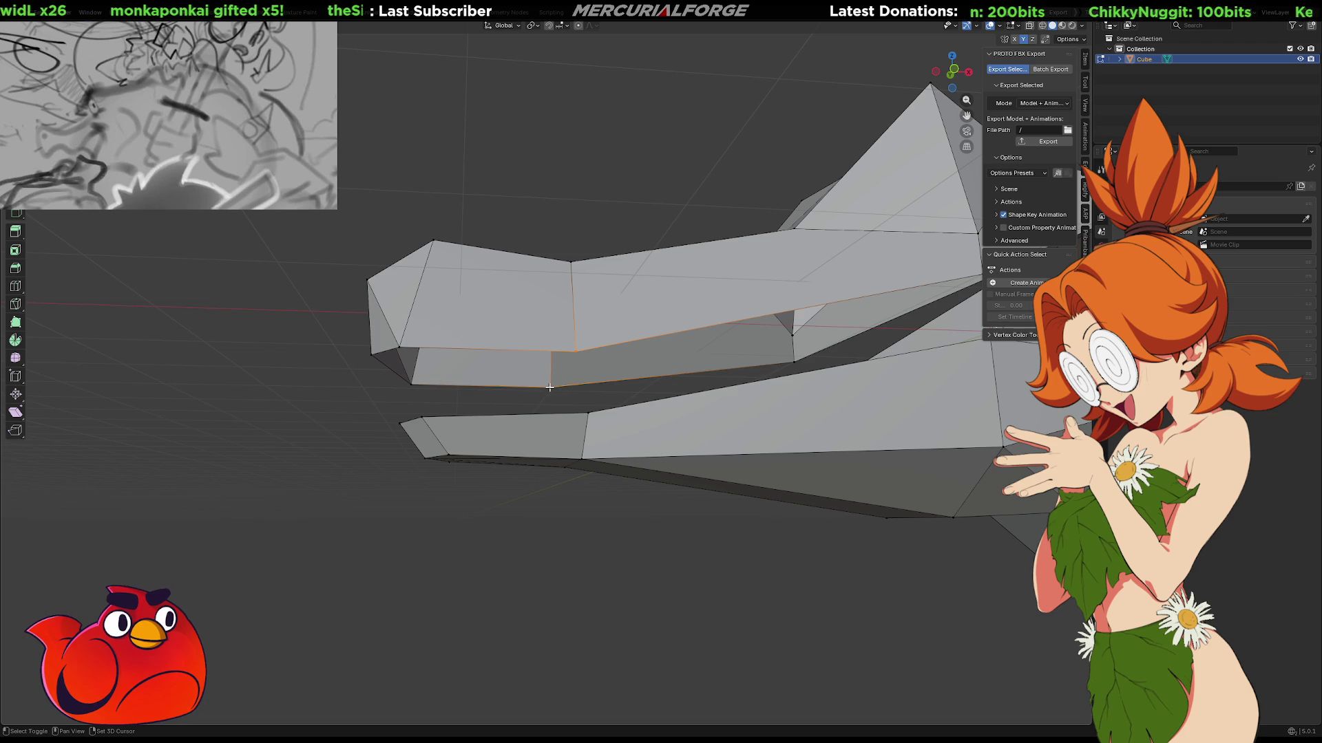
pyautogui.moveTo(550, 388); pyautogui.dragTo(553, 391, button='middle')
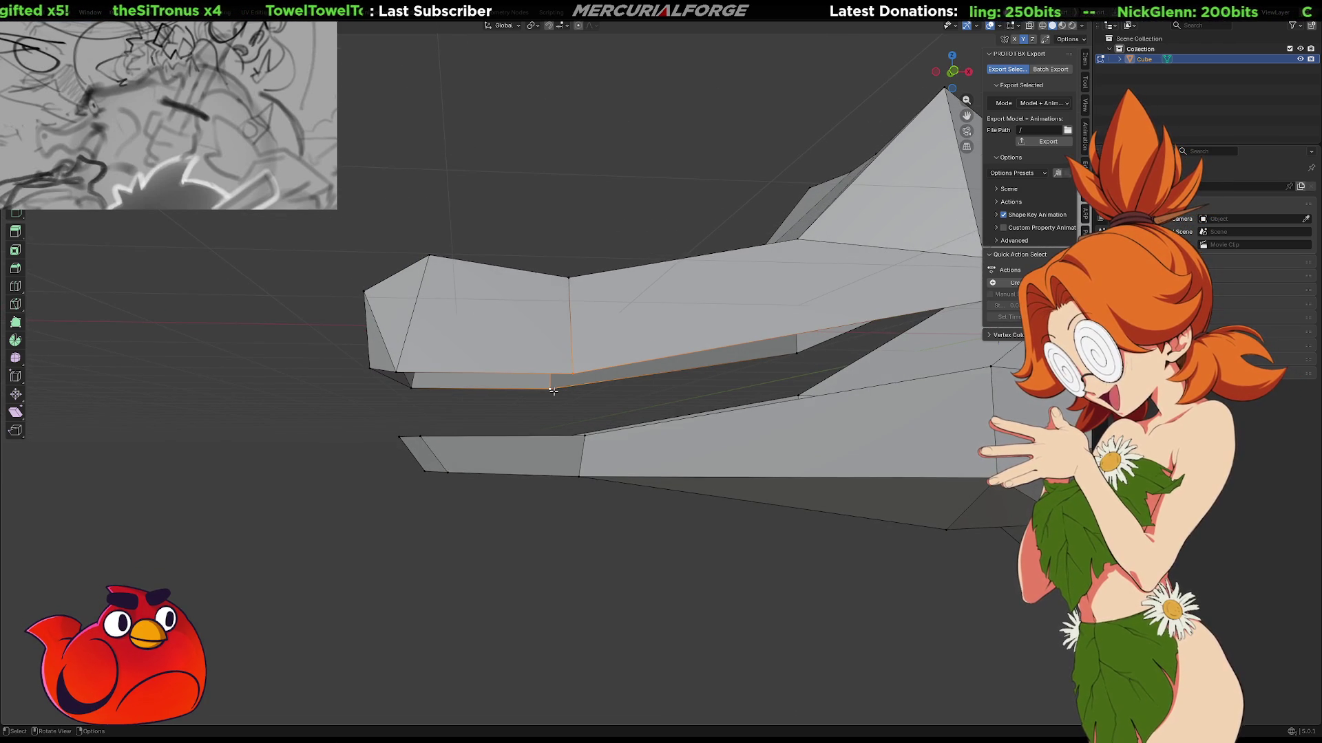
pyautogui.rightClick(577, 374)
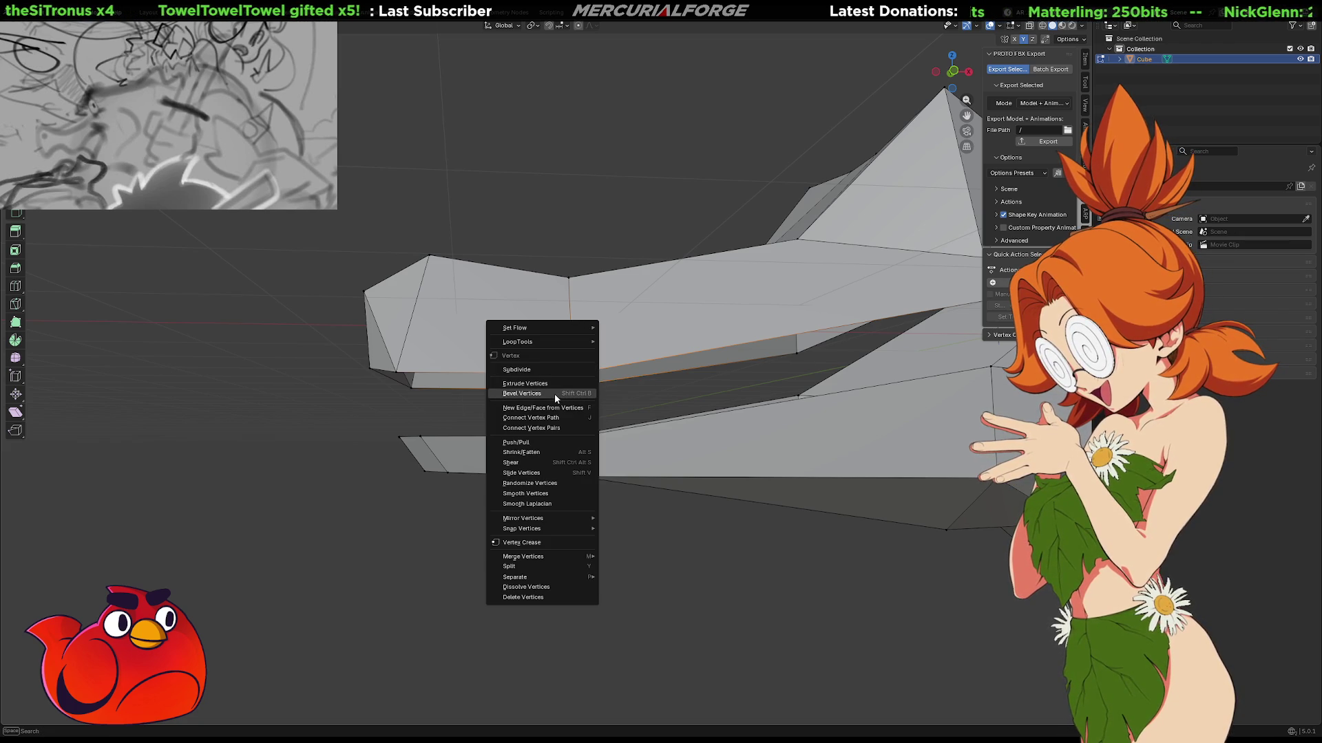
# Bevel the selected vertices, then extrude a lower-rim edge straight down along Z.
pyautogui.click(555, 394)
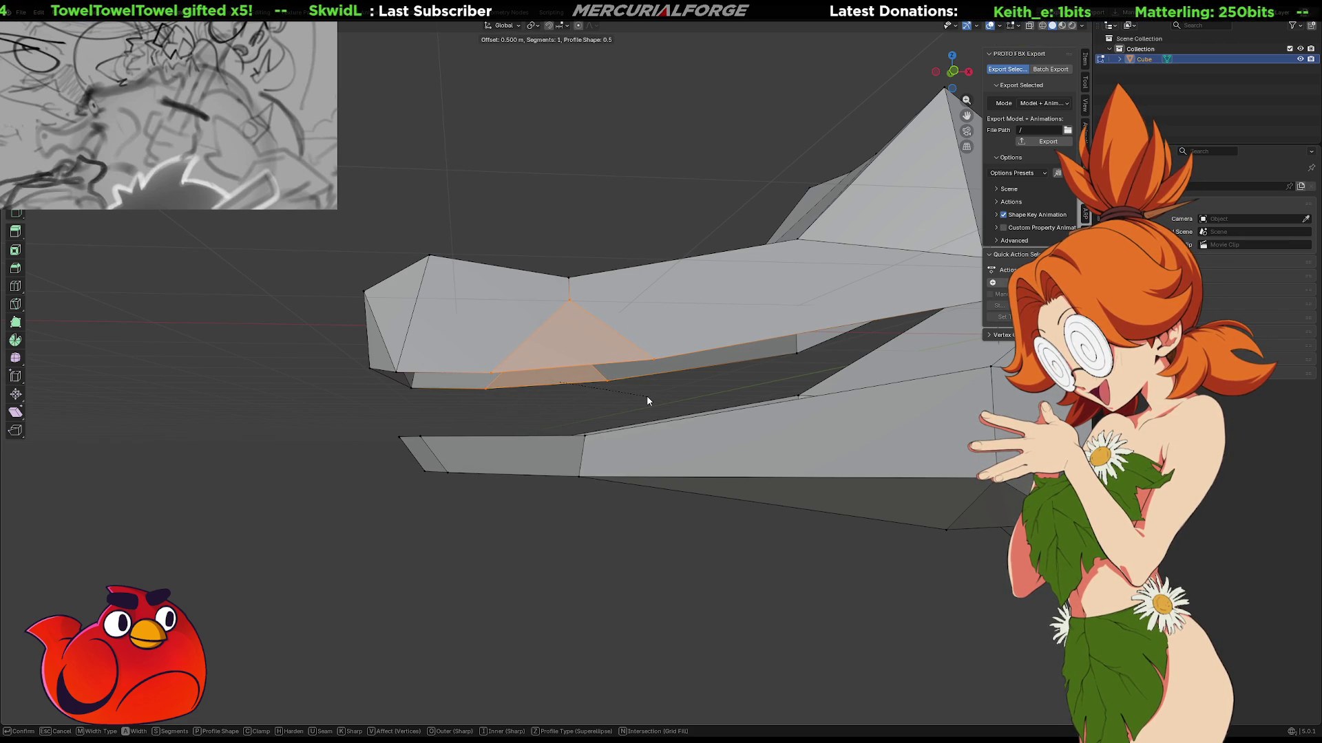
pyautogui.click(646, 395)
pyautogui.click(570, 377)
pyautogui.press('e')
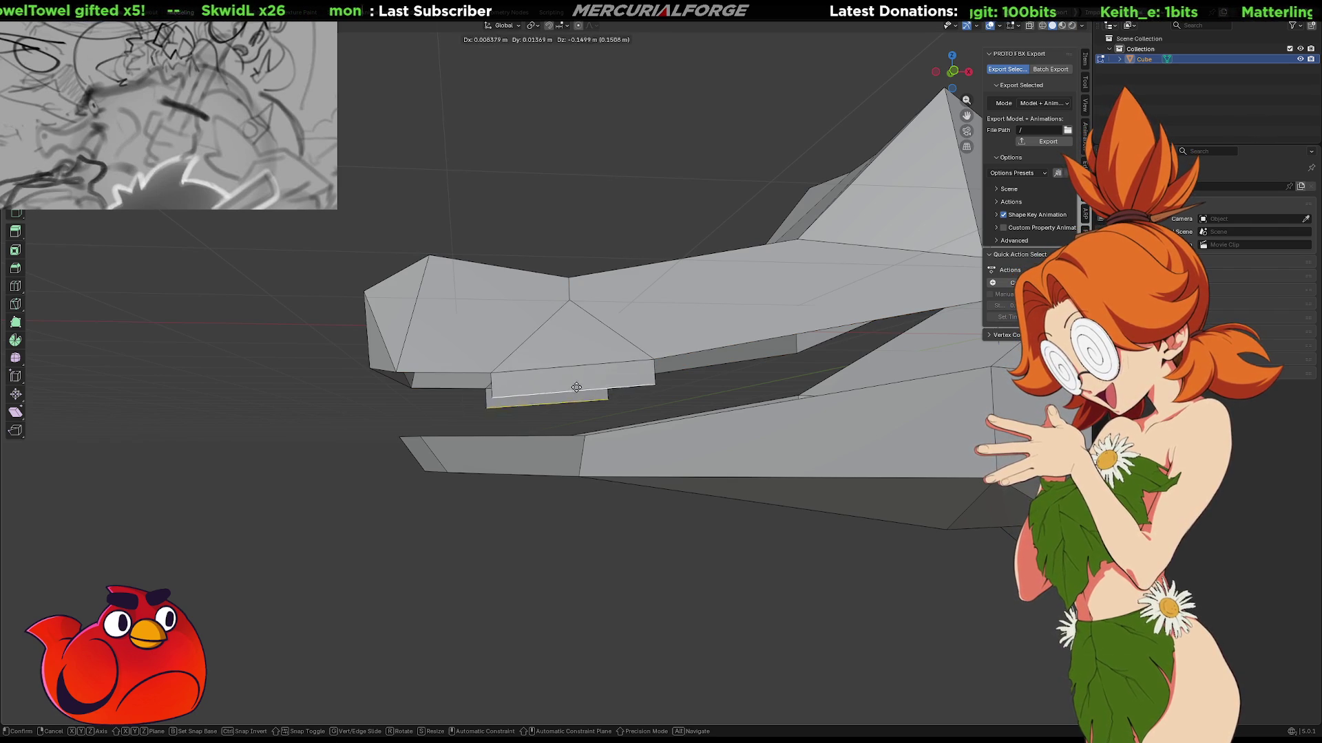
pyautogui.press('z')
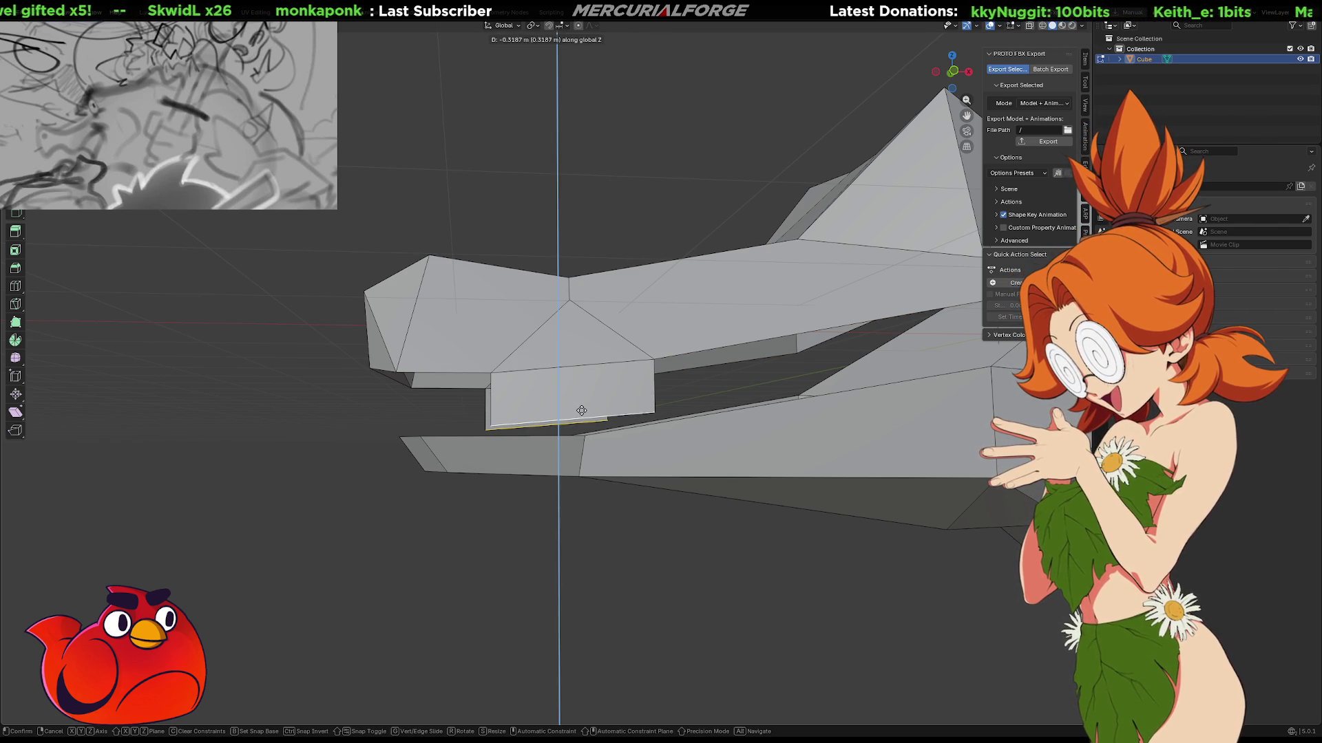
pyautogui.click(582, 411)
# Collapse the extruded face and the lower face to a single point, forming a fang spike.
pyautogui.press('x')
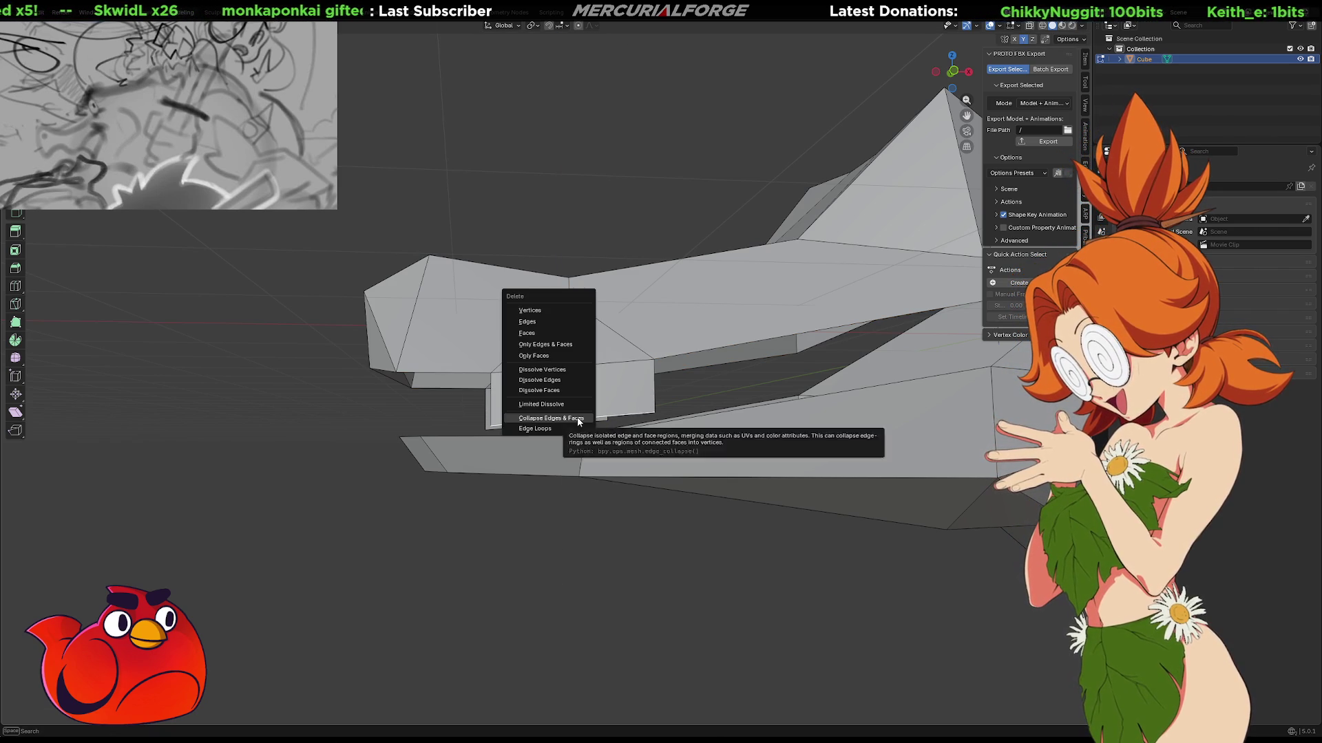
pyautogui.click(579, 420)
pyautogui.press('x')
pyautogui.click(546, 425)
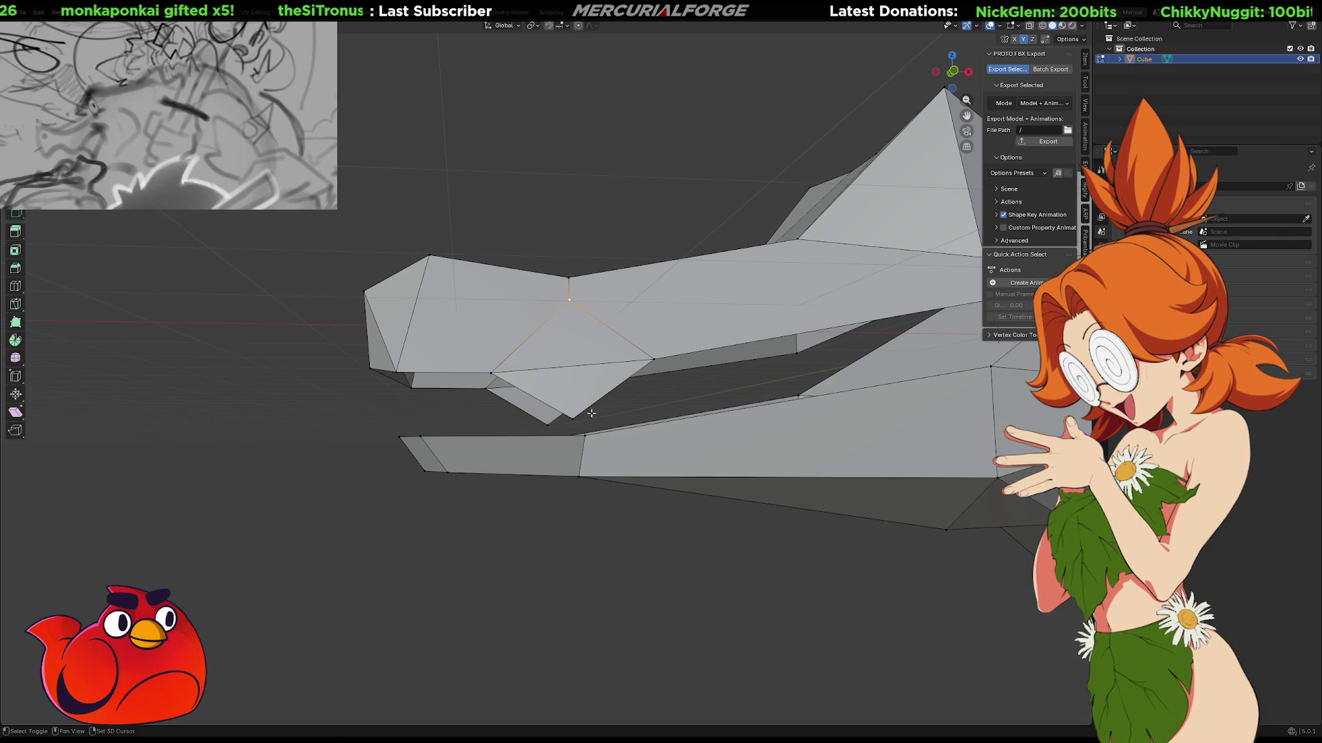
pyautogui.moveTo(574, 417); pyautogui.dragTo(735, 410, button='middle')
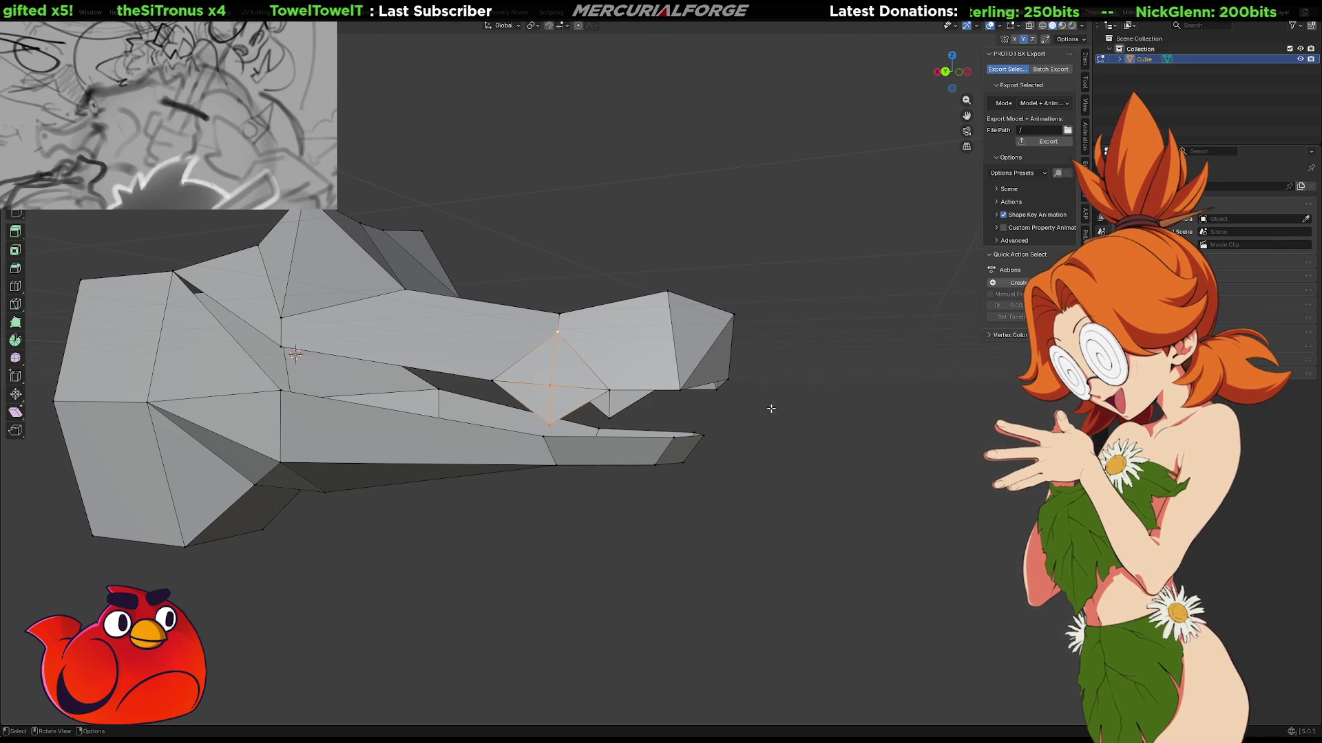
# Inspect the new pointed fang shape in Object Mode from several angles.
pyautogui.moveTo(737, 444)
pyautogui.mouseDown(button='middle')
pyautogui.moveTo(791, 449)
pyautogui.moveTo(545, 450)
pyautogui.mouseUp(button='middle')
pyautogui.press('Tab')
pyautogui.scroll(3, 747, 448)
pyautogui.scroll(-4, 778, 445)
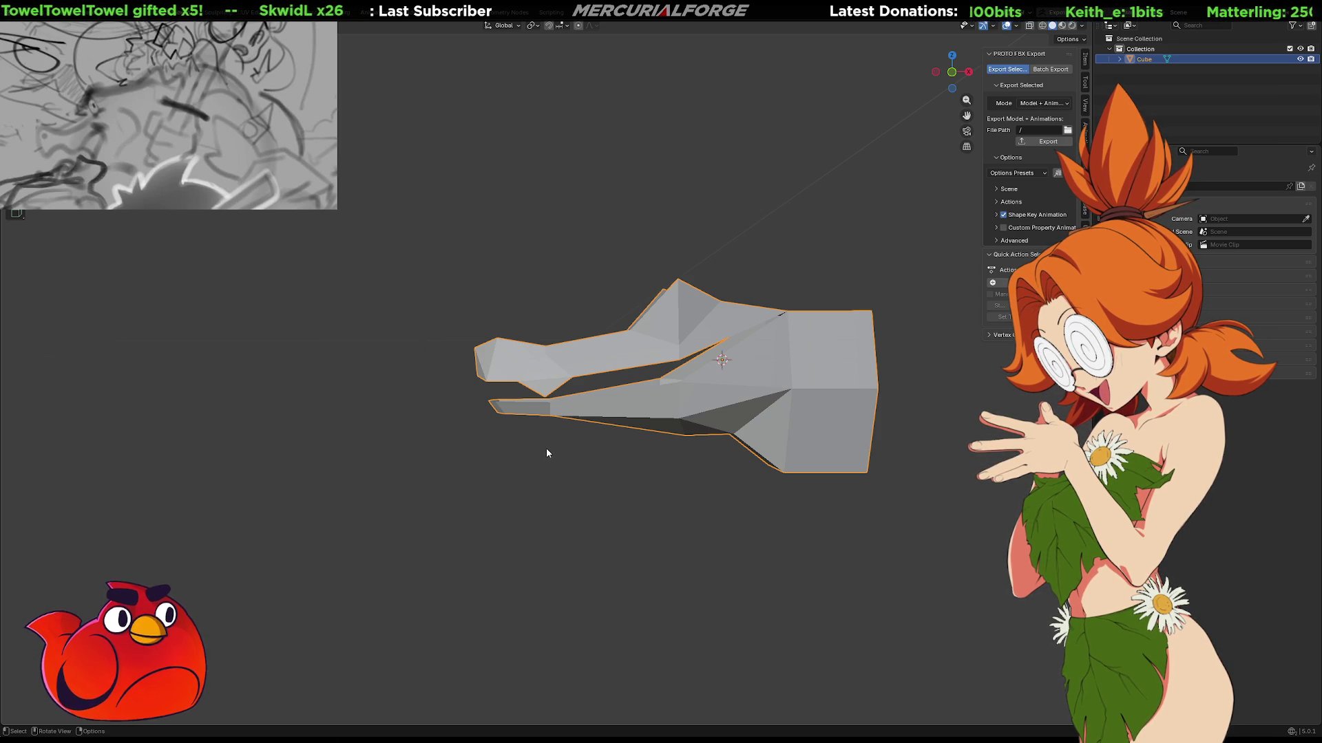
pyautogui.scroll(5, 523, 406)
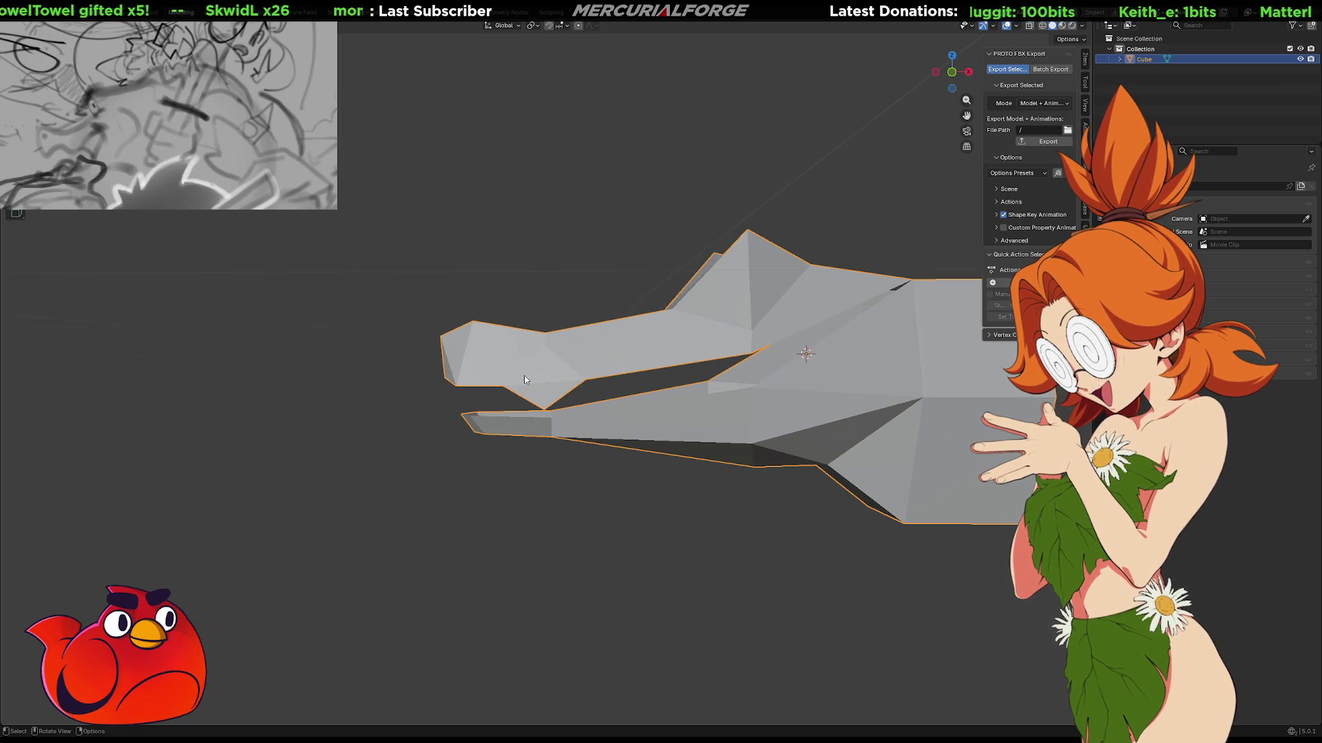
pyautogui.moveTo(522, 376); pyautogui.dragTo(538, 366, button='middle')
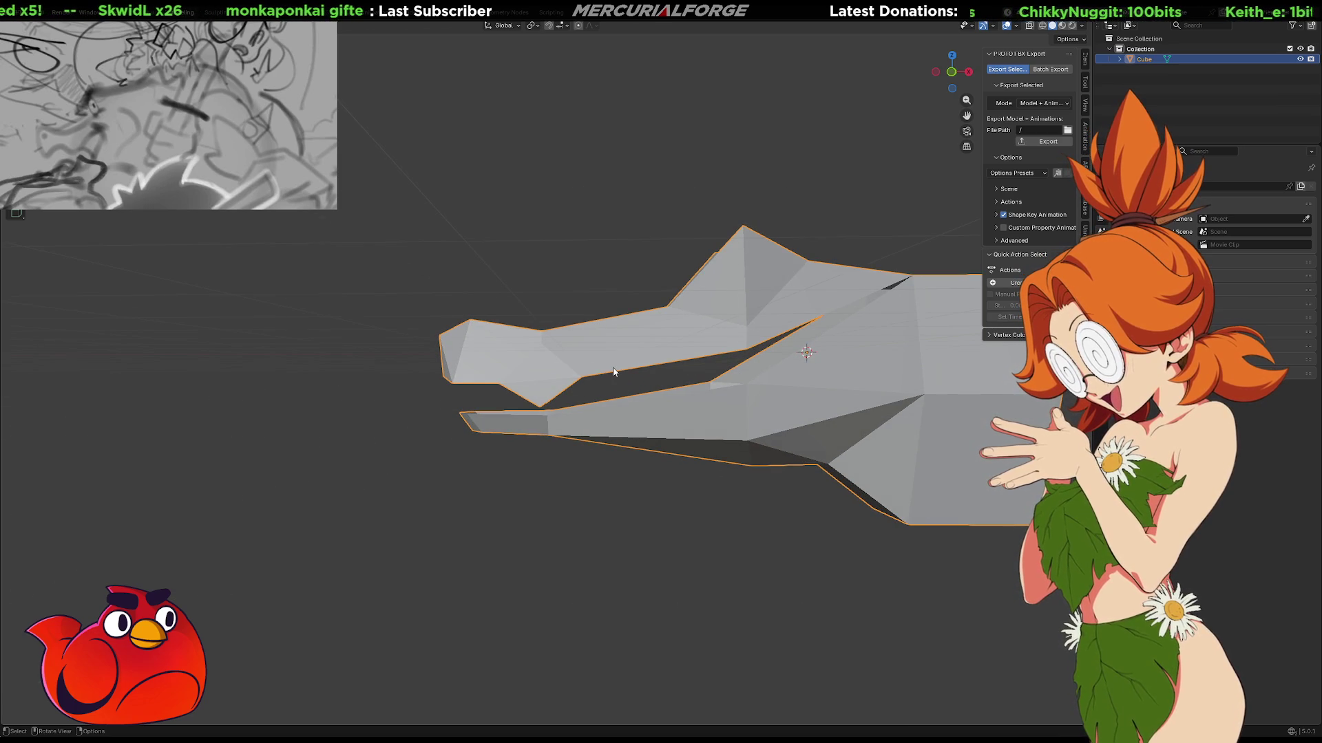
# Back in Edit Mode, select the upper jaw vertex and undo twice to remove the loose triangle.
pyautogui.press('Tab')
pyautogui.click(542, 343)
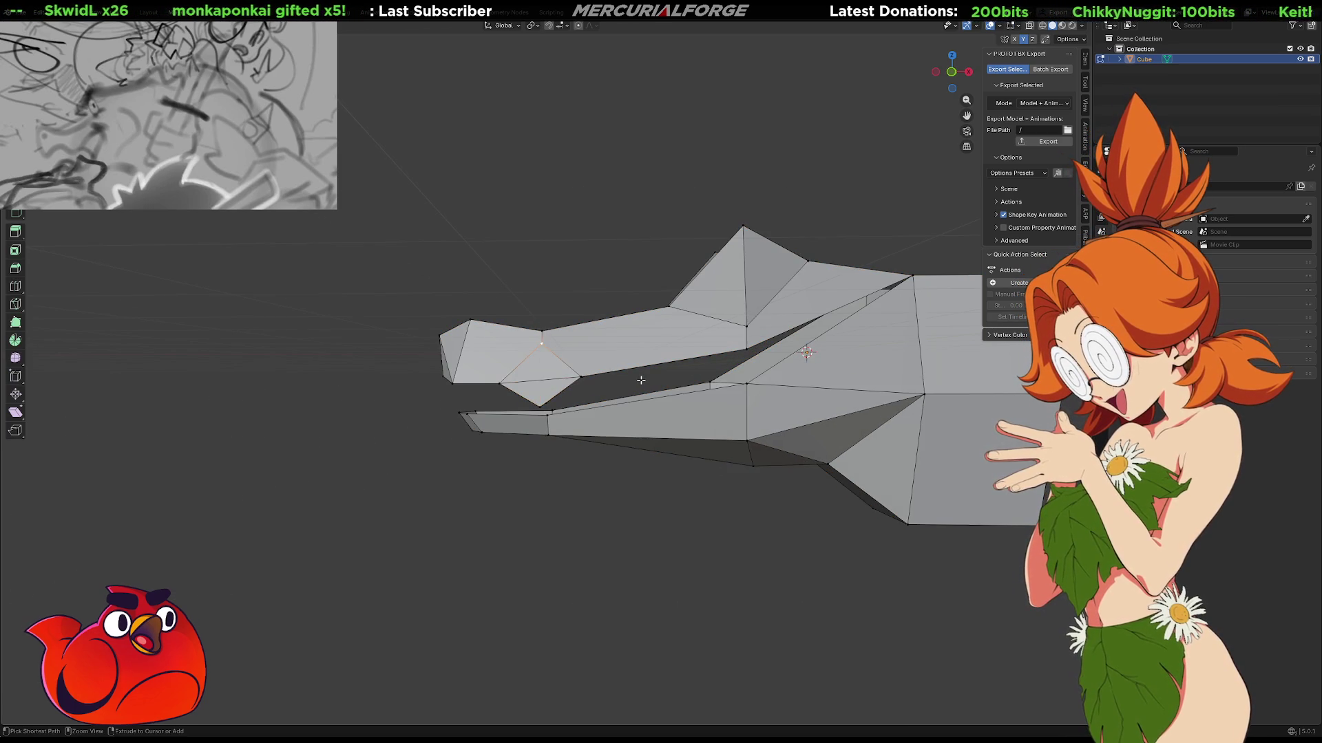
pyautogui.hotkey('ctrl', 'z')
pyautogui.hotkey('ctrl', 'z')
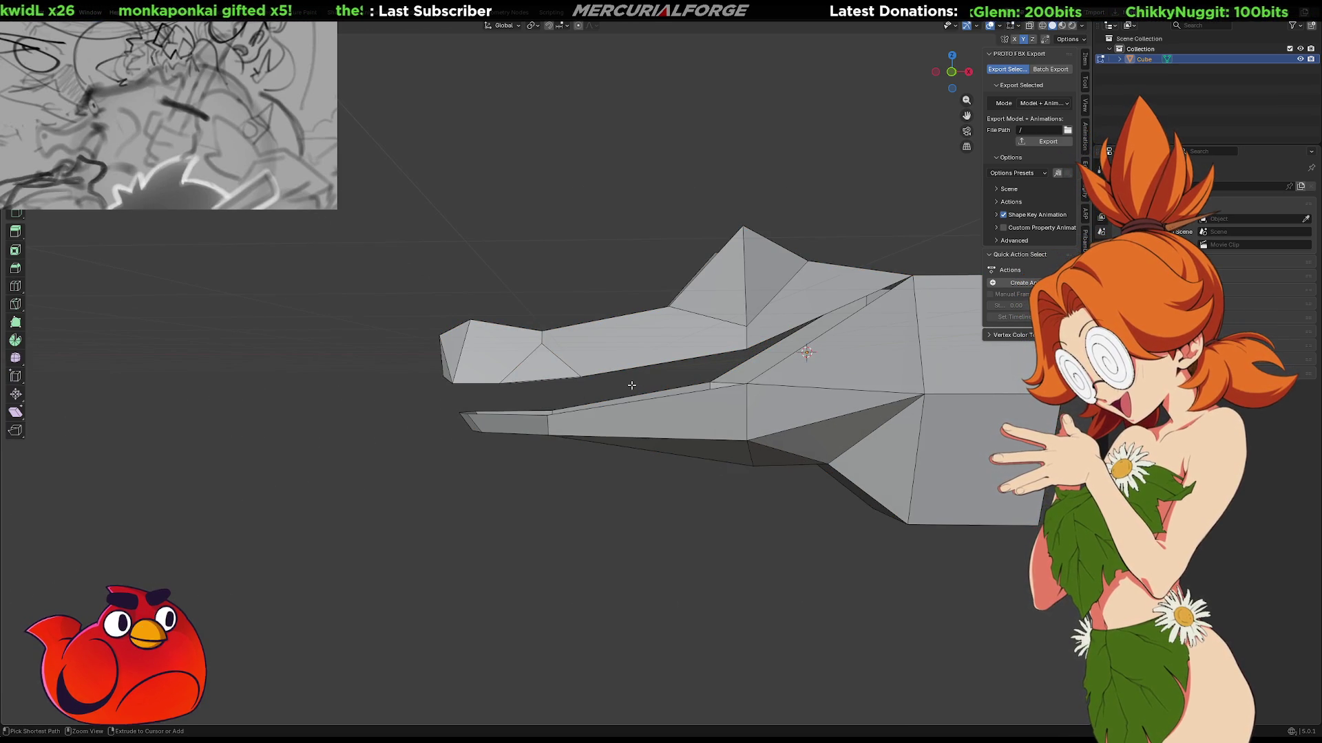
pyautogui.hotkey('ctrl', 'z')
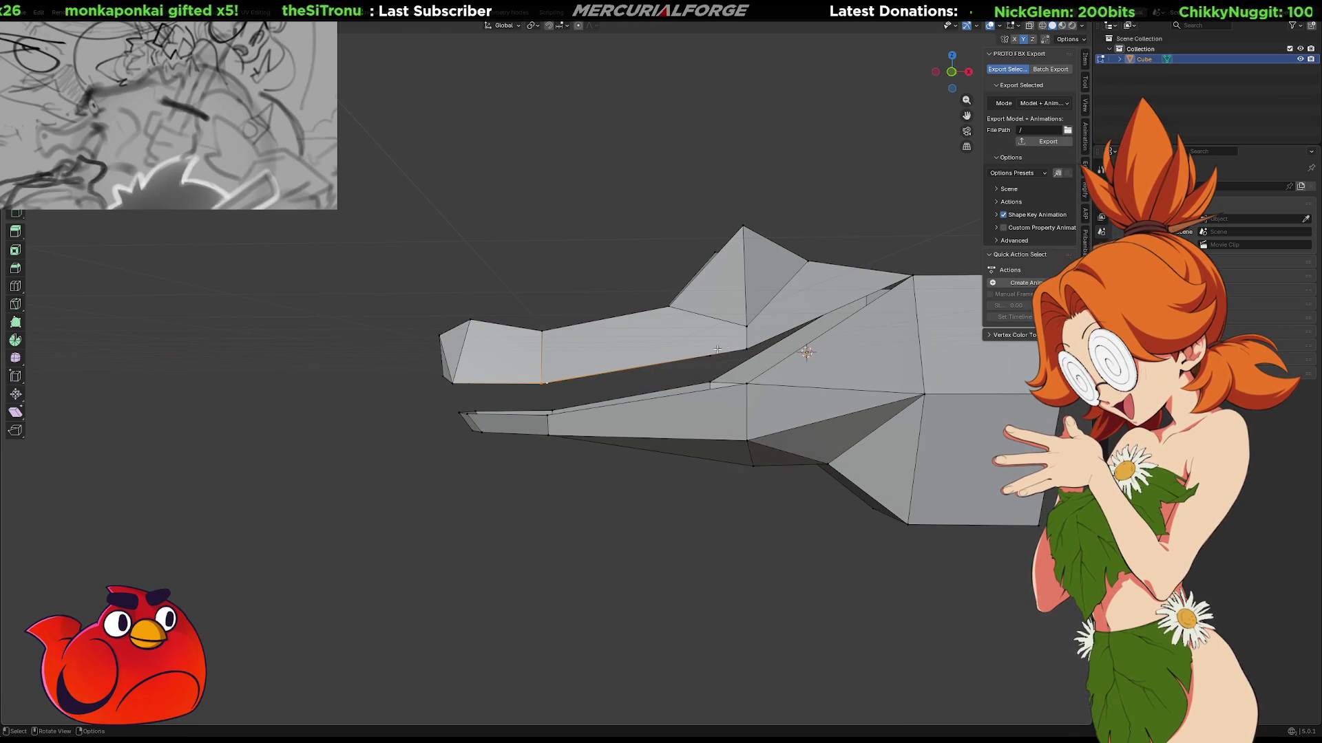
pyautogui.moveTo(716, 350); pyautogui.dragTo(676, 367, button='middle')
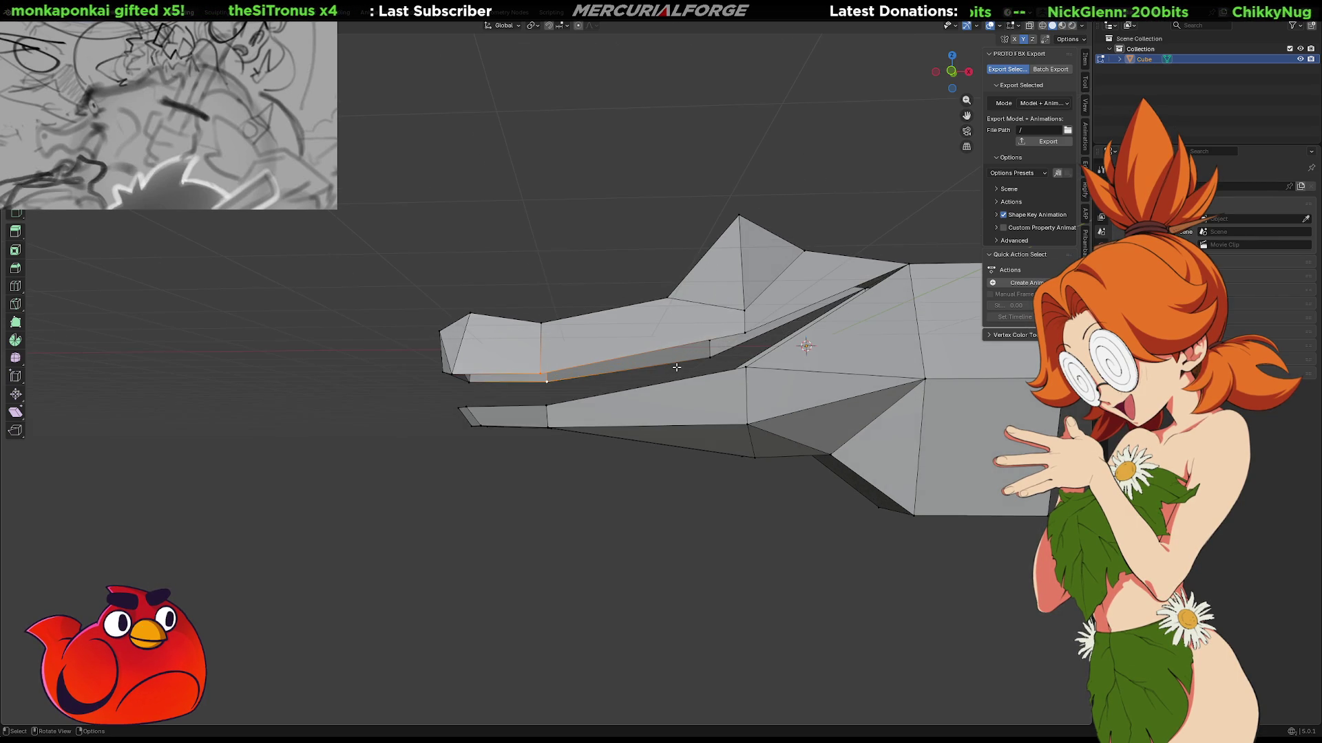
# Extrude the upper jaw's lower rim edges straight down along Z into a lip.
pyautogui.click(677, 365)
pyautogui.keyDown('ctrl'); pyautogui.click(683, 346); pyautogui.keyUp('ctrl')
pyautogui.hotkey('ctrl', 'z')
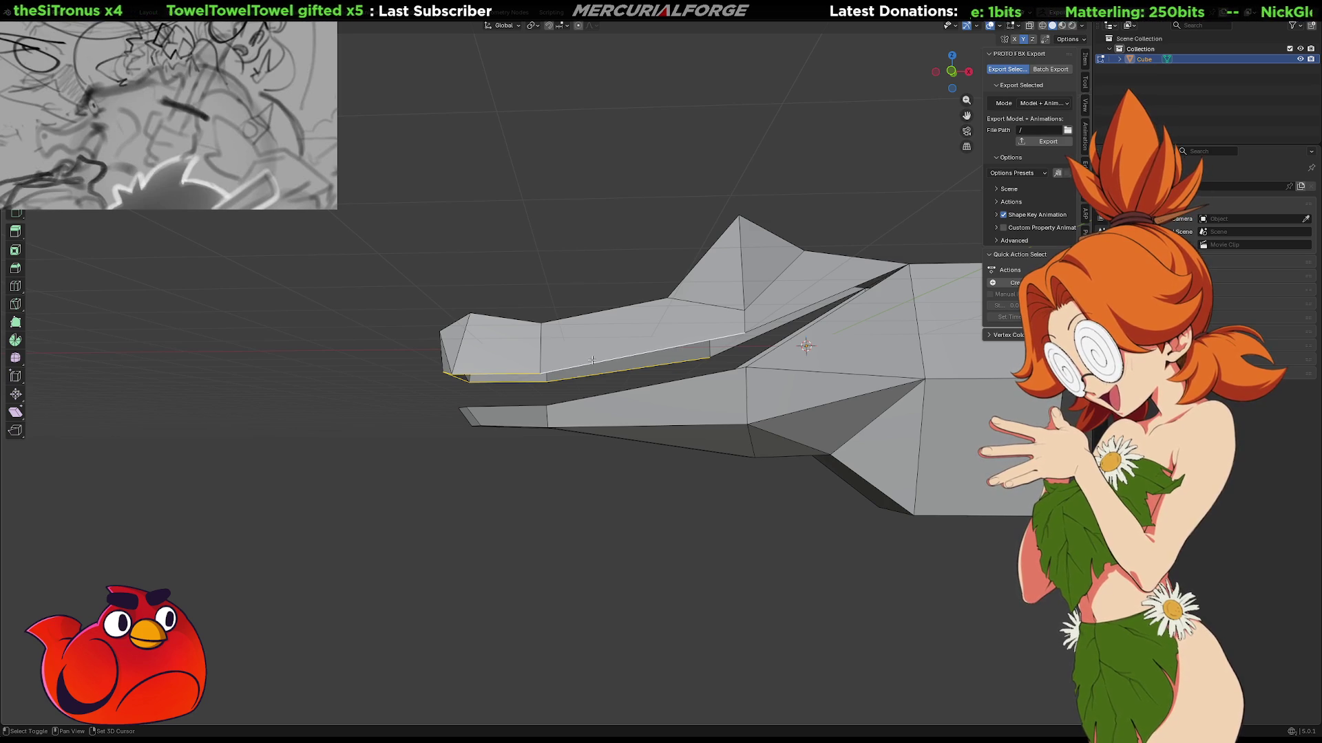
pyautogui.press('e')
pyautogui.press('z')
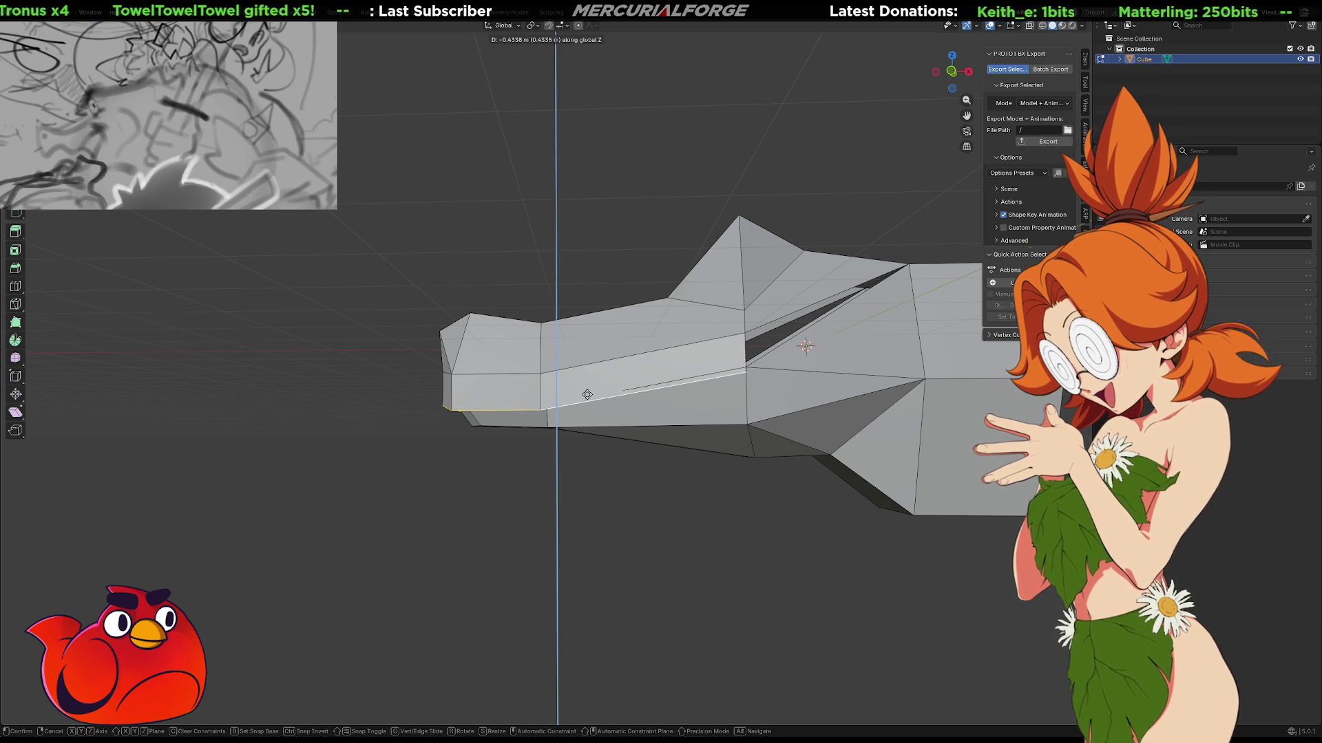
pyautogui.click(585, 398)
# Select the slanted slit edges and face on both sides of the jaw, cancelling a trial move.
pyautogui.moveTo(585, 397); pyautogui.dragTo(708, 422, button='middle')
pyautogui.scroll(5, 752, 413)
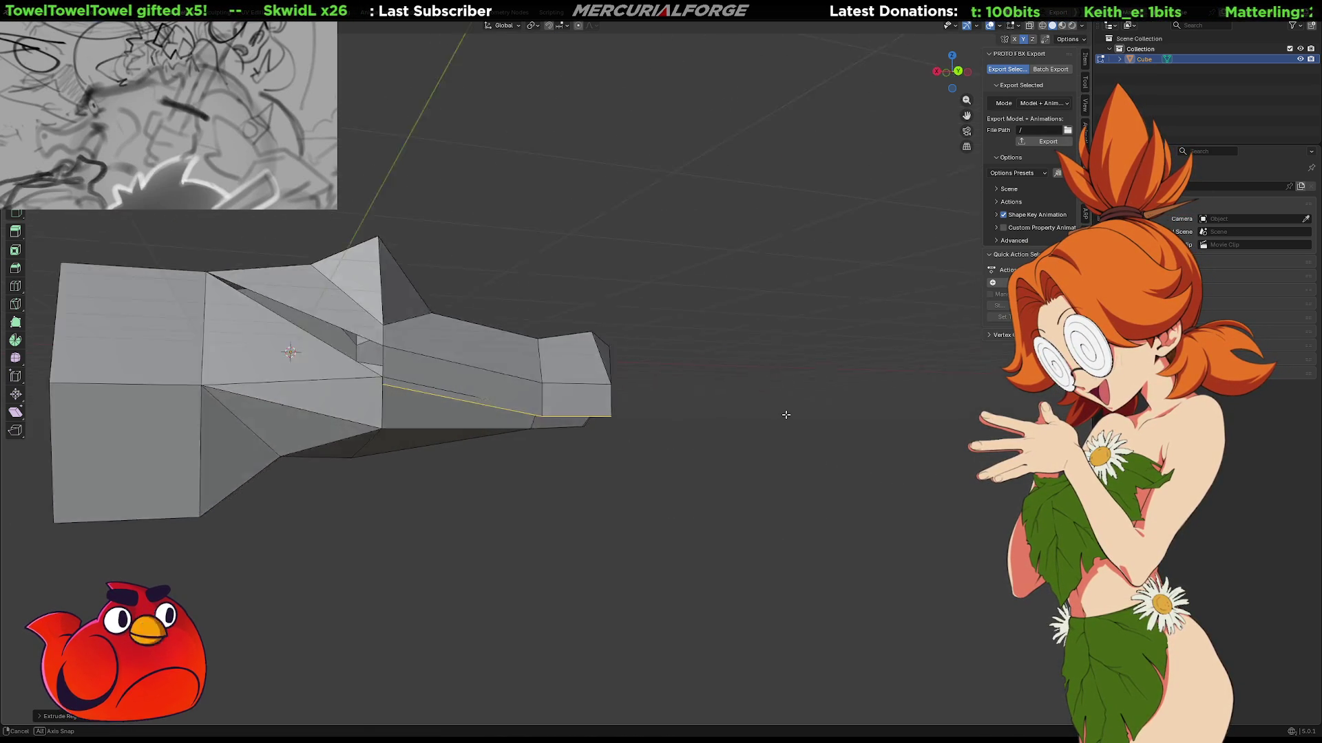
pyautogui.moveTo(824, 416)
pyautogui.mouseDown(button='middle')
pyautogui.moveTo(440, 418)
pyautogui.moveTo(613, 384)
pyautogui.moveTo(643, 489)
pyautogui.moveTo(598, 471)
pyautogui.mouseUp(button='middle')
pyautogui.scroll(-5, 790, 416)
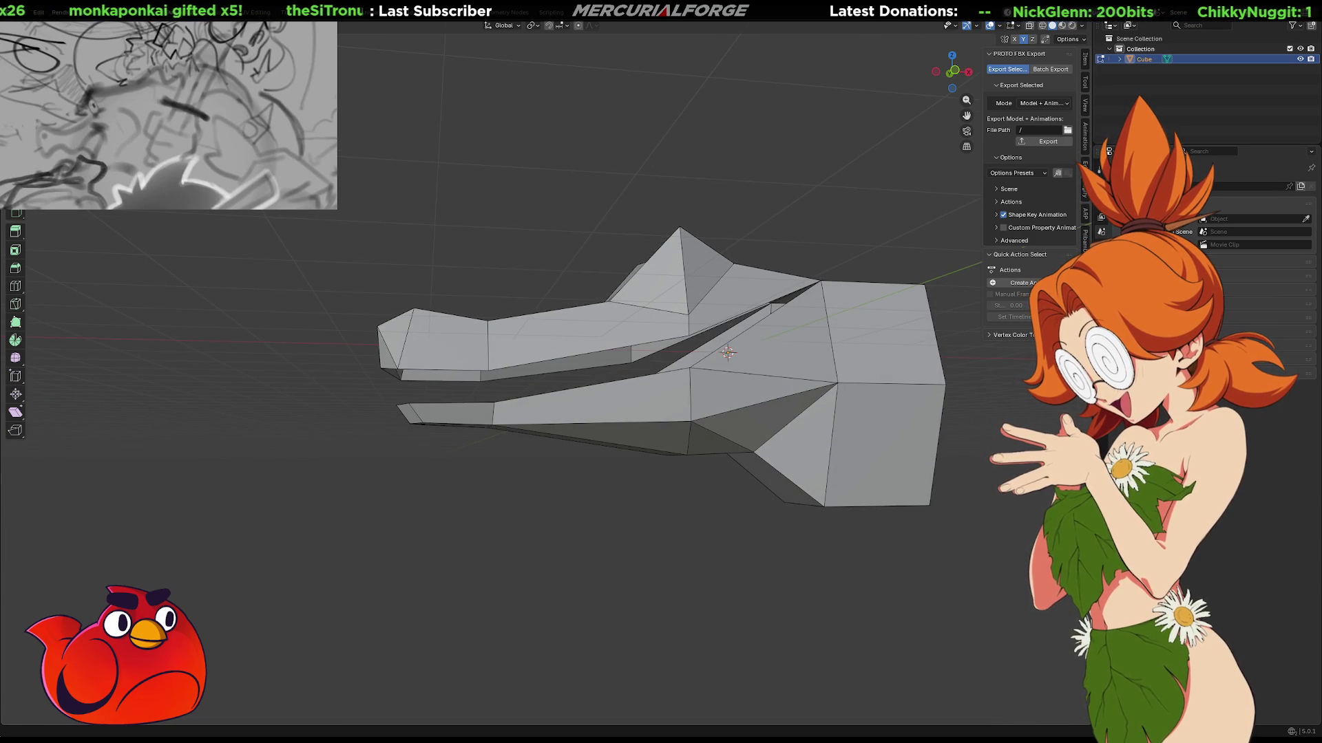
pyautogui.moveTo(744, 565)
pyautogui.mouseDown(button='middle')
pyautogui.moveTo(696, 572)
pyautogui.moveTo(866, 566)
pyautogui.moveTo(684, 581)
pyautogui.moveTo(514, 558)
pyautogui.moveTo(680, 306)
pyautogui.moveTo(457, 259)
pyautogui.moveTo(528, 333)
pyautogui.mouseUp(button='middle')
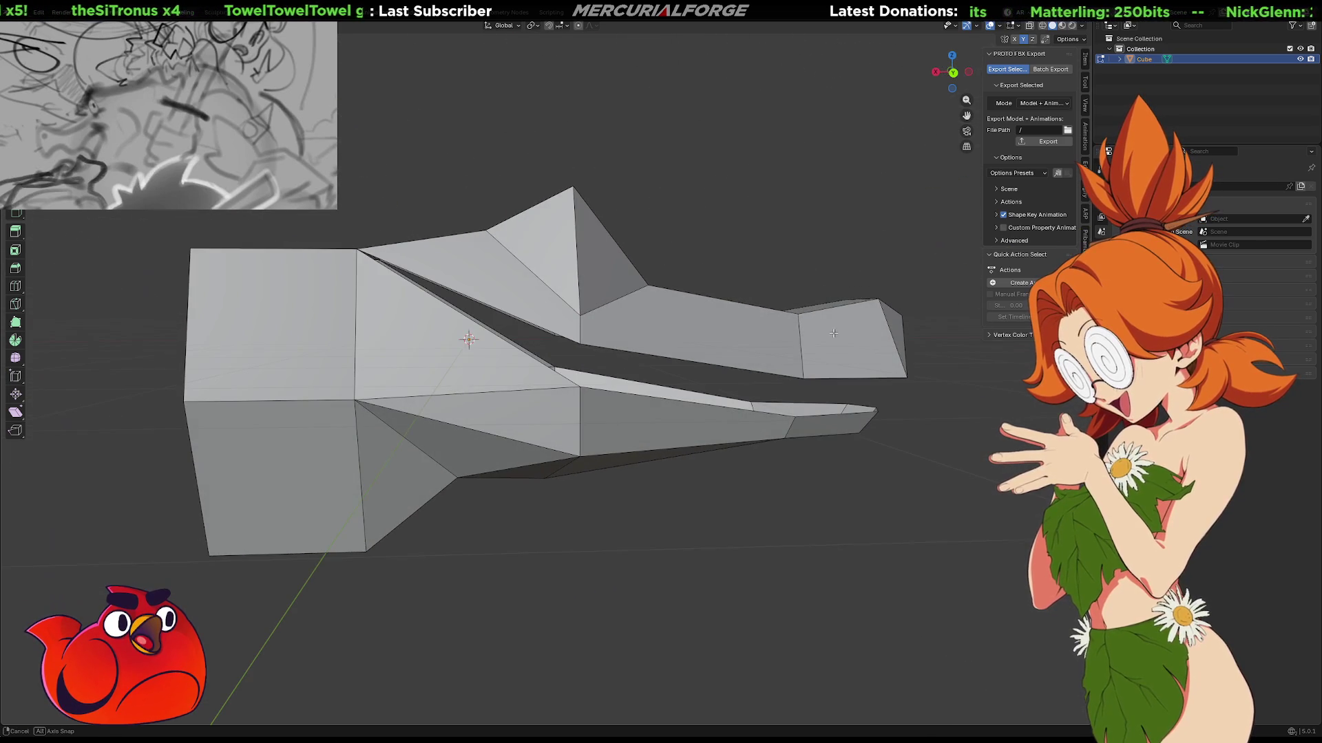
pyautogui.click(513, 323)
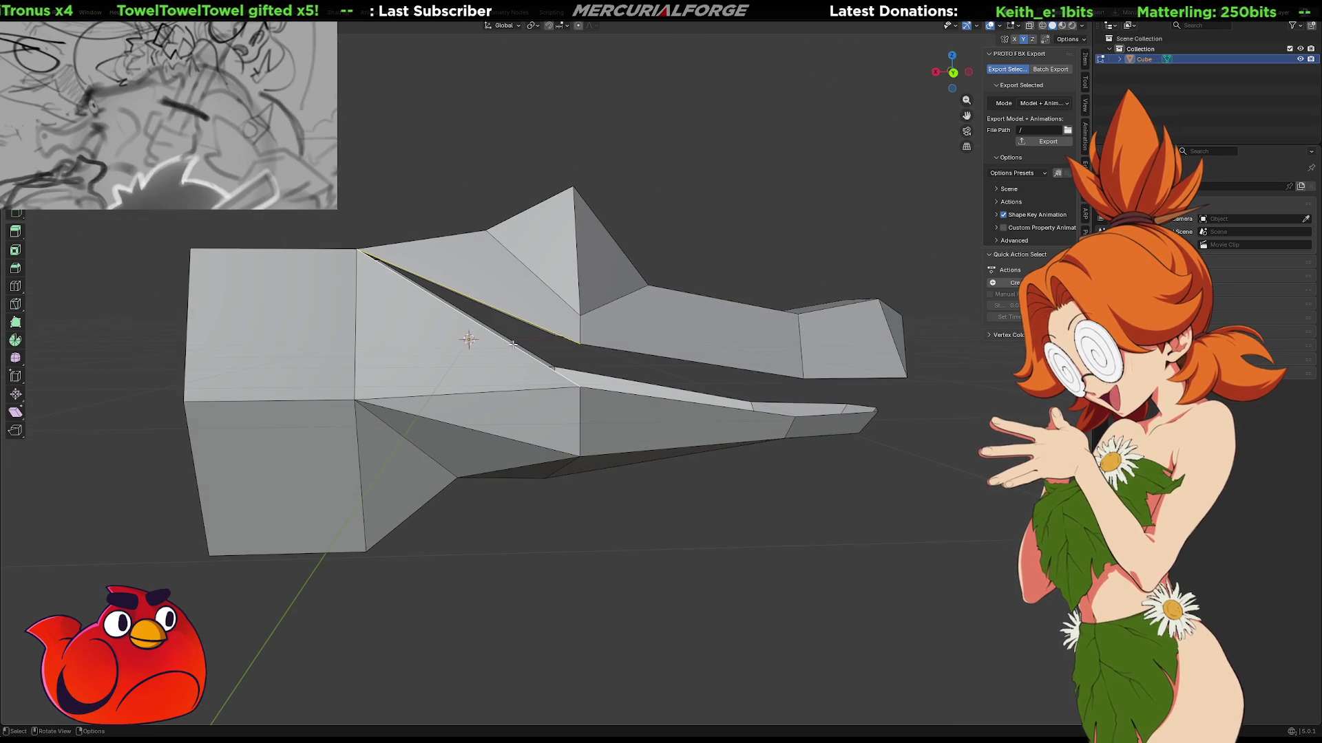
pyautogui.click(512, 344)
pyautogui.moveTo(512, 344); pyautogui.dragTo(459, 342, button='middle')
pyautogui.click(662, 305)
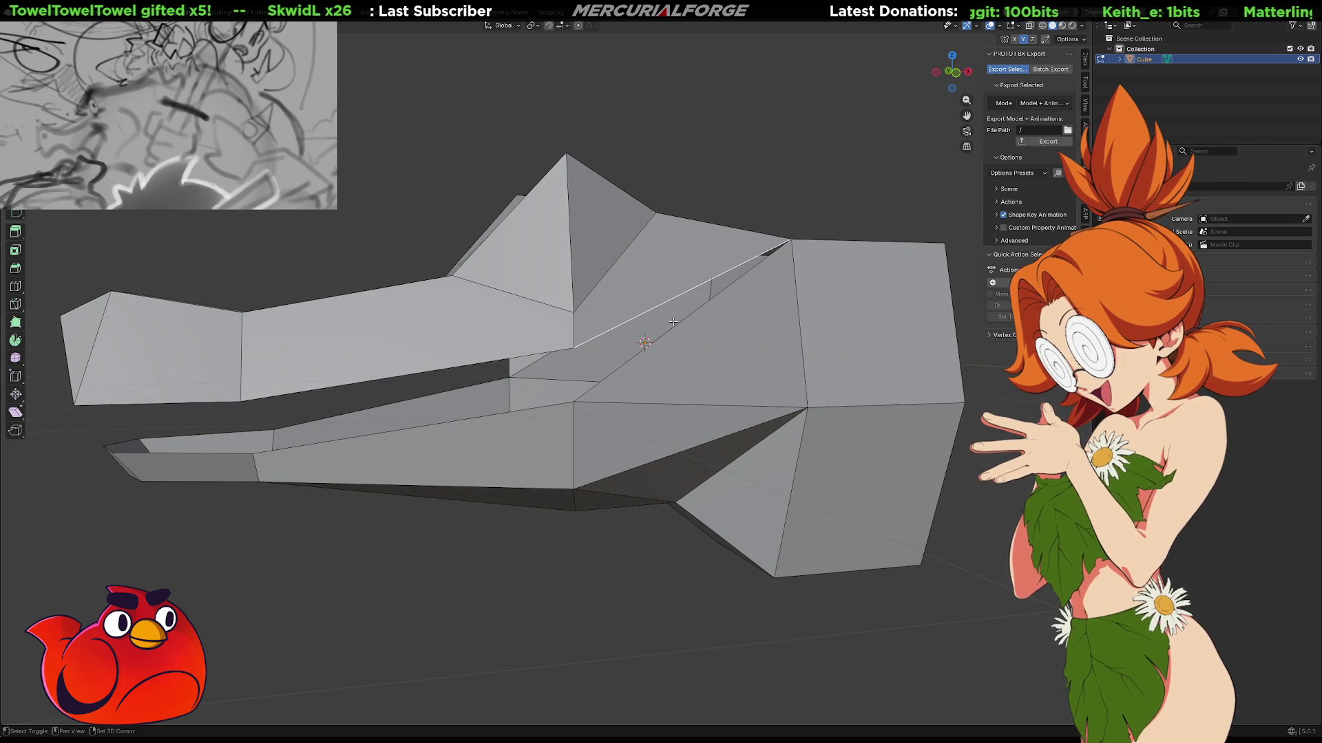
pyautogui.press('g')
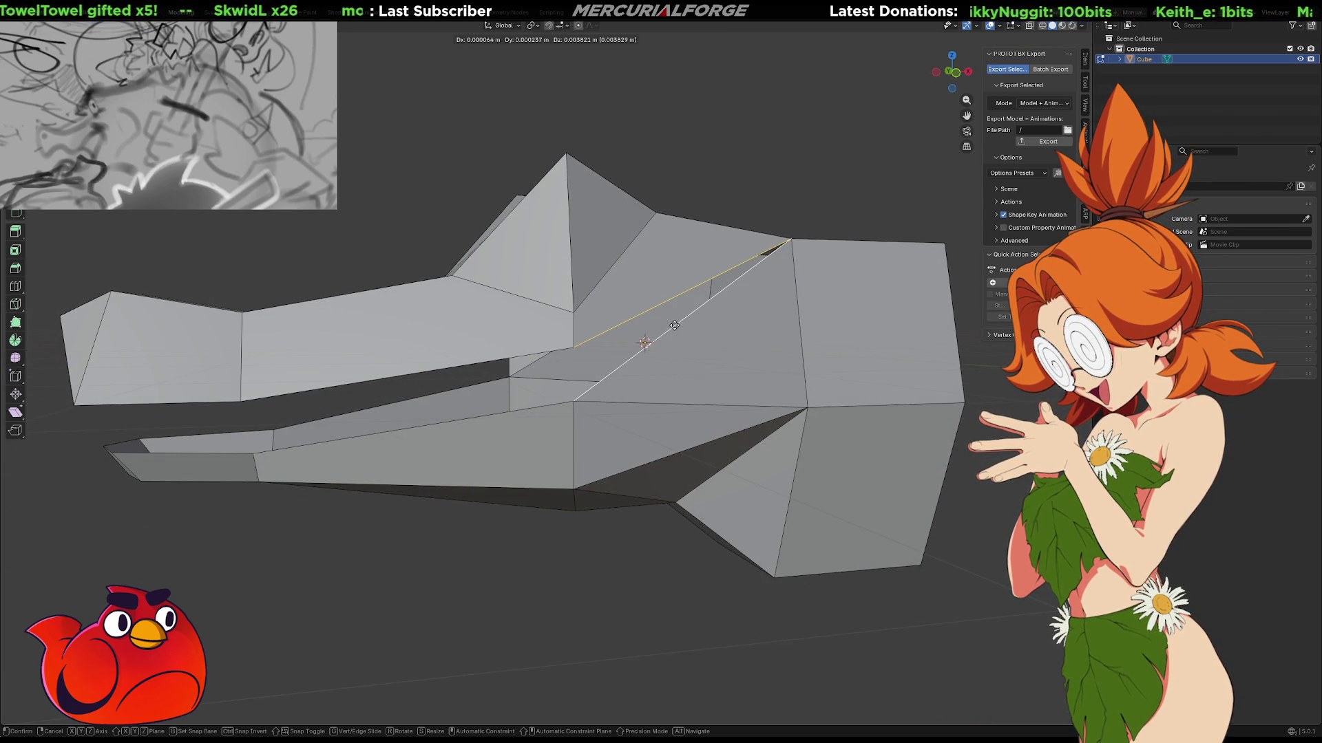
pyautogui.press('Escape')
# Deselect all of the mesh and leave Edit Mode.
pyautogui.hotkey('alt', 'a')
pyautogui.scroll(-5, 671, 330)
pyautogui.press('Tab')
pyautogui.moveTo(665, 337)
pyautogui.mouseDown(button='middle')
pyautogui.moveTo(655, 328)
pyautogui.moveTo(684, 264)
pyautogui.mouseUp(button='middle')
# Apply Shade Auto Smooth and then Shade Smooth to the head, then deselect it.
pyautogui.rightClick(659, 351)
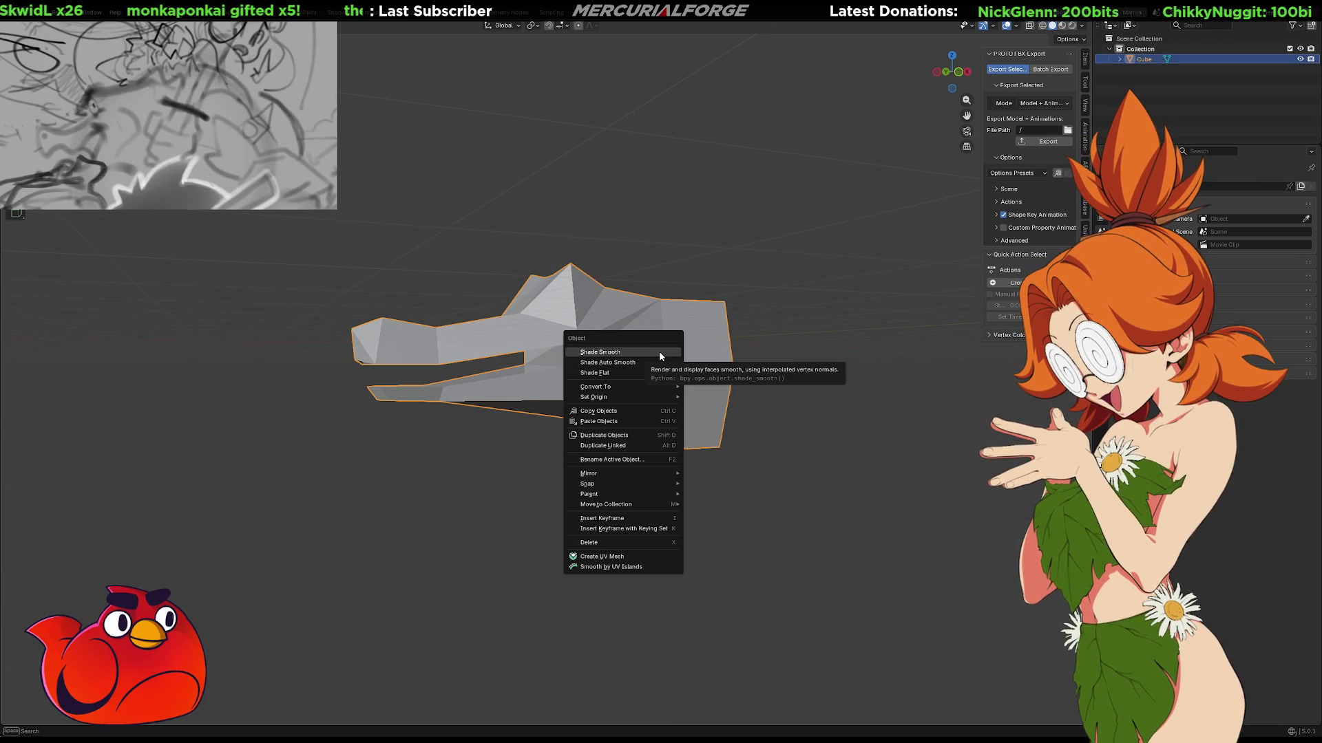
pyautogui.click(647, 361)
pyautogui.rightClick(658, 351)
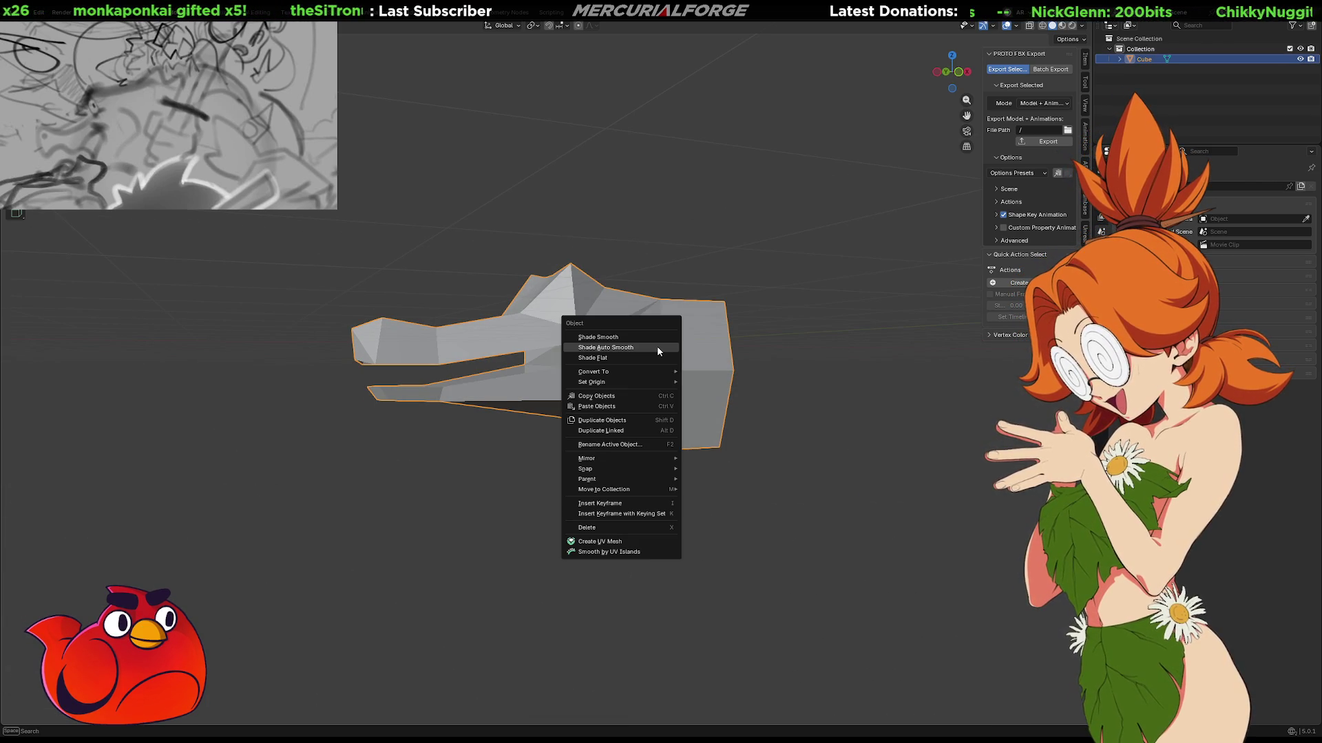
pyautogui.click(659, 339)
pyautogui.click(673, 284)
pyautogui.moveTo(673, 283)
pyautogui.mouseDown(button='middle')
pyautogui.moveTo(661, 306)
pyautogui.moveTo(625, 286)
pyautogui.moveTo(407, 287)
pyautogui.moveTo(440, 268)
pyautogui.mouseUp(button='middle')
# Select a jaw edge in Edit Mode, return to Object Mode and frame a close side view of the jaw.
pyautogui.press('Tab')
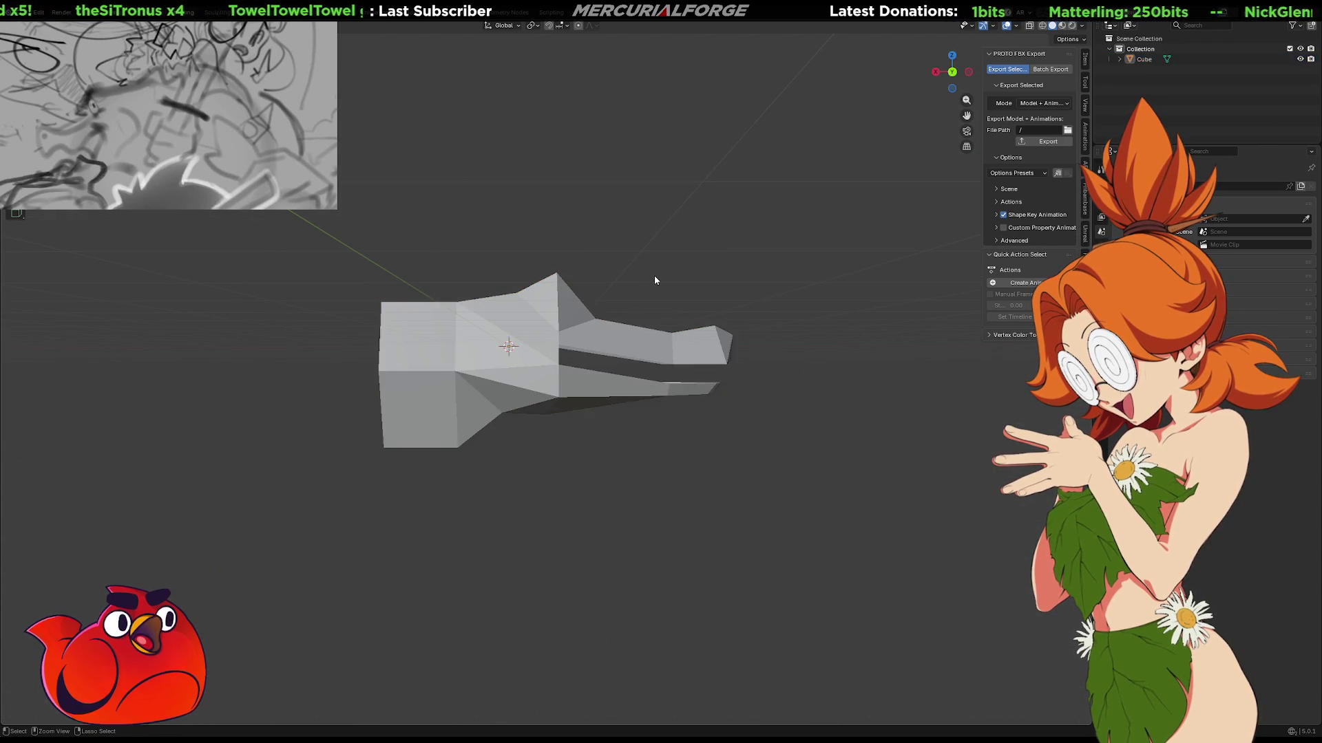
pyautogui.keyDown('ctrl'); pyautogui.click(654, 277); pyautogui.keyUp('ctrl')
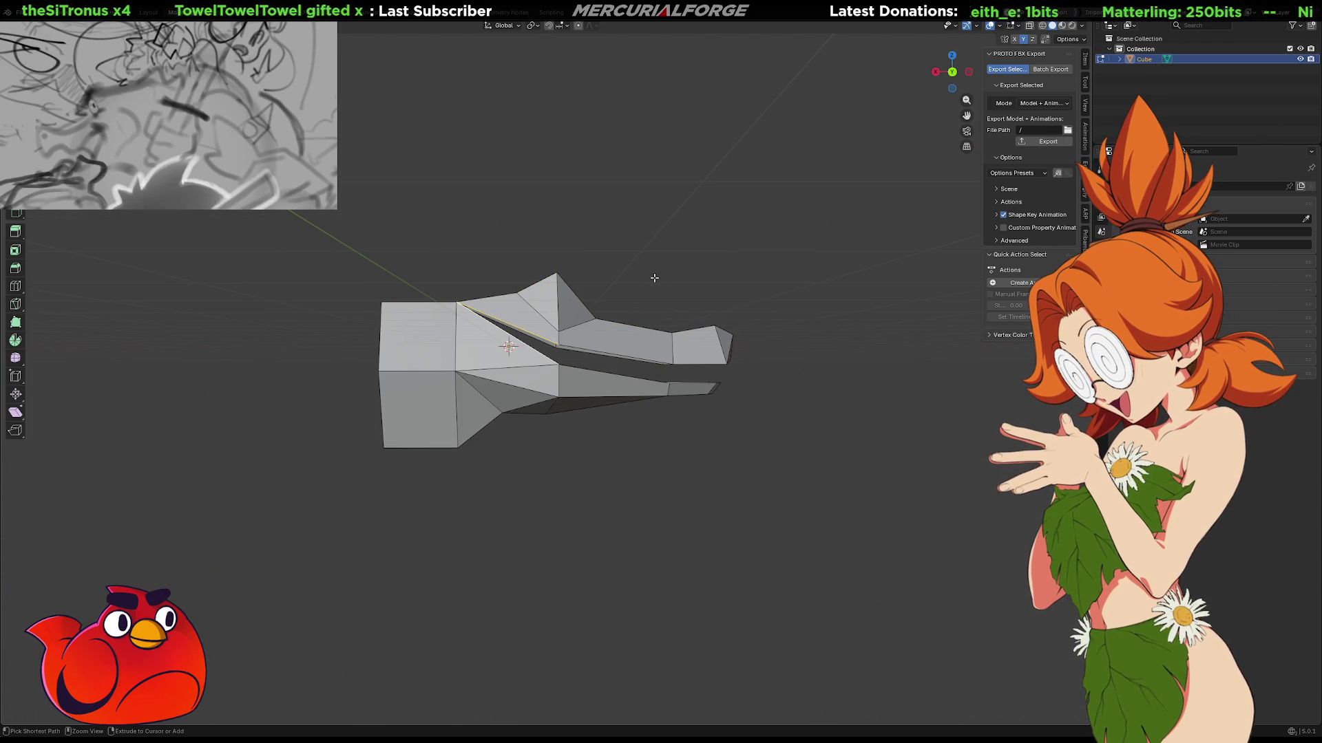
pyautogui.press('Tab')
pyautogui.scroll(-5, 694, 298)
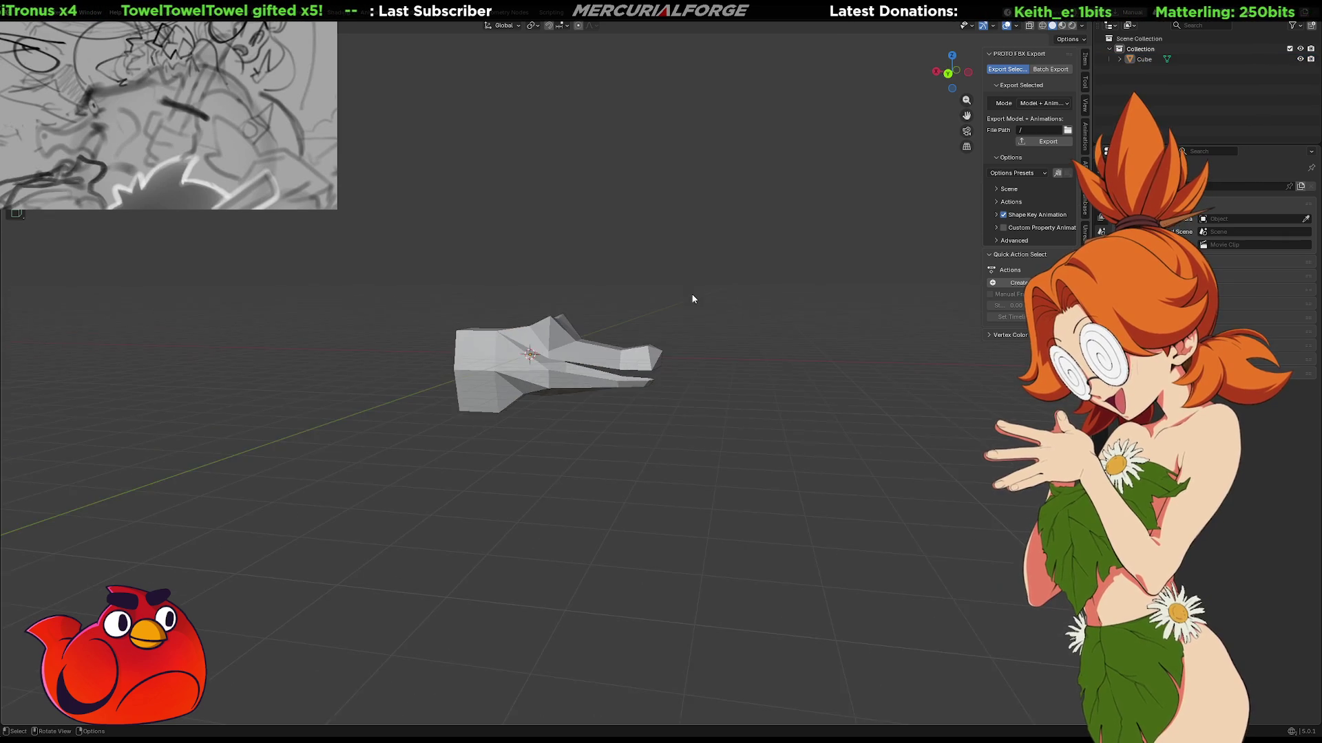
pyautogui.moveTo(693, 298)
pyautogui.mouseDown(button='middle')
pyautogui.moveTo(745, 307)
pyautogui.moveTo(512, 303)
pyautogui.mouseUp(button='middle')
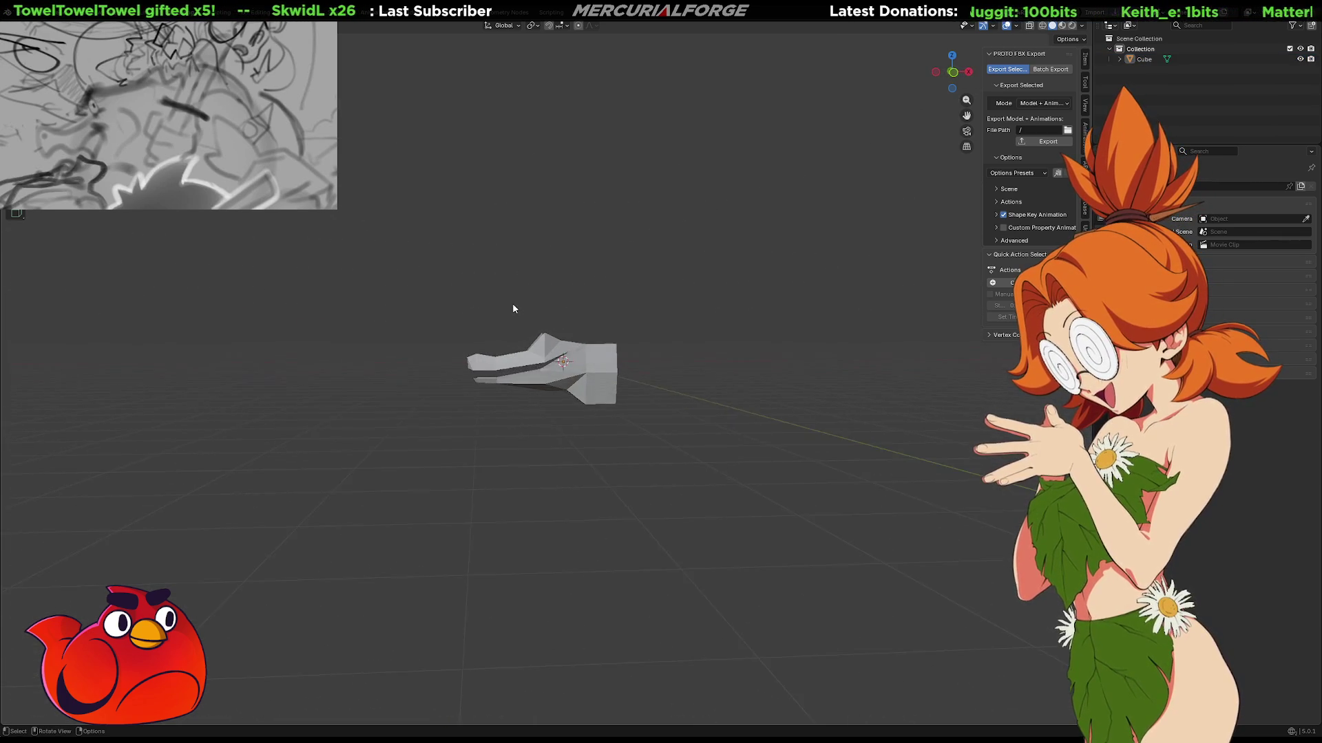
pyautogui.press('KP_Decimal')
pyautogui.scroll(5, 674, 376)
pyautogui.moveTo(650, 343); pyautogui.dragTo(692, 312, button='middle')
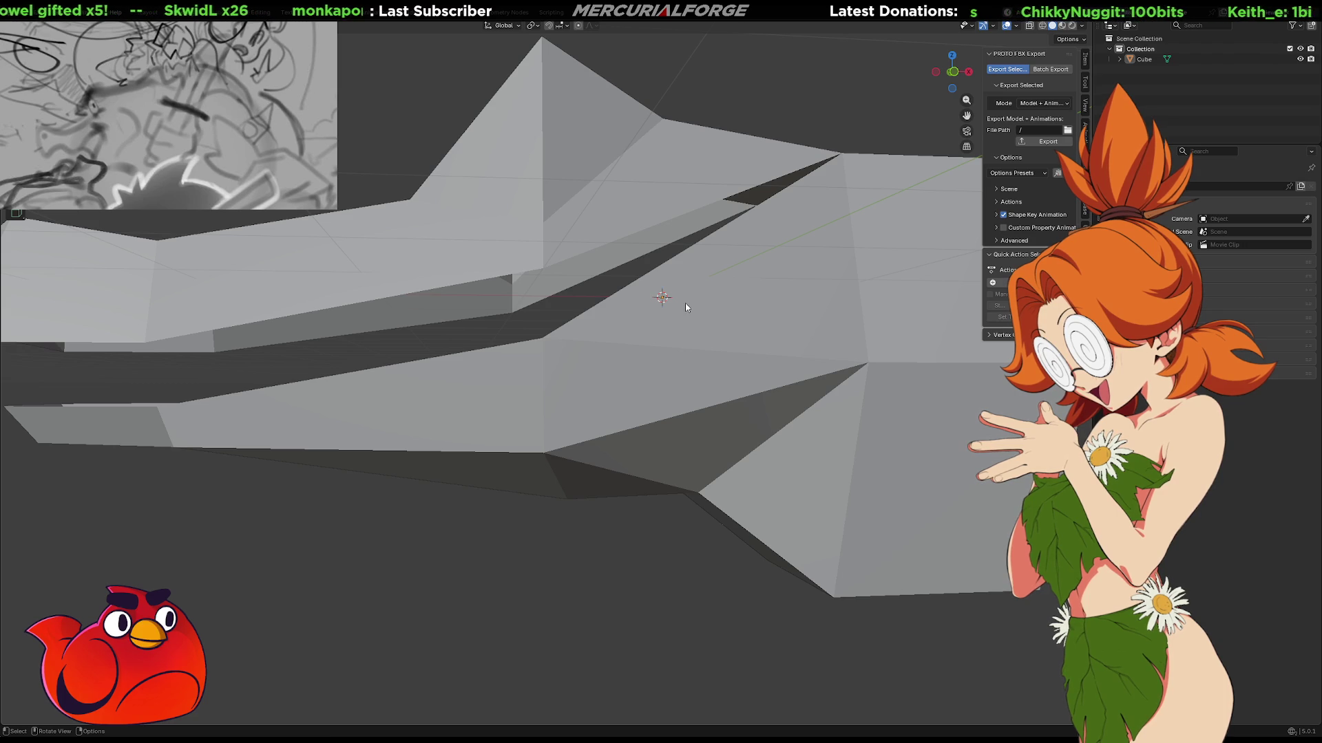
# Enter Edit Mode and subdivide the selected jaw edges.
pyautogui.scroll(-5, 686, 308)
pyautogui.moveTo(686, 307)
pyautogui.mouseDown(button='middle')
pyautogui.moveTo(629, 339)
pyautogui.moveTo(580, 410)
pyautogui.moveTo(622, 324)
pyautogui.moveTo(576, 345)
pyautogui.moveTo(634, 360)
pyautogui.mouseUp(button='middle')
pyautogui.scroll(3, 633, 359)
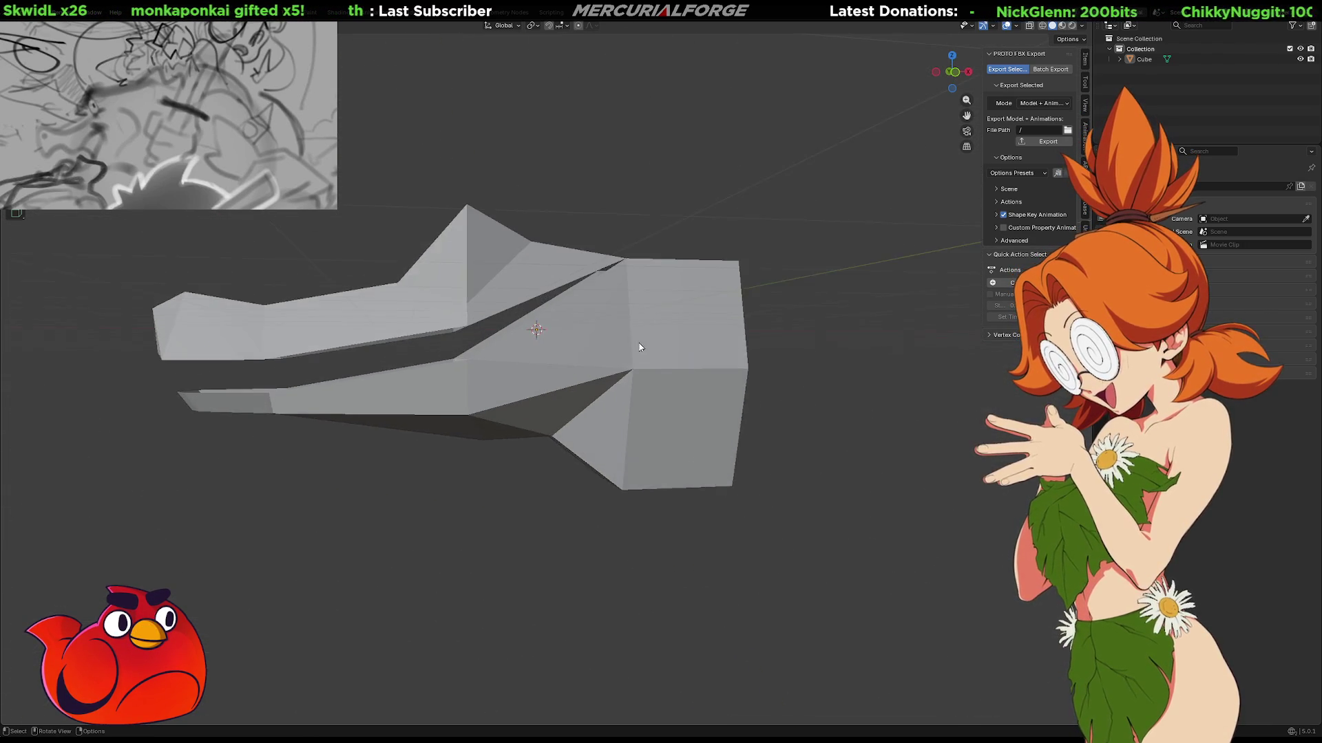
pyautogui.scroll(3, 639, 347)
pyautogui.keyDown('shift'); pyautogui.moveTo(626, 280); pyautogui.dragTo(652, 382, button='middle'); pyautogui.keyUp('shift')
pyautogui.press('Tab')
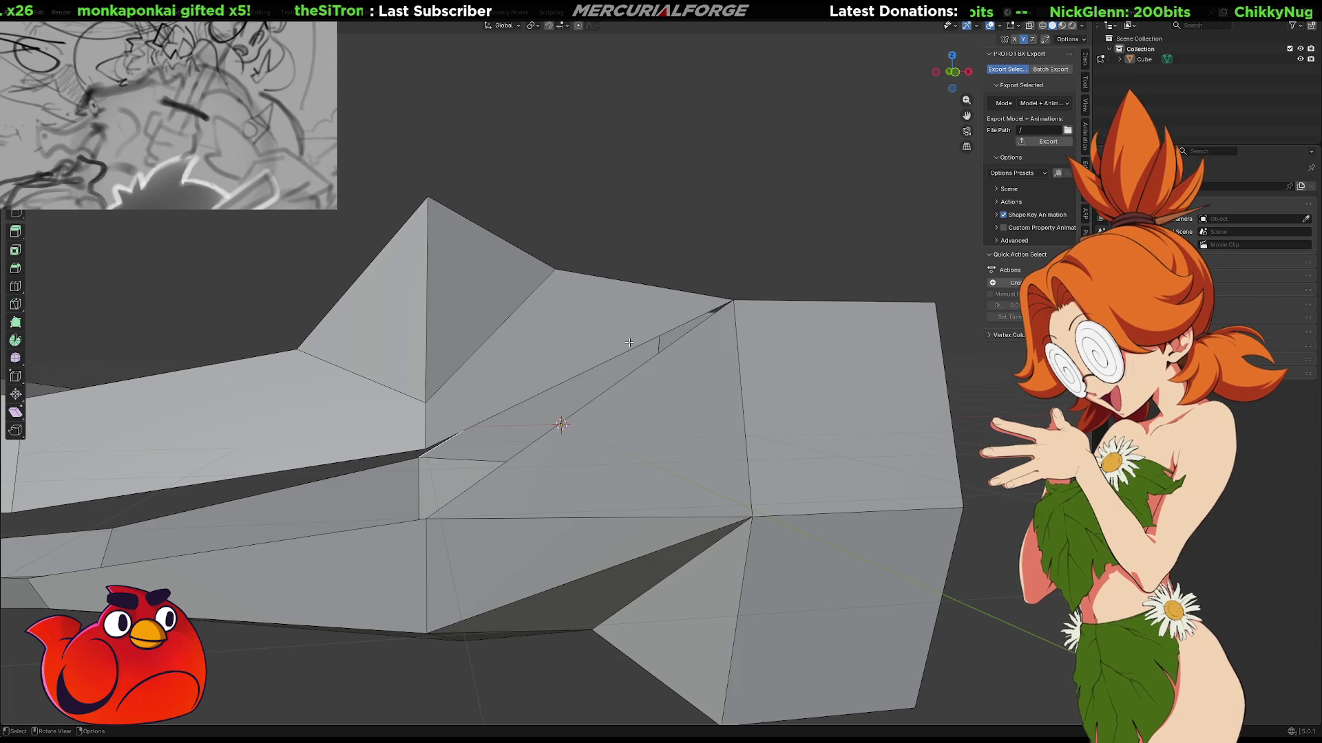
pyautogui.moveTo(629, 346)
pyautogui.mouseDown(button='middle')
pyautogui.moveTo(529, 426)
pyautogui.moveTo(475, 371)
pyautogui.moveTo(576, 398)
pyautogui.mouseUp(button='middle')
pyautogui.rightClick(576, 397)
pyautogui.moveTo(576, 398)
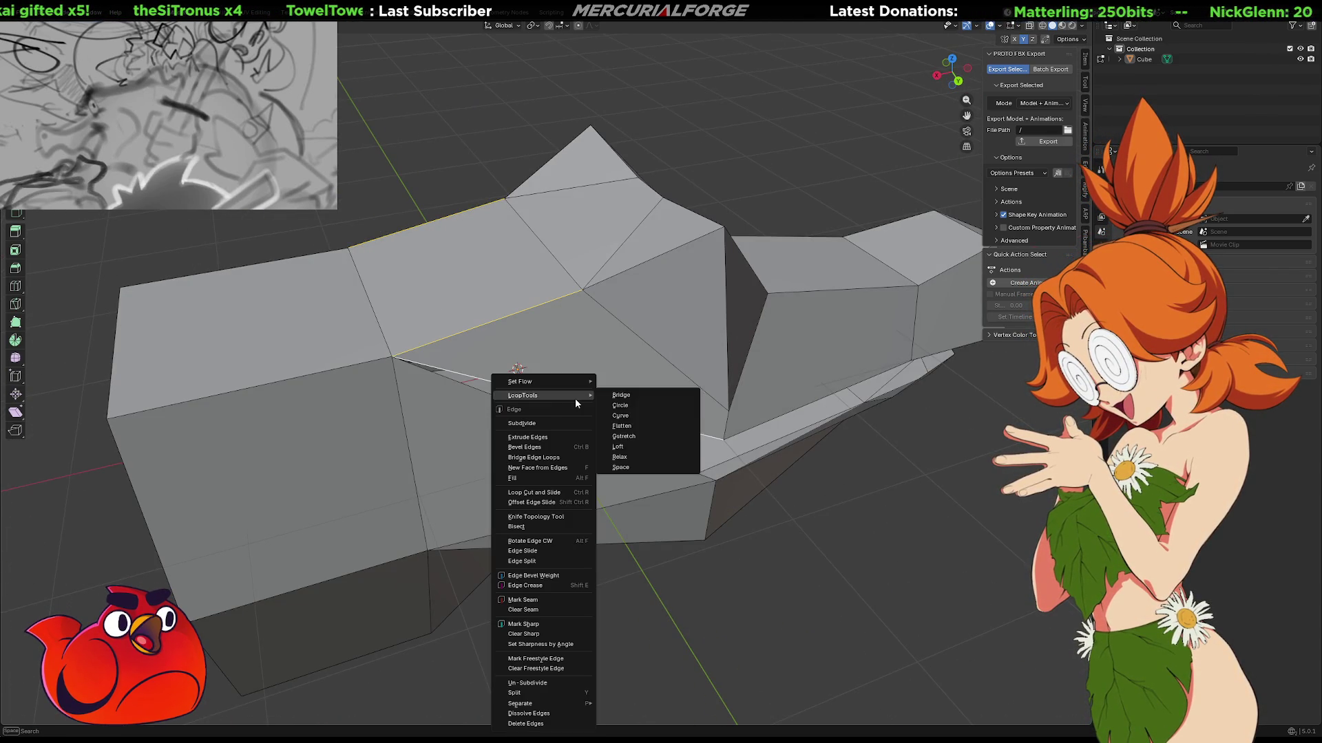
pyautogui.click(556, 423)
# Subdivide the hinge edge, then merge the connected hinge edges into one vertex.
pyautogui.moveTo(472, 343)
pyautogui.mouseDown(button='middle')
pyautogui.moveTo(624, 408)
pyautogui.moveTo(613, 373)
pyautogui.moveTo(567, 362)
pyautogui.moveTo(552, 341)
pyautogui.mouseUp(button='middle')
pyautogui.rightClick(551, 342)
pyautogui.click(552, 340)
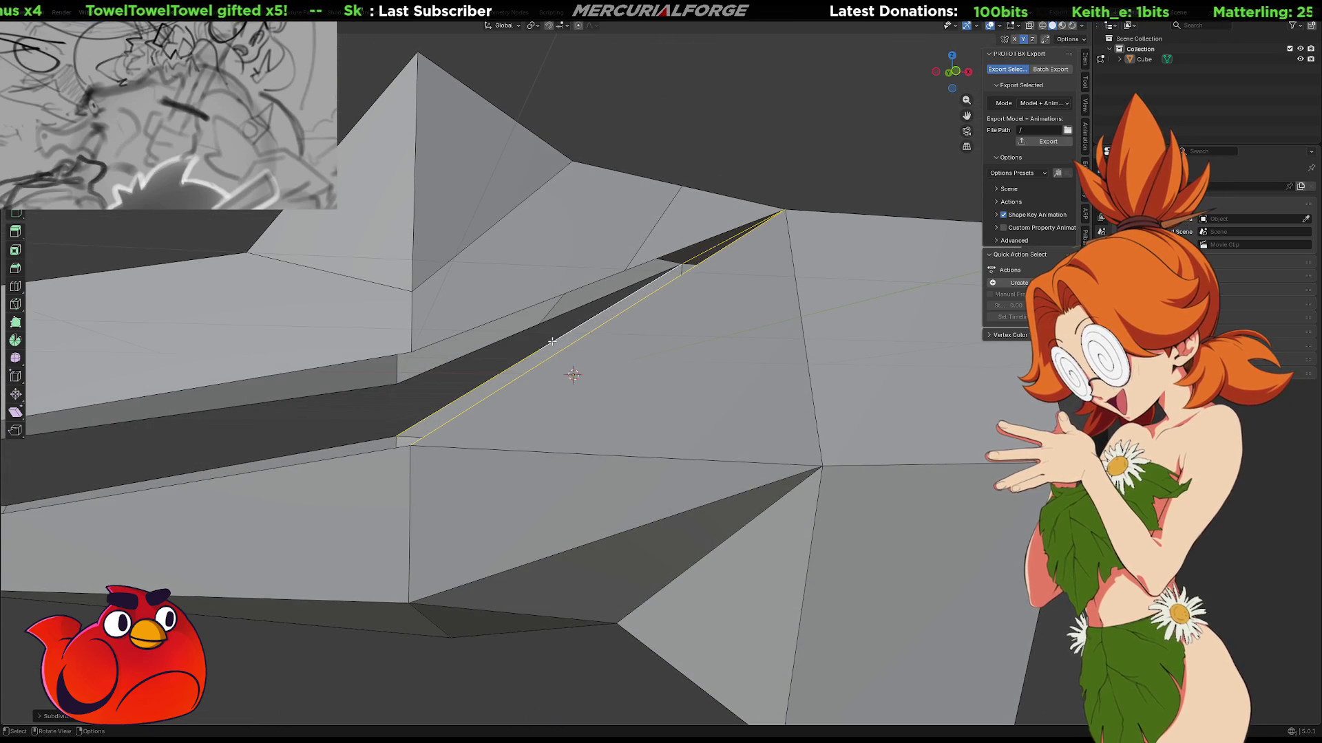
pyautogui.keyDown('alt'); pyautogui.click(584, 331); pyautogui.keyUp('alt')
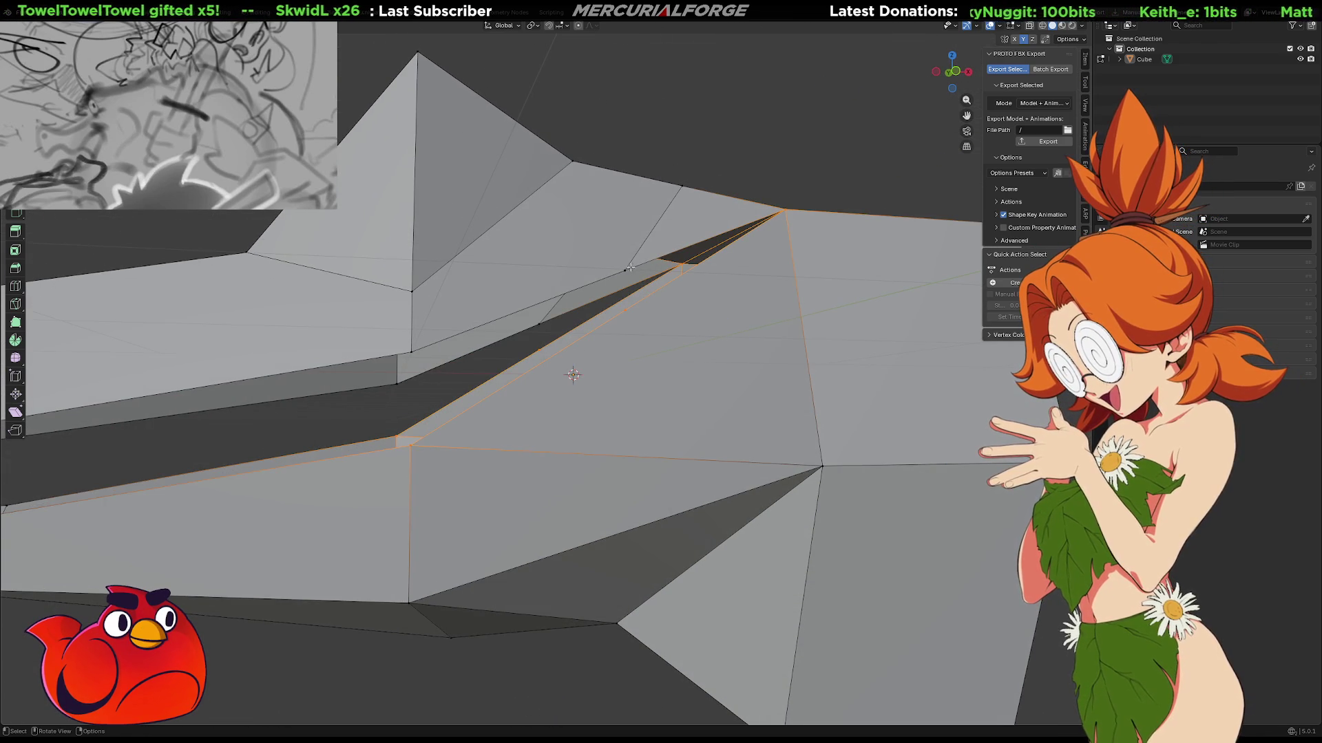
pyautogui.press('m')
pyautogui.click(543, 342)
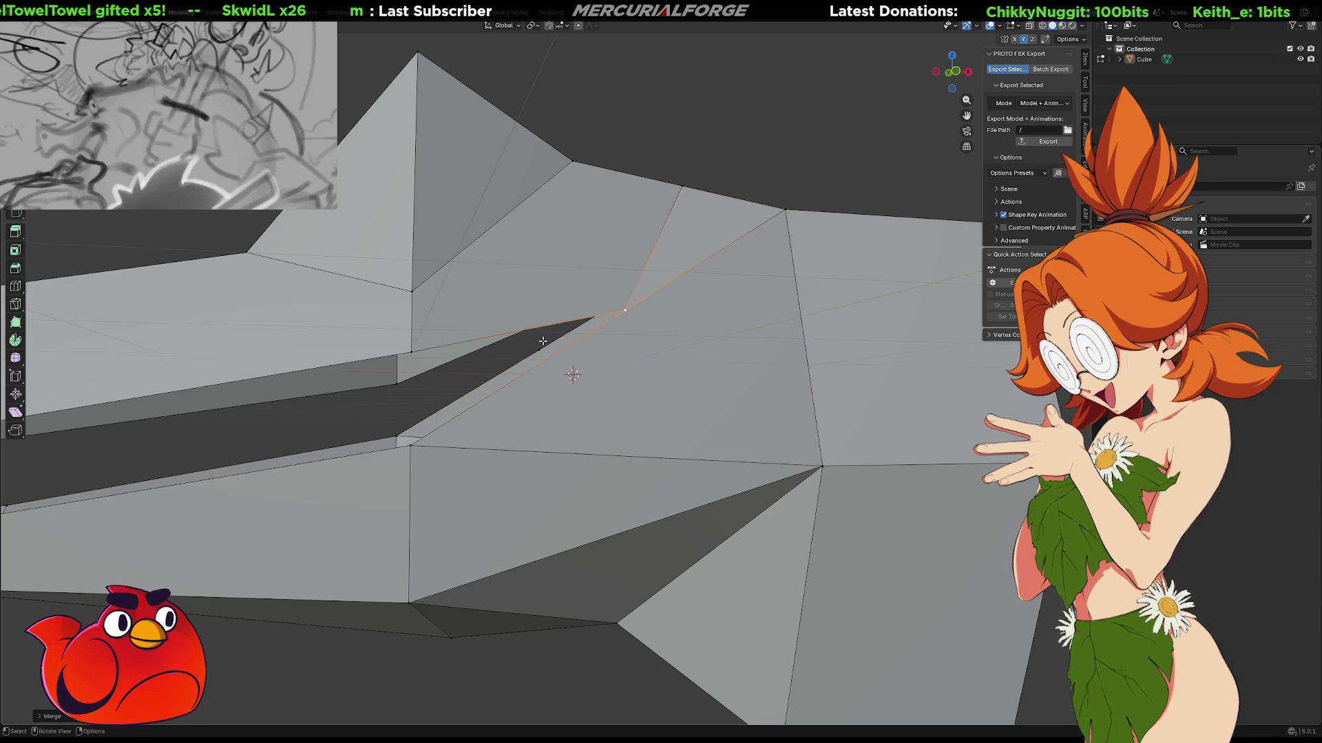
# Undo the hinge merges, clear the edge selection and pull back to view the whole head.
pyautogui.hotkey('ctrl', 'z')
pyautogui.hotkey('ctrl', 'z')
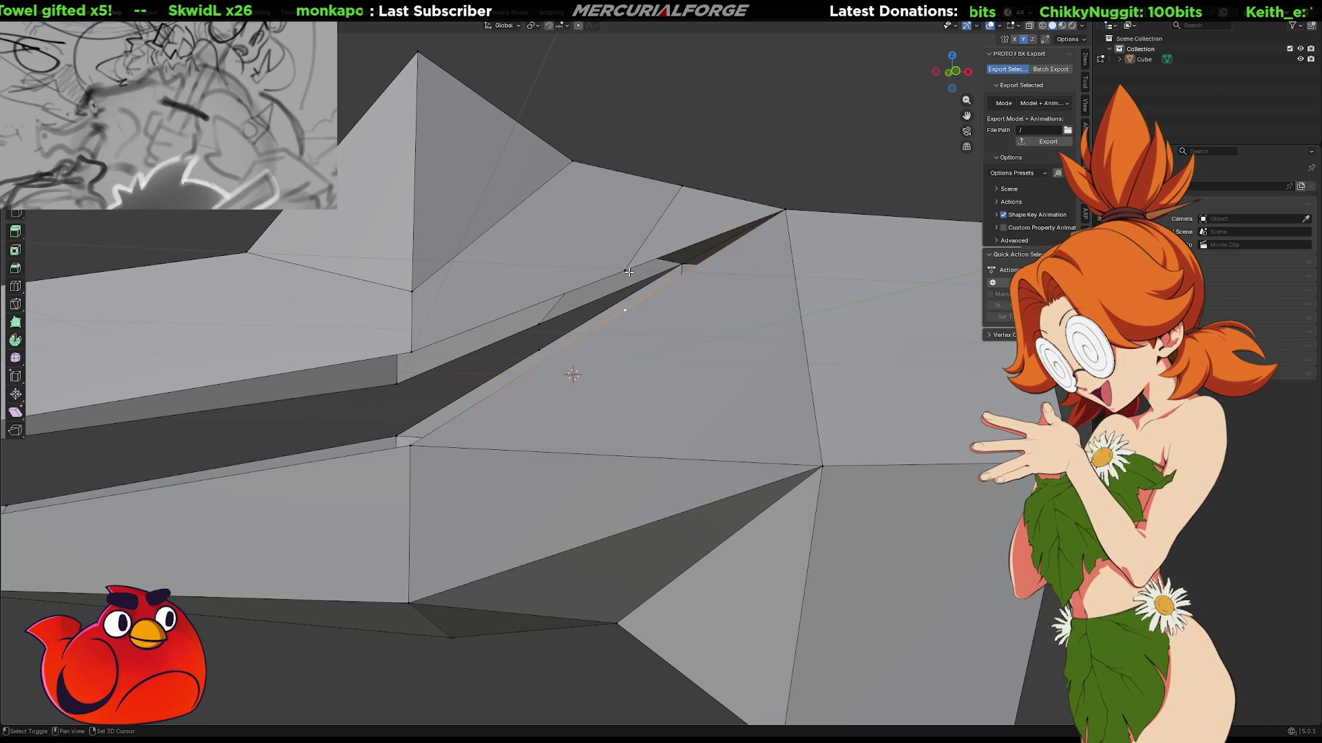
pyautogui.press('m')
pyautogui.click(628, 275)
pyautogui.scroll(1, 529, 353)
pyautogui.hotkey('ctrl', 'z')
pyautogui.moveTo(537, 333); pyautogui.dragTo(537, 334, button='middle')
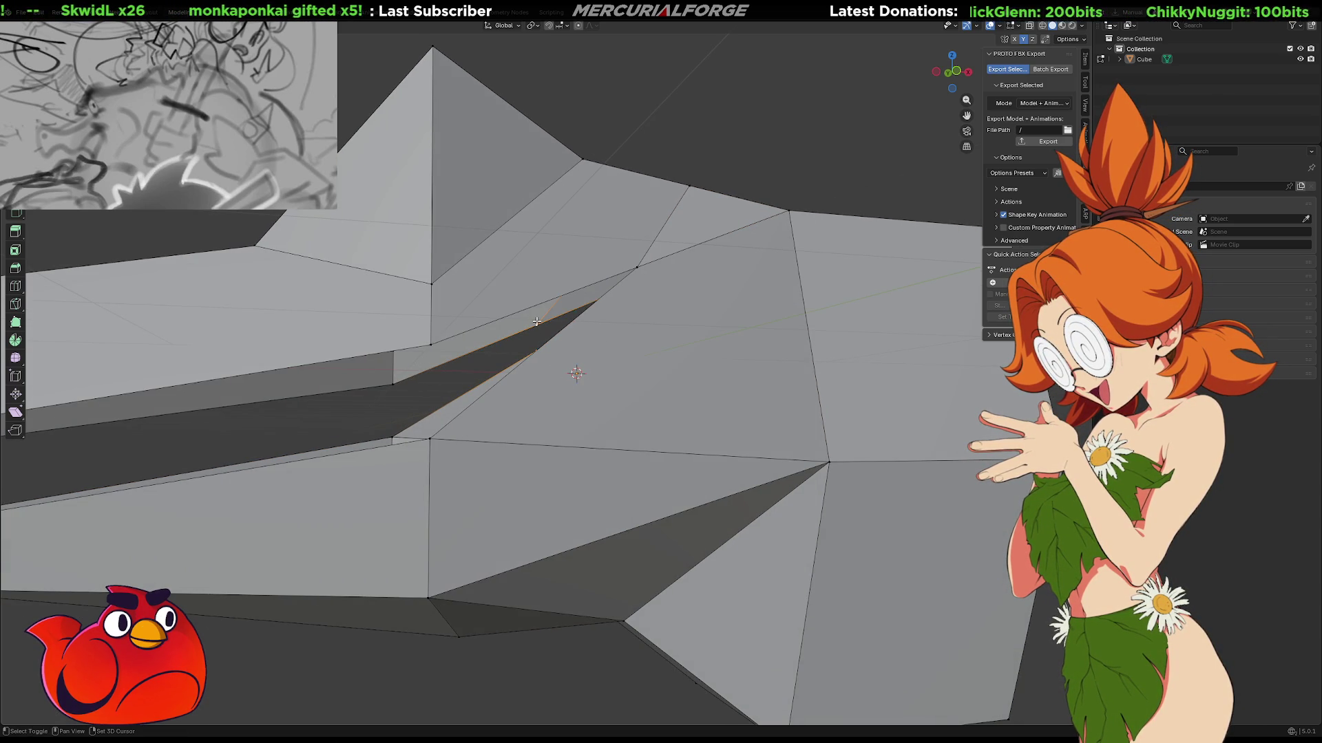
pyautogui.keyDown('shift'); pyautogui.click(537, 322); pyautogui.keyUp('shift')
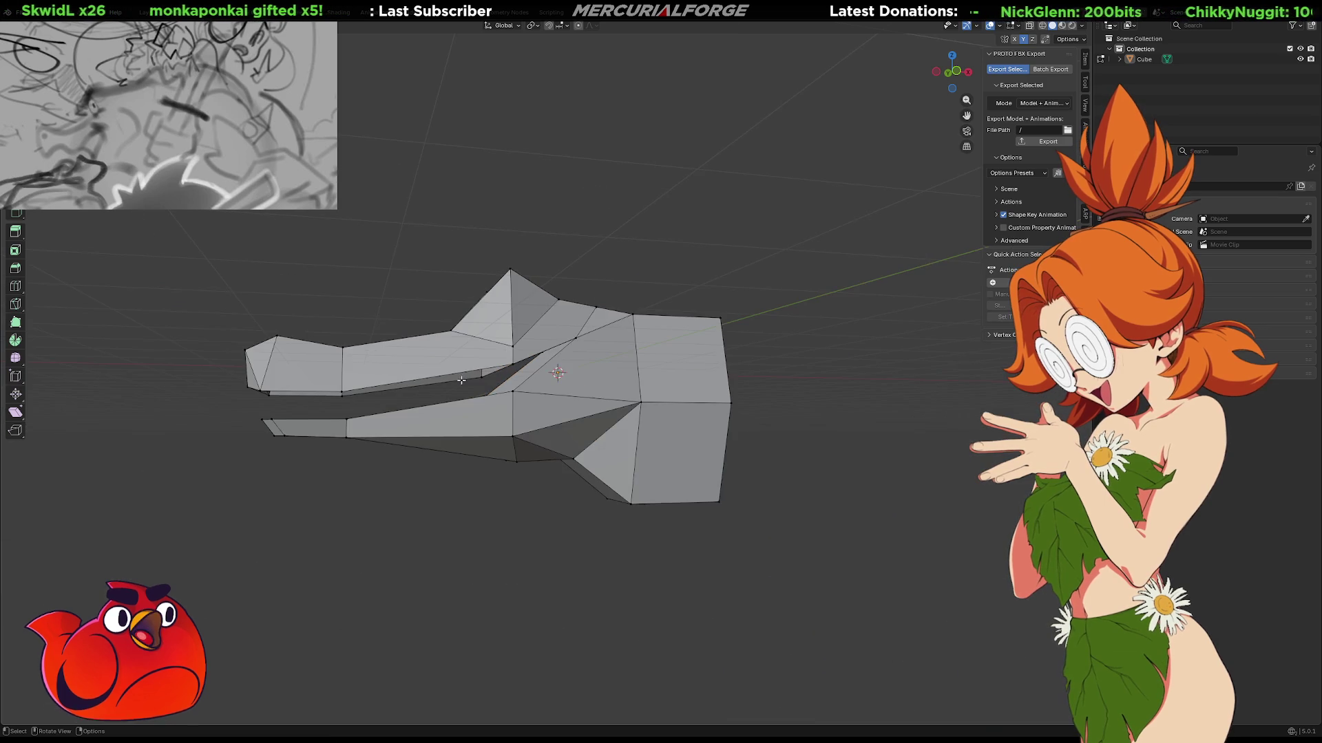
pyautogui.moveTo(536, 322)
pyautogui.keyDown('ctrl'); pyautogui.mouseDown(button='middle')
pyautogui.moveTo(465, 401)
pyautogui.moveTo(686, 408)
pyautogui.mouseUp(button='middle'); pyautogui.keyUp('ctrl')
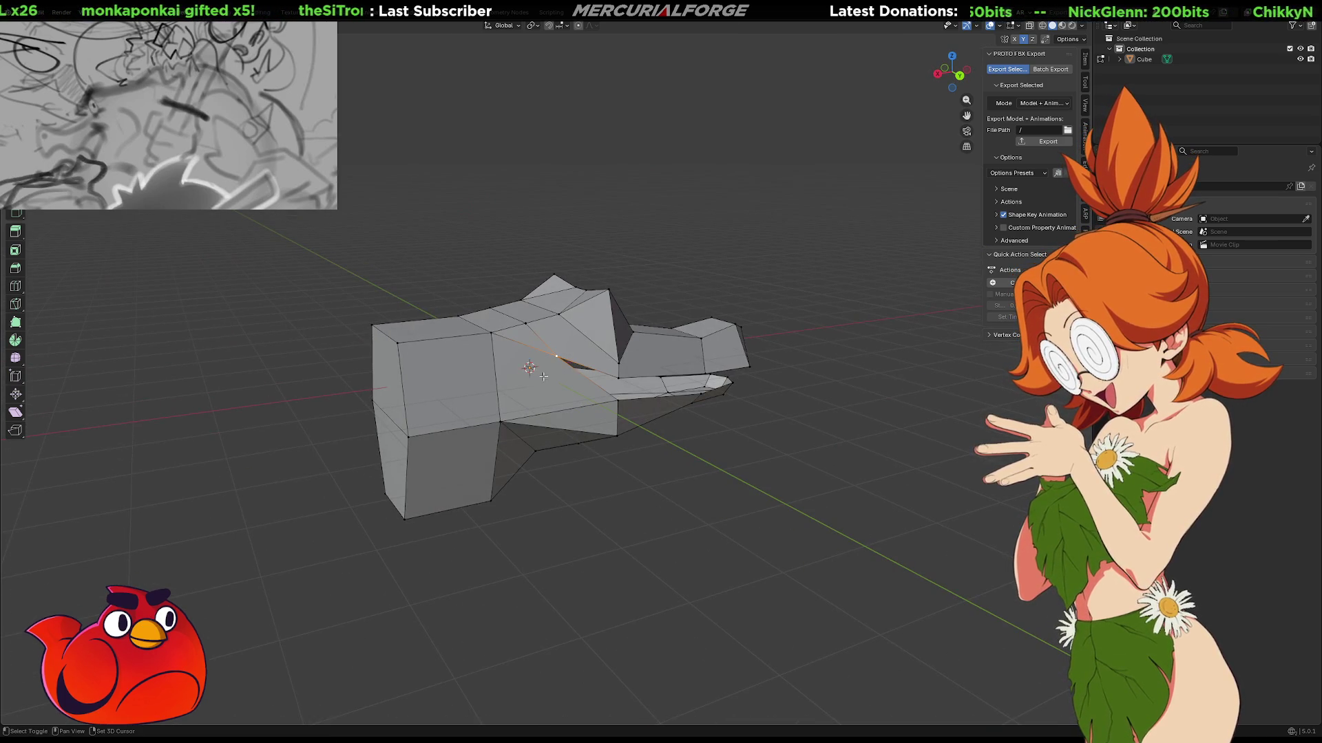
# Select the short edge on top of the head and dissolve it.
pyautogui.keyDown('shift'); pyautogui.click(500, 420); pyautogui.keyUp('shift')
pyautogui.click(507, 319)
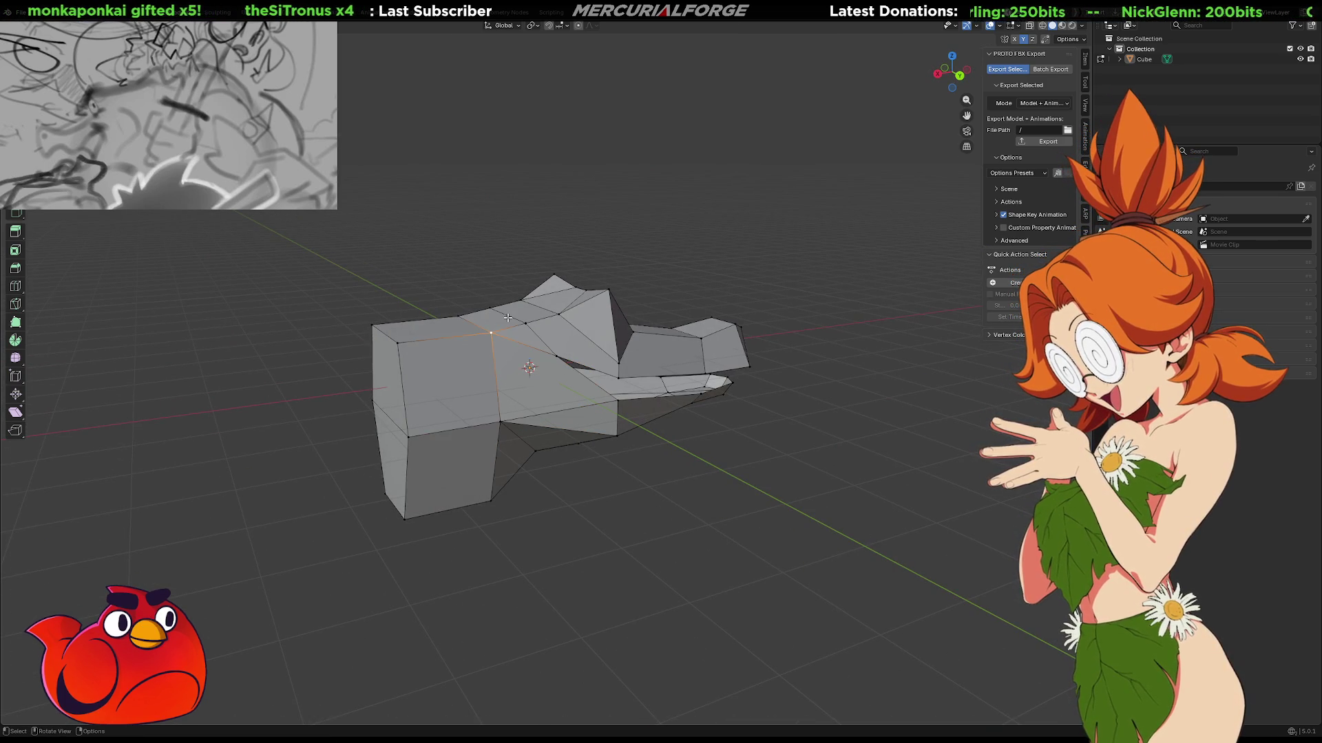
pyautogui.click(509, 316)
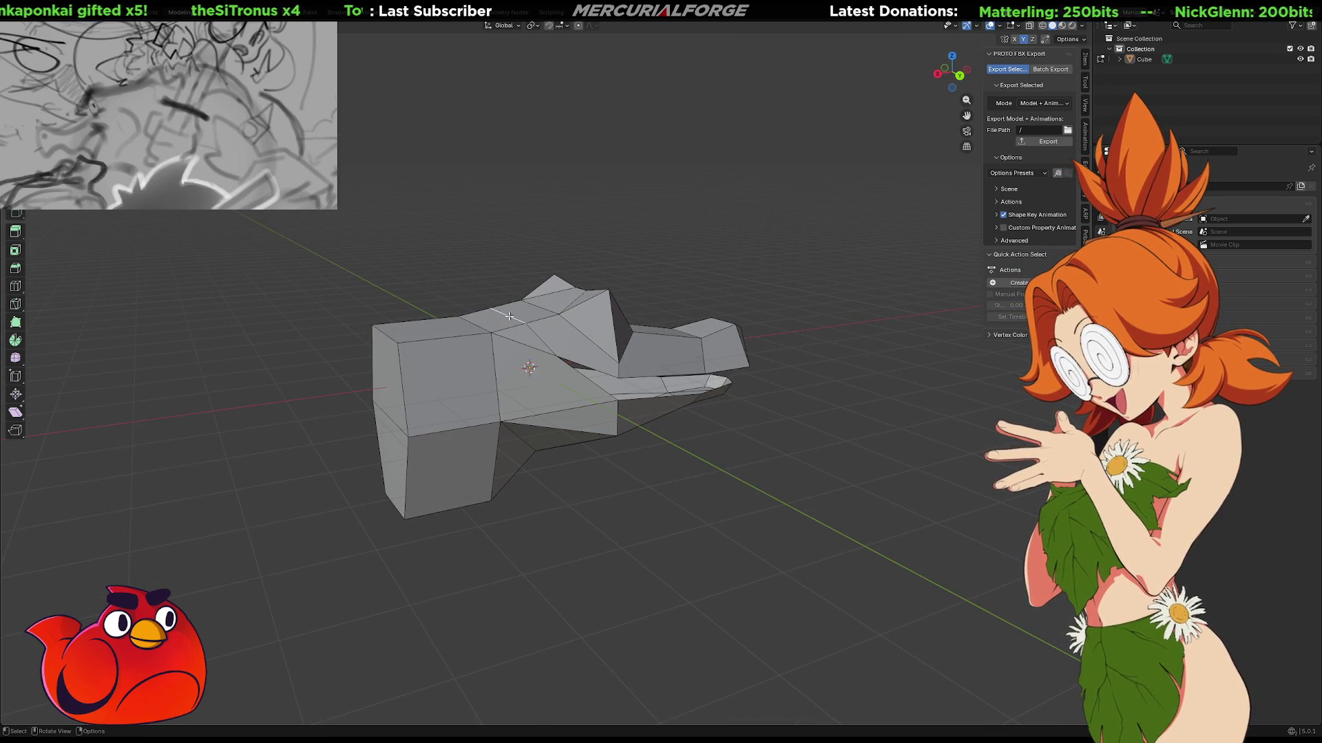
pyautogui.press('KP_9')
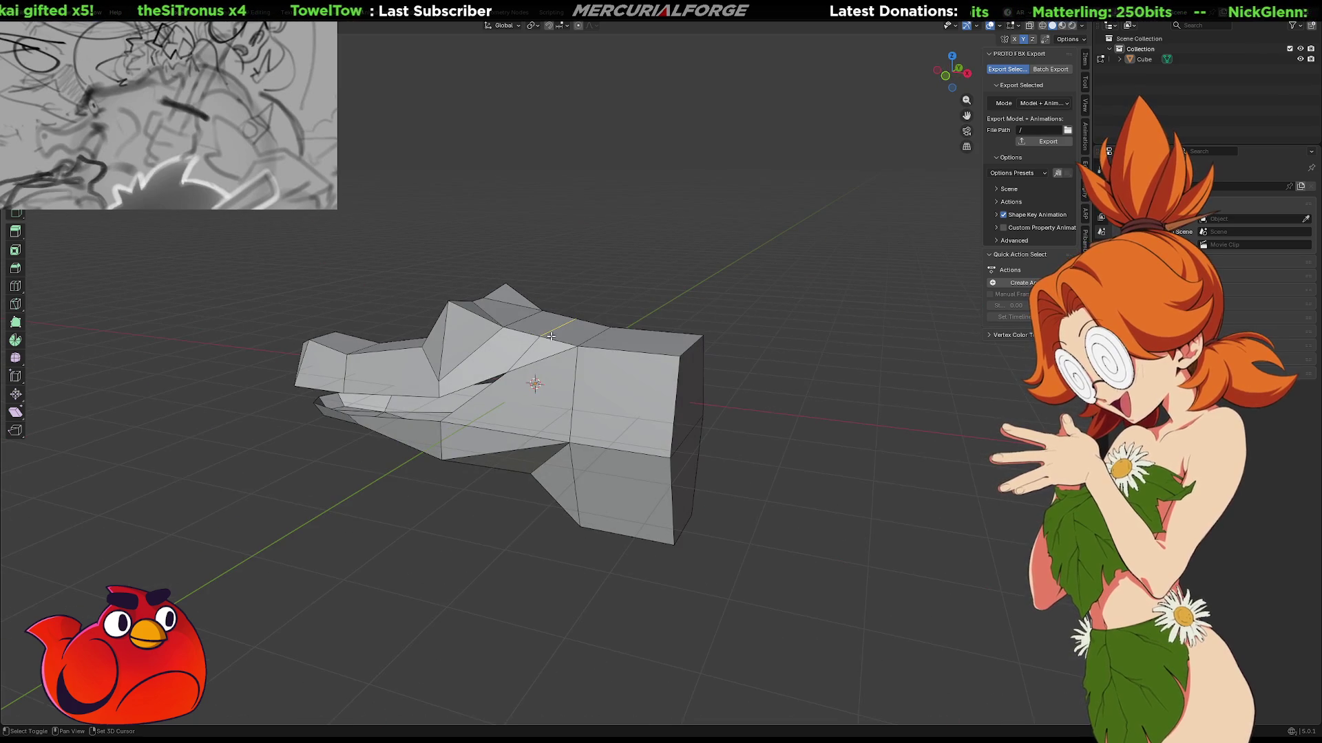
pyautogui.press('x')
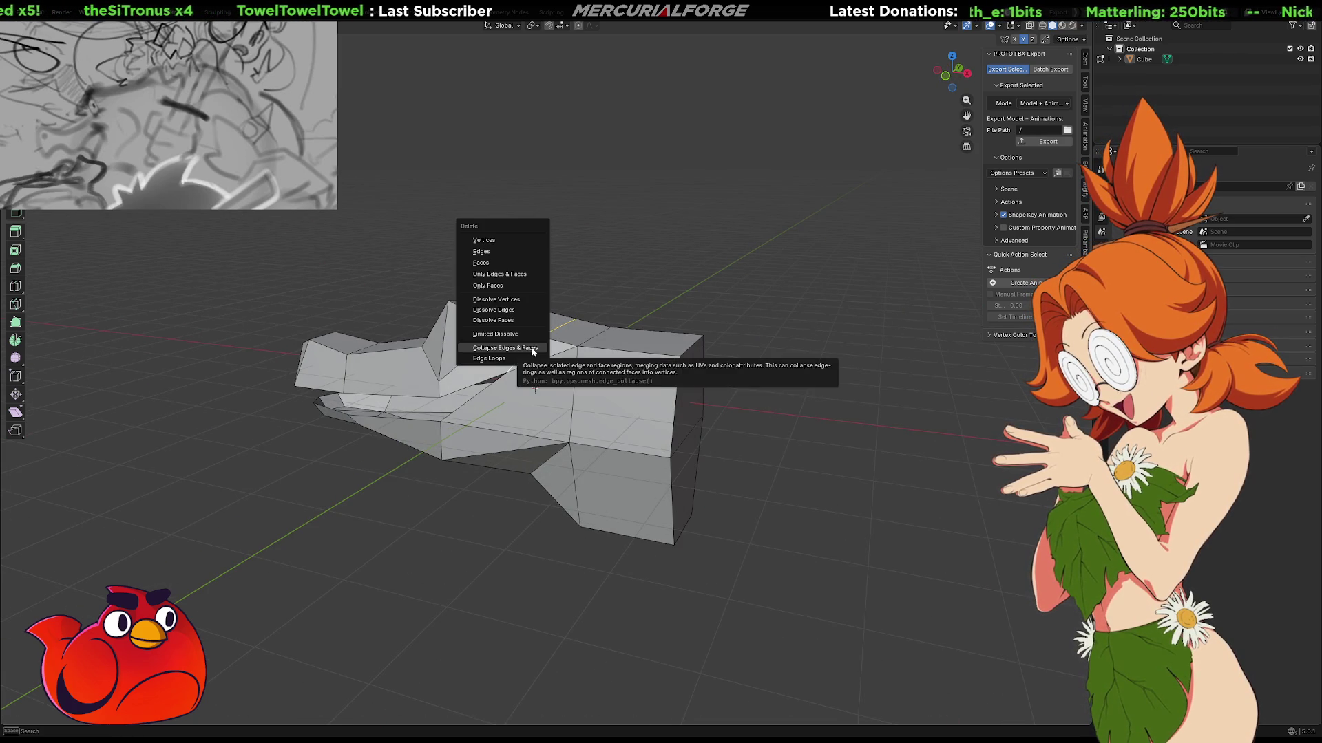
pyautogui.click(517, 311)
pyautogui.moveTo(517, 315)
pyautogui.mouseDown(button='middle')
pyautogui.moveTo(551, 358)
pyautogui.moveTo(538, 363)
pyautogui.mouseUp(button='middle')
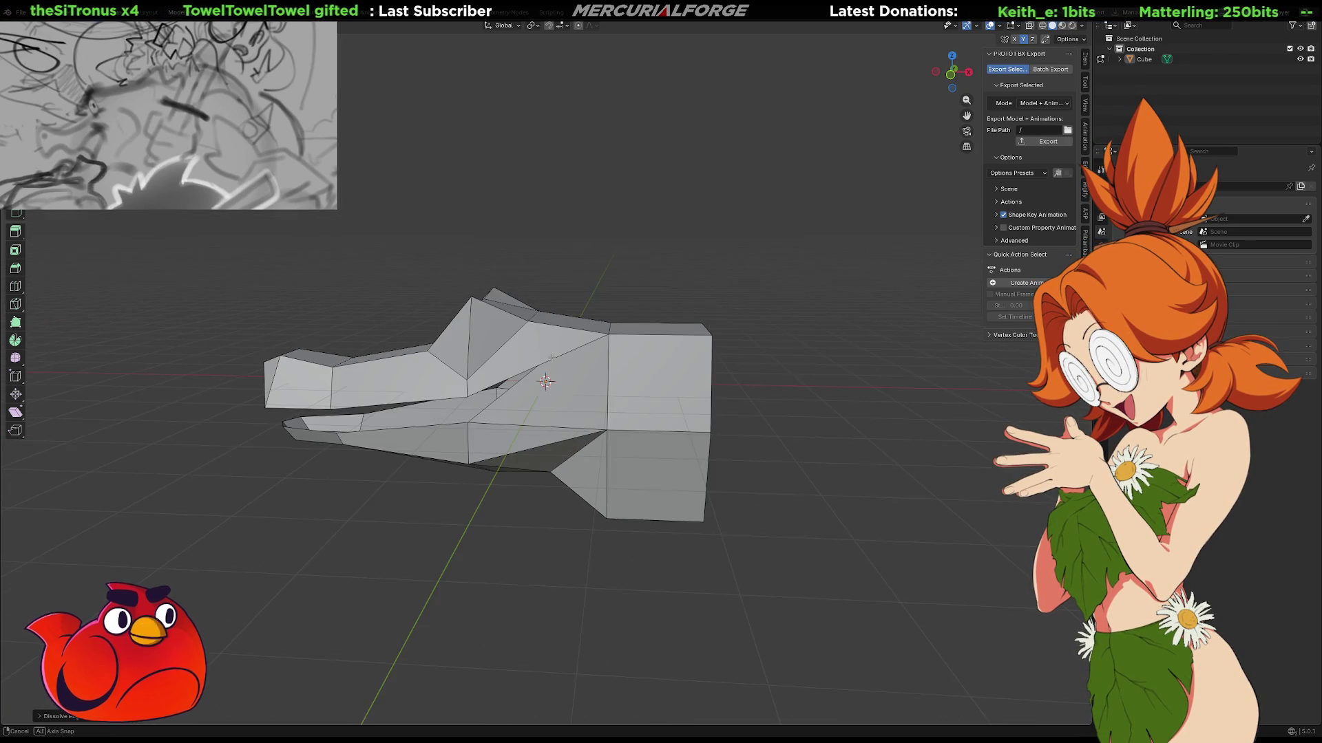
# Shift-select several vertices around the jaw hinge and top of the head, then clear the selection.
pyautogui.click(538, 363)
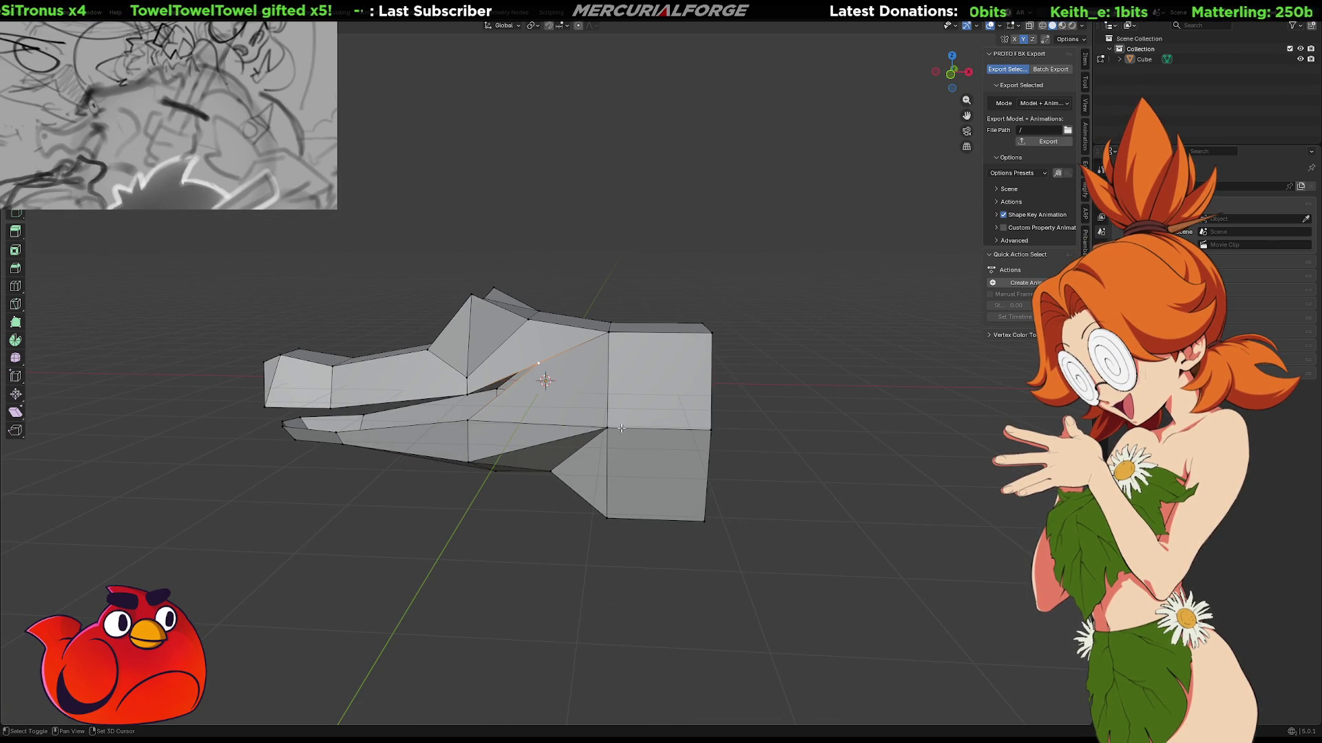
pyautogui.keyDown('shift'); pyautogui.click(621, 428); pyautogui.keyUp('shift')
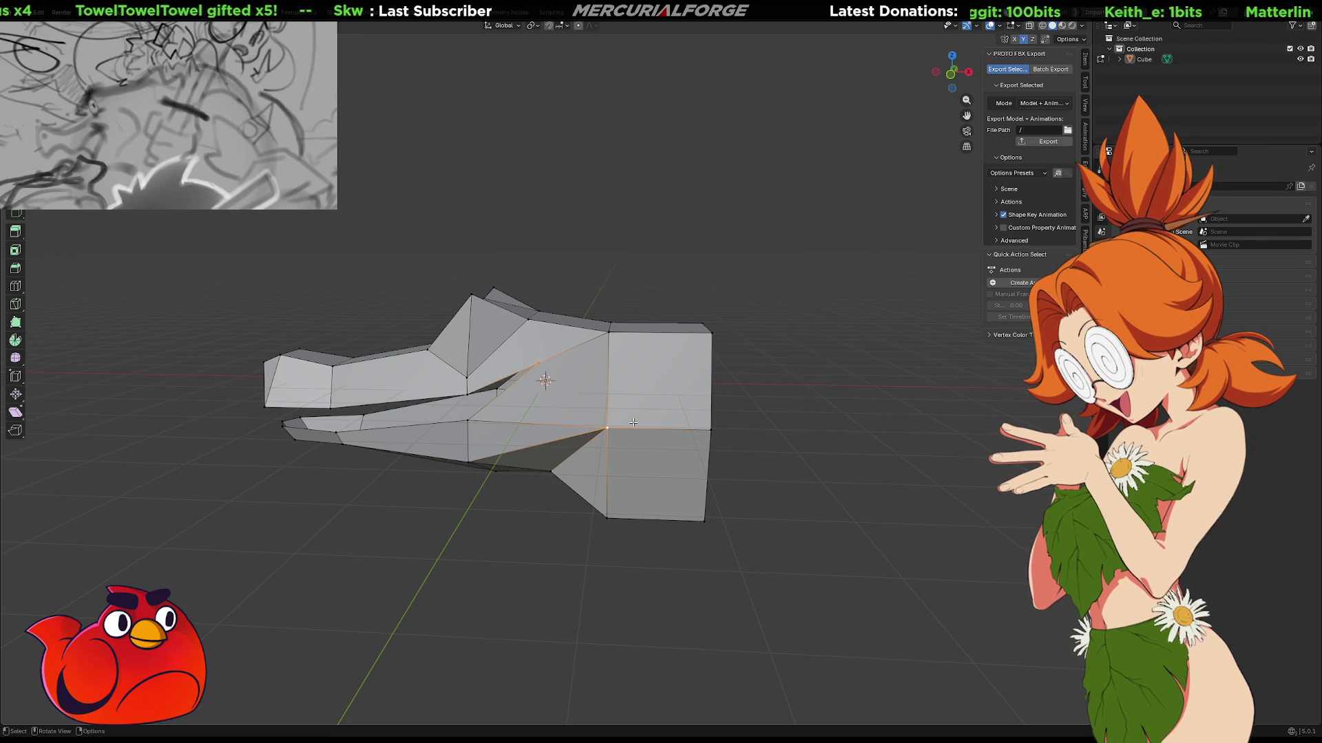
pyautogui.click(539, 362)
pyautogui.keyDown('shift'); pyautogui.click(559, 333); pyautogui.keyUp('shift')
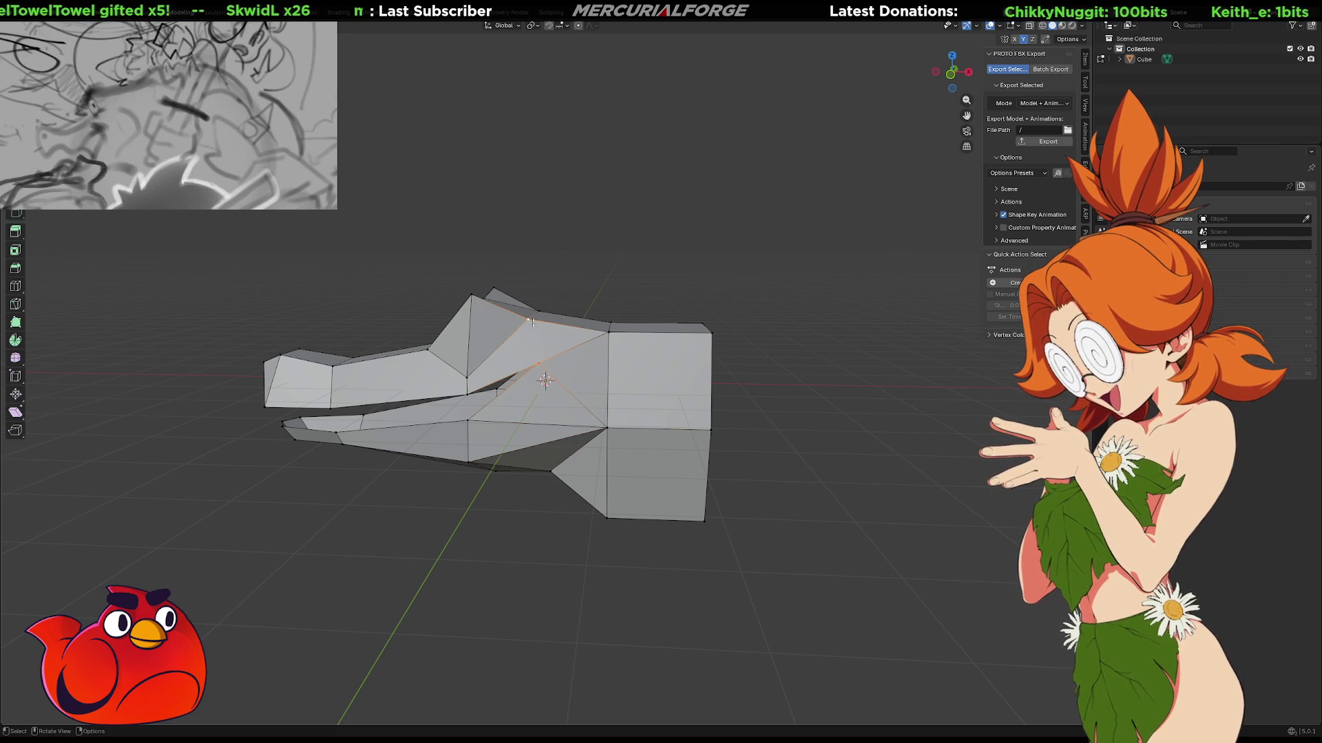
pyautogui.moveTo(559, 333)
pyautogui.mouseDown(button='middle')
pyautogui.moveTo(523, 336)
pyautogui.moveTo(534, 339)
pyautogui.mouseUp(button='middle')
pyautogui.keyDown('shift'); pyautogui.click(554, 349); pyautogui.keyUp('shift')
pyautogui.keyDown('shift'); pyautogui.click(494, 416); pyautogui.keyUp('shift')
pyautogui.click(765, 484)
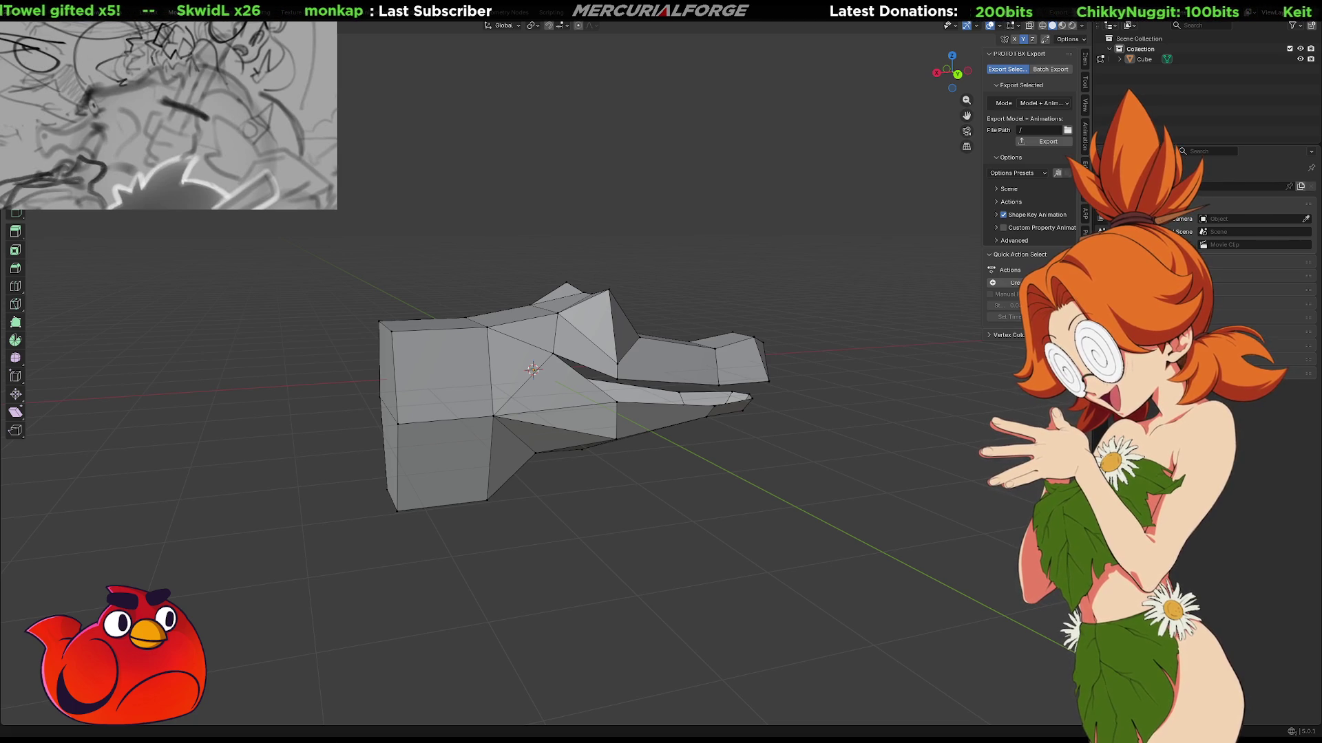
pyautogui.moveTo(796, 407)
pyautogui.mouseDown(button='middle')
pyautogui.moveTo(735, 391)
pyautogui.moveTo(865, 449)
pyautogui.moveTo(605, 444)
pyautogui.moveTo(673, 437)
pyautogui.moveTo(655, 427)
pyautogui.moveTo(886, 433)
pyautogui.moveTo(841, 451)
pyautogui.moveTo(575, 438)
pyautogui.moveTo(660, 426)
pyautogui.mouseUp(button='middle')
pyautogui.press('Tab')
pyautogui.press('Tab')
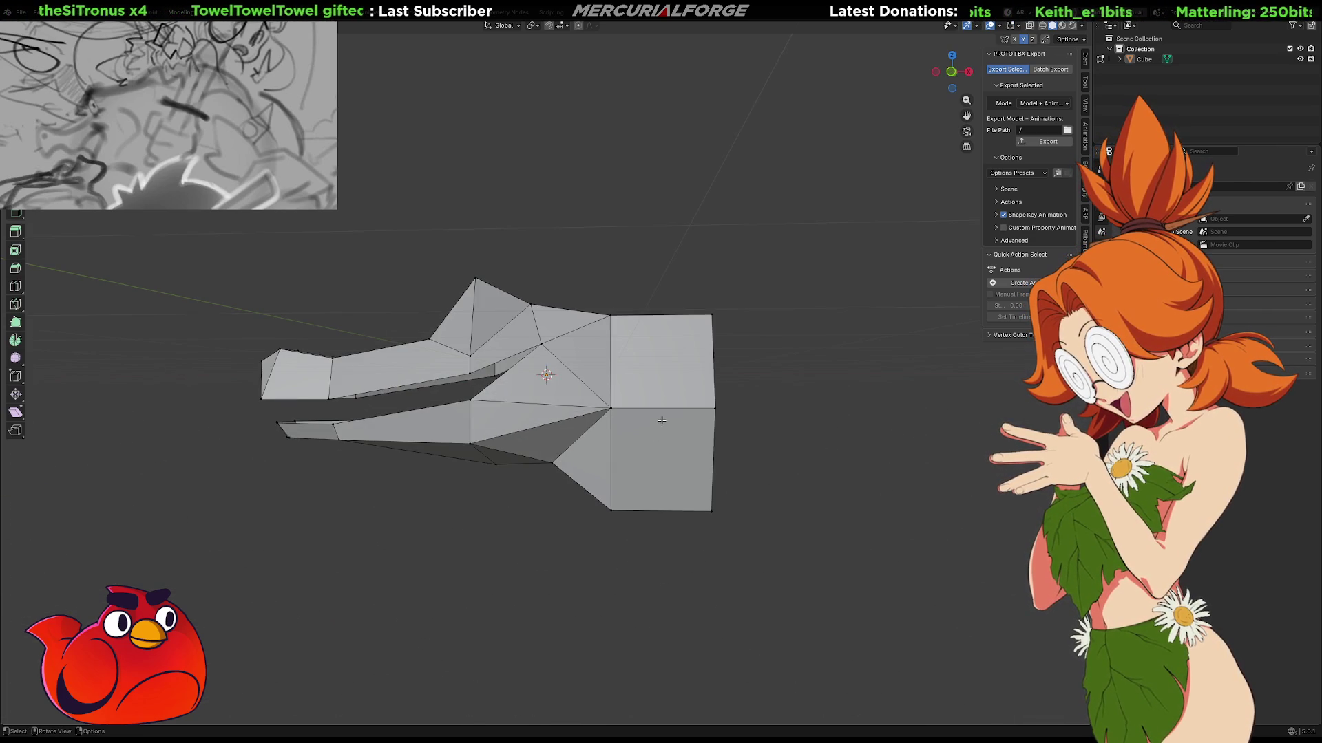
pyautogui.scroll(-2, 767, 447)
pyautogui.scroll(-2, 768, 447)
pyautogui.moveTo(768, 447); pyautogui.dragTo(643, 414, button='middle')
pyautogui.scroll(4, 743, 437)
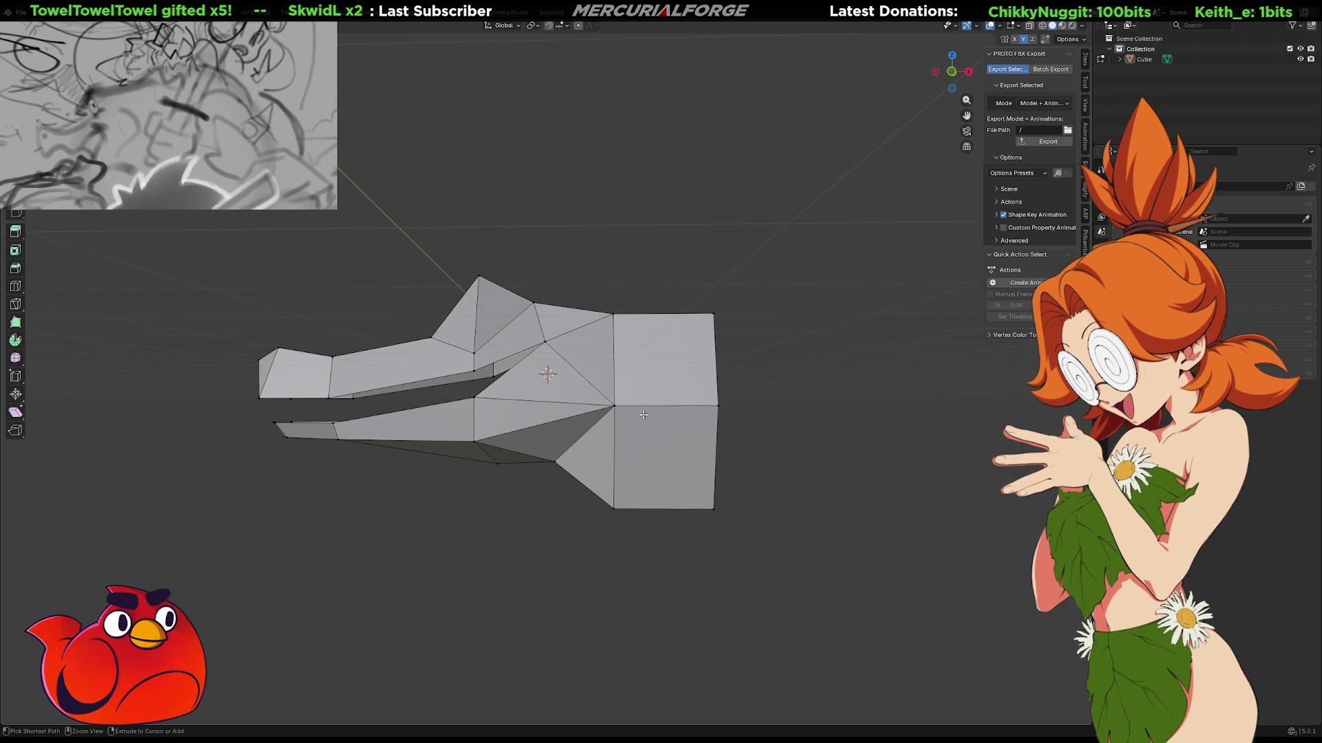
pyautogui.press('3')
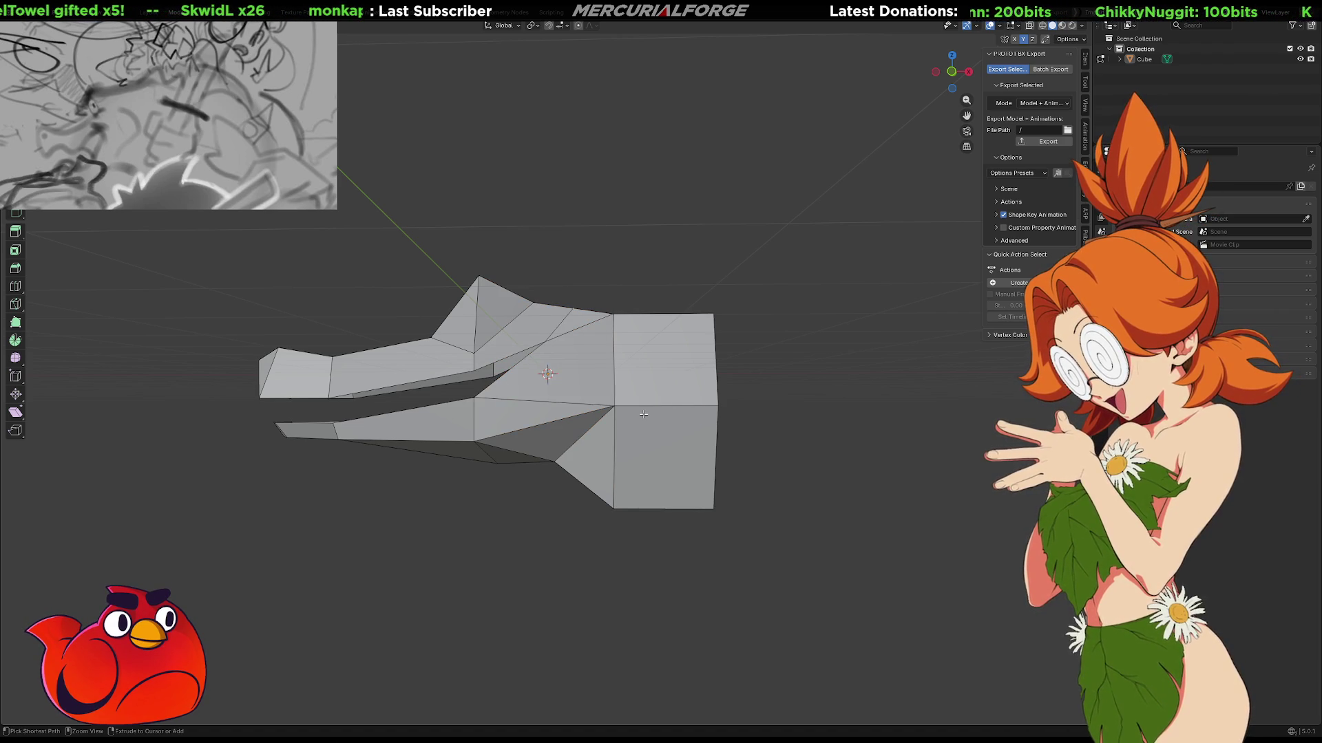
pyautogui.moveTo(643, 414)
pyautogui.mouseDown(button='middle')
pyautogui.moveTo(866, 428)
pyautogui.moveTo(703, 418)
pyautogui.mouseUp(button='middle')
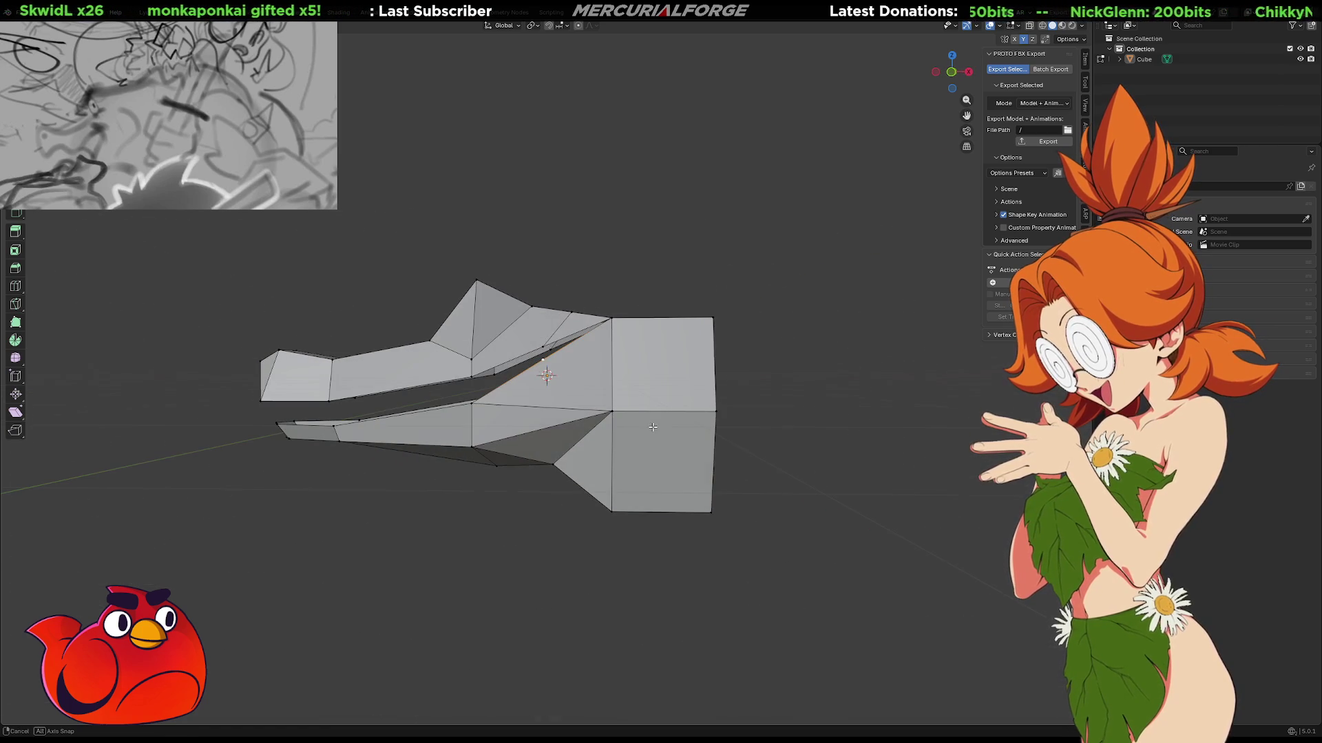
pyautogui.hotkey('alt', 'a')
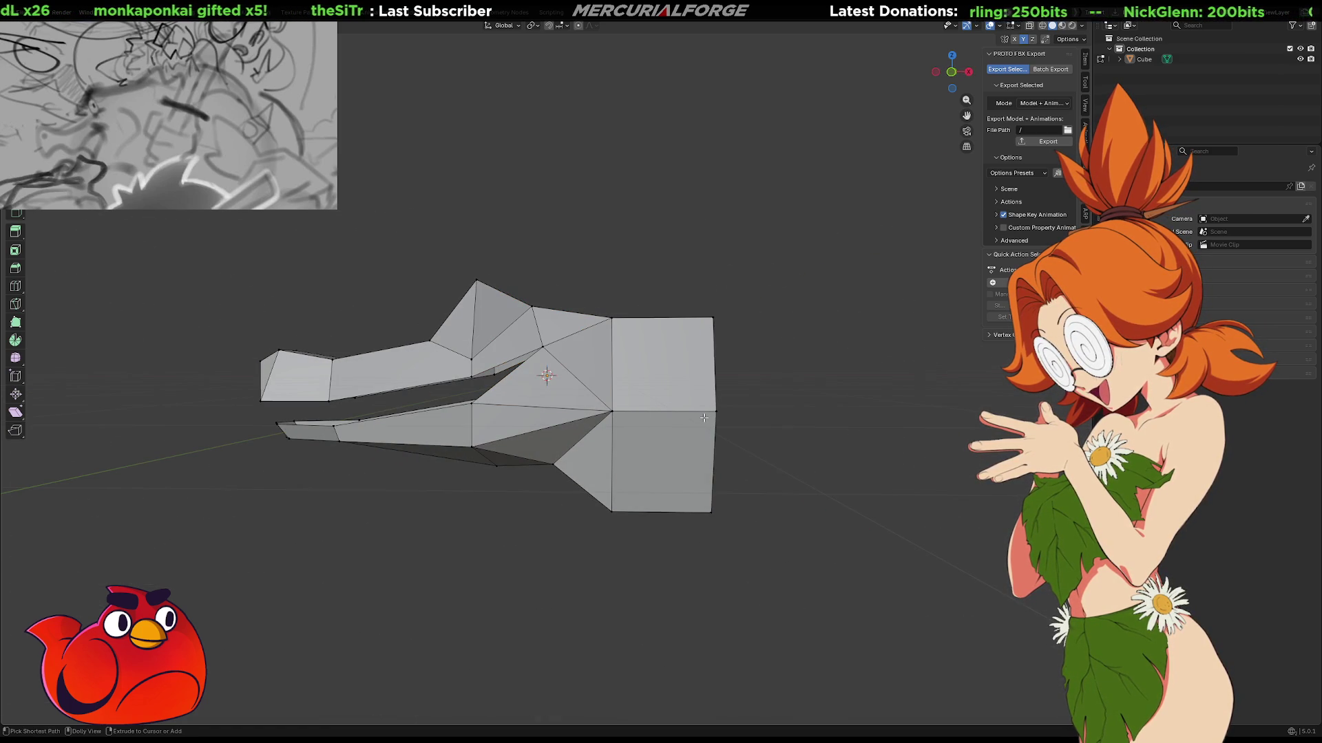
pyautogui.moveTo(753, 412)
pyautogui.mouseDown(button='middle')
pyautogui.moveTo(773, 413)
pyautogui.moveTo(688, 424)
pyautogui.moveTo(787, 415)
pyautogui.mouseUp(button='middle')
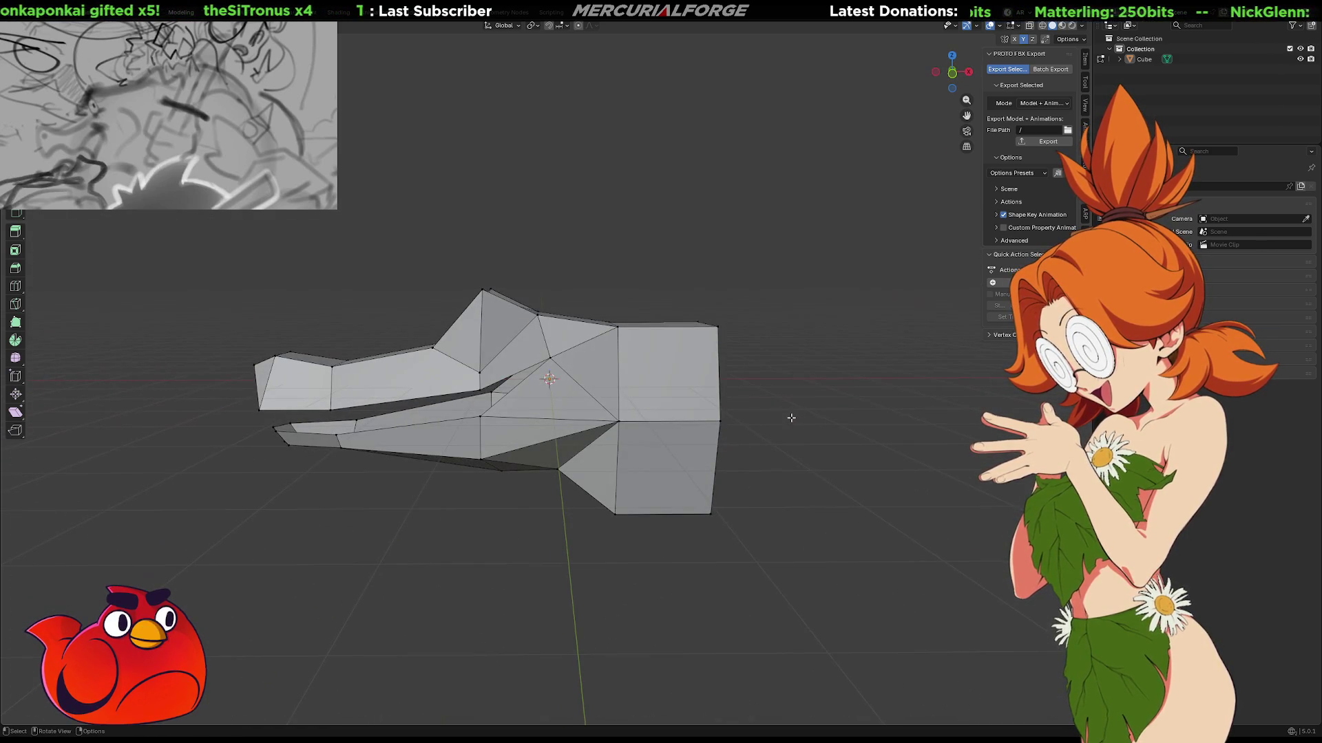
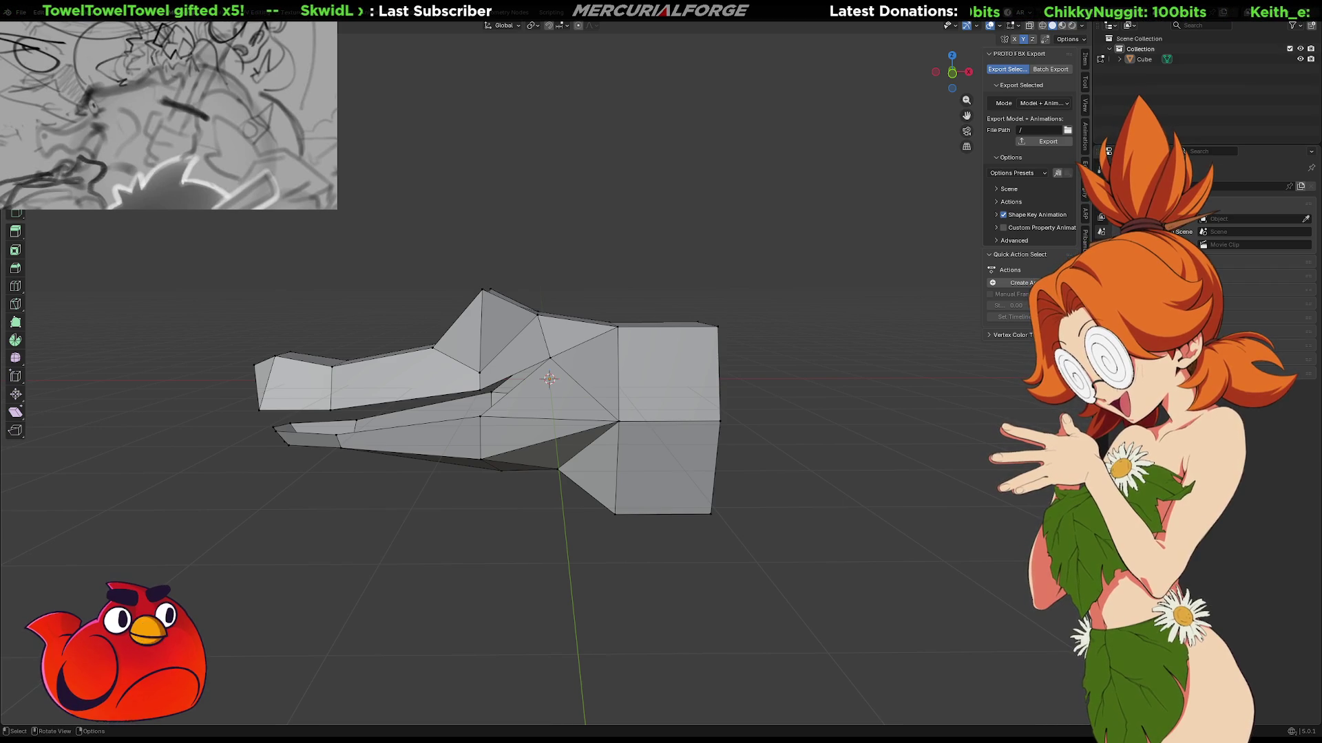
# Raise the chosen skull-top vertex straight up along Z.
pyautogui.moveTo(523, 371)
pyautogui.mouseDown(button='middle')
pyautogui.moveTo(619, 396)
pyautogui.moveTo(647, 375)
pyautogui.moveTo(665, 382)
pyautogui.mouseUp(button='middle')
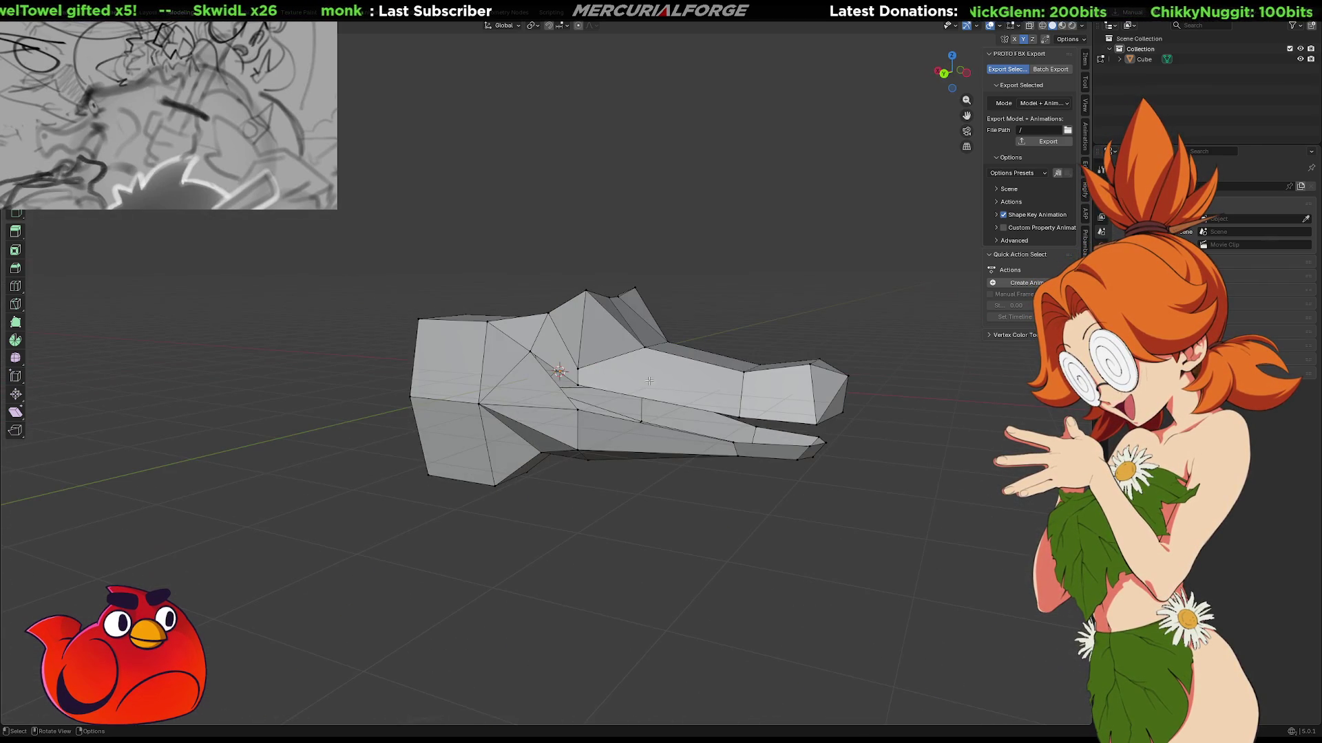
pyautogui.press('g')
pyautogui.press('z')
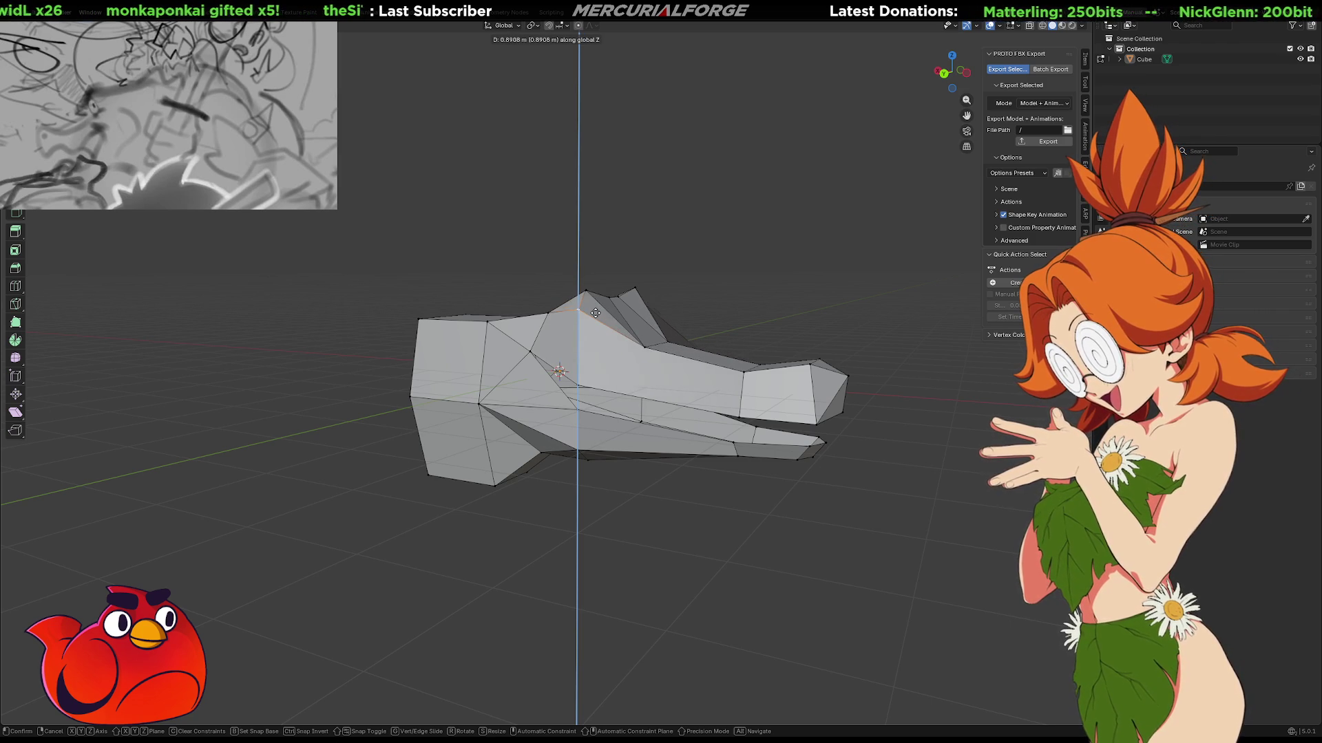
pyautogui.click(595, 313)
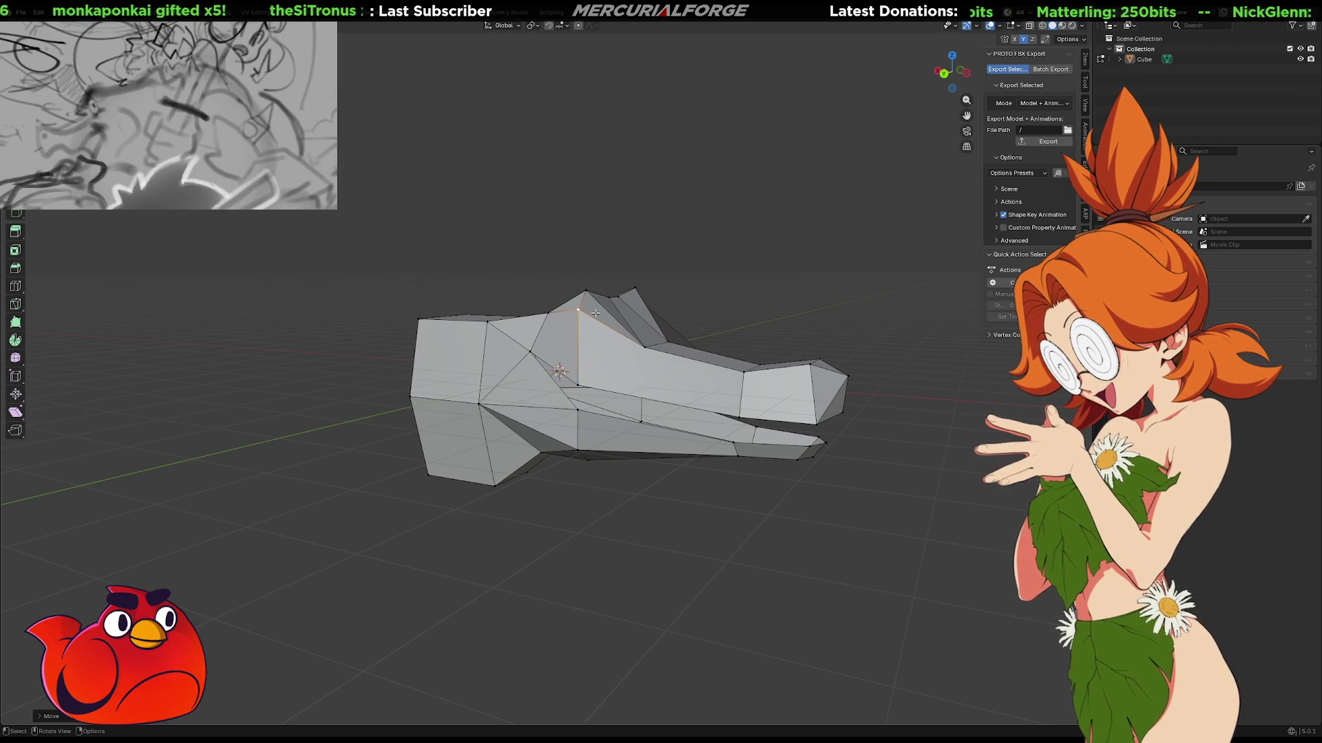
# From a side view, lift the selected top vertices of the skull vertically.
pyautogui.scroll(3, 619, 338)
pyautogui.moveTo(620, 337); pyautogui.dragTo(656, 358, button='middle')
pyautogui.moveTo(632, 358)
pyautogui.mouseDown(button='middle')
pyautogui.moveTo(622, 342)
pyautogui.moveTo(811, 386)
pyautogui.moveTo(702, 378)
pyautogui.moveTo(760, 380)
pyautogui.mouseUp(button='middle')
pyautogui.press('g')
pyautogui.press('z')
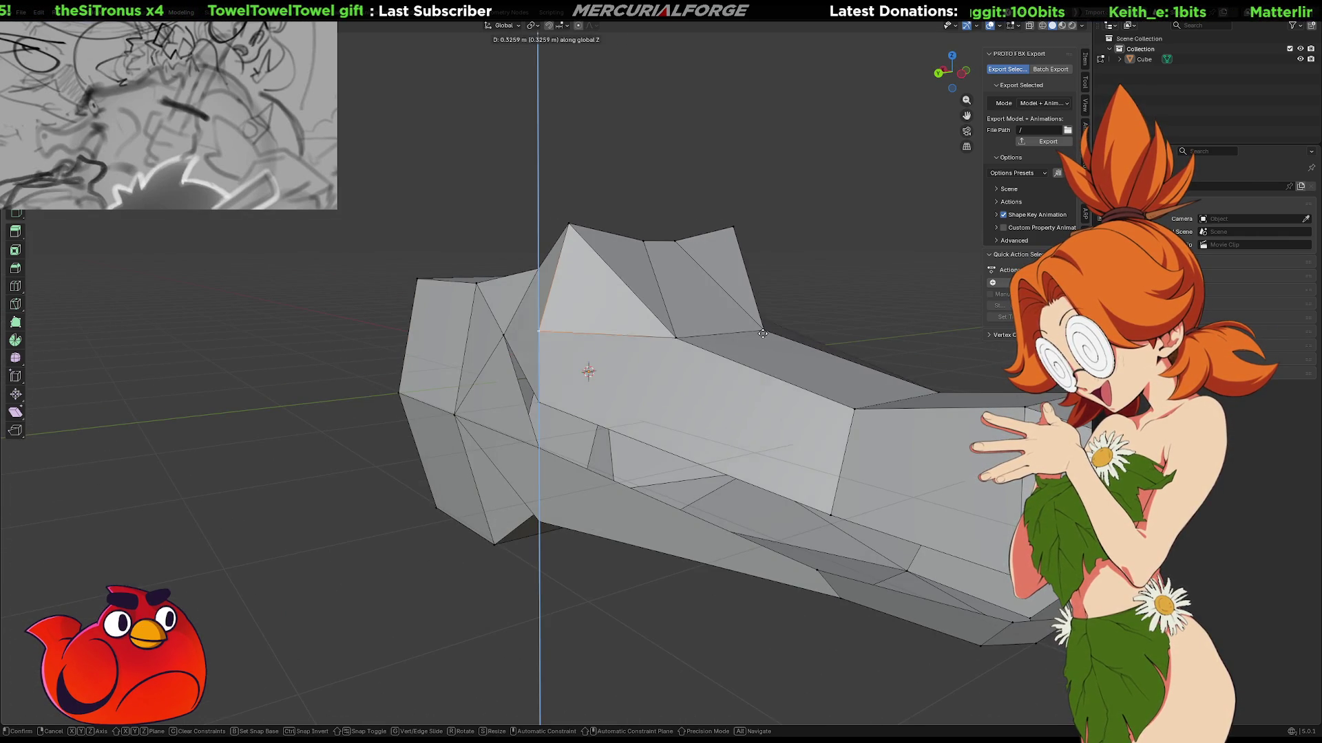
pyautogui.click(770, 313)
pyautogui.moveTo(769, 313); pyautogui.dragTo(713, 327, button='middle')
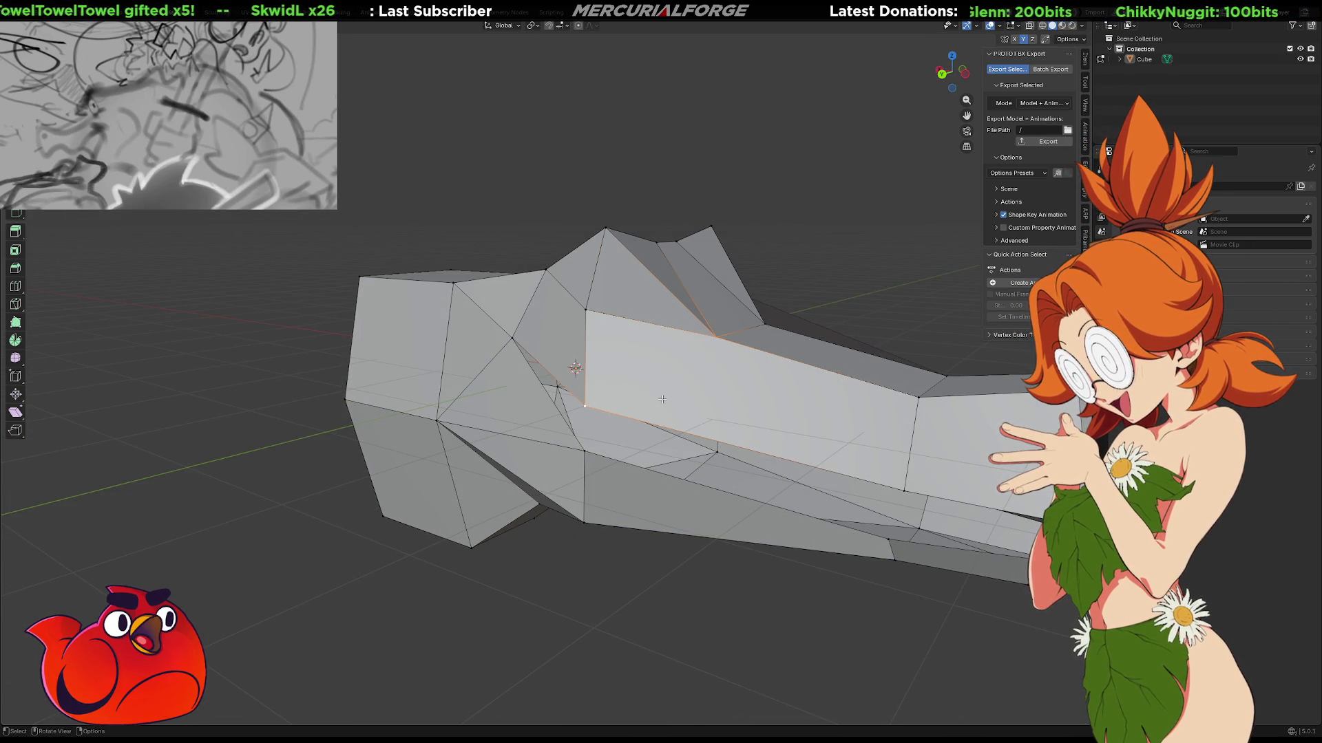
pyautogui.moveTo(632, 372)
pyautogui.mouseDown(button='middle')
pyautogui.moveTo(660, 395)
pyautogui.moveTo(541, 335)
pyautogui.mouseUp(button='middle')
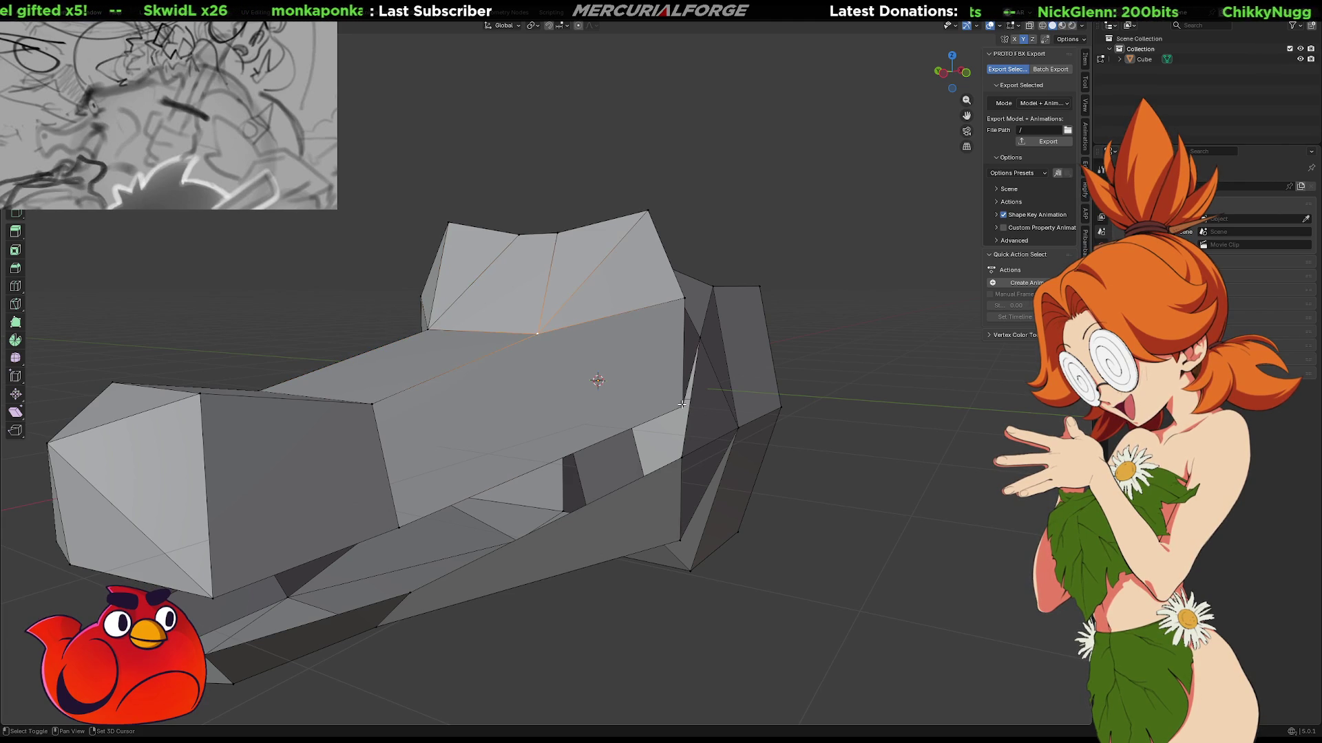
pyautogui.moveTo(681, 404)
pyautogui.mouseDown(button='middle')
pyautogui.moveTo(807, 400)
pyautogui.moveTo(744, 440)
pyautogui.moveTo(710, 393)
pyautogui.moveTo(667, 404)
pyautogui.mouseUp(button='middle')
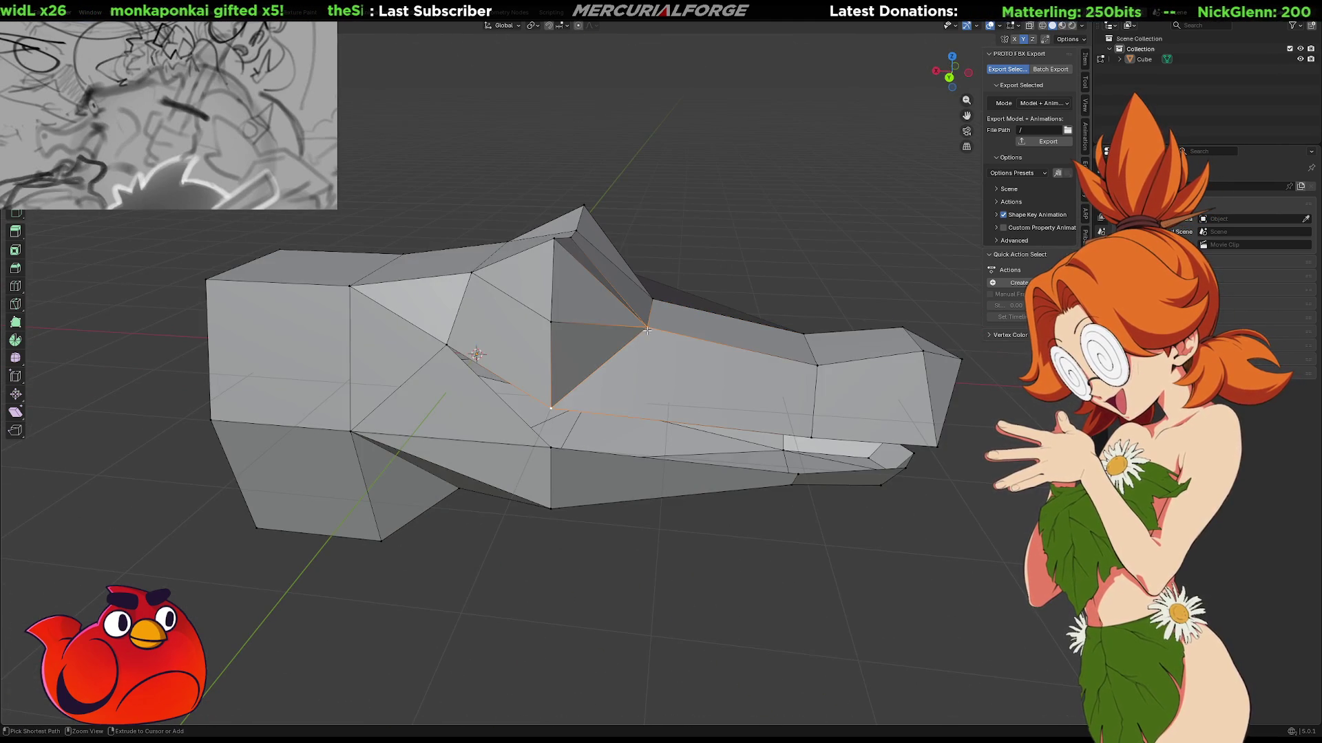
# Dissolve the diagonal edge between two triangles and join two vertices along a new diagonal.
pyautogui.hotkey('ctrl', 'x')
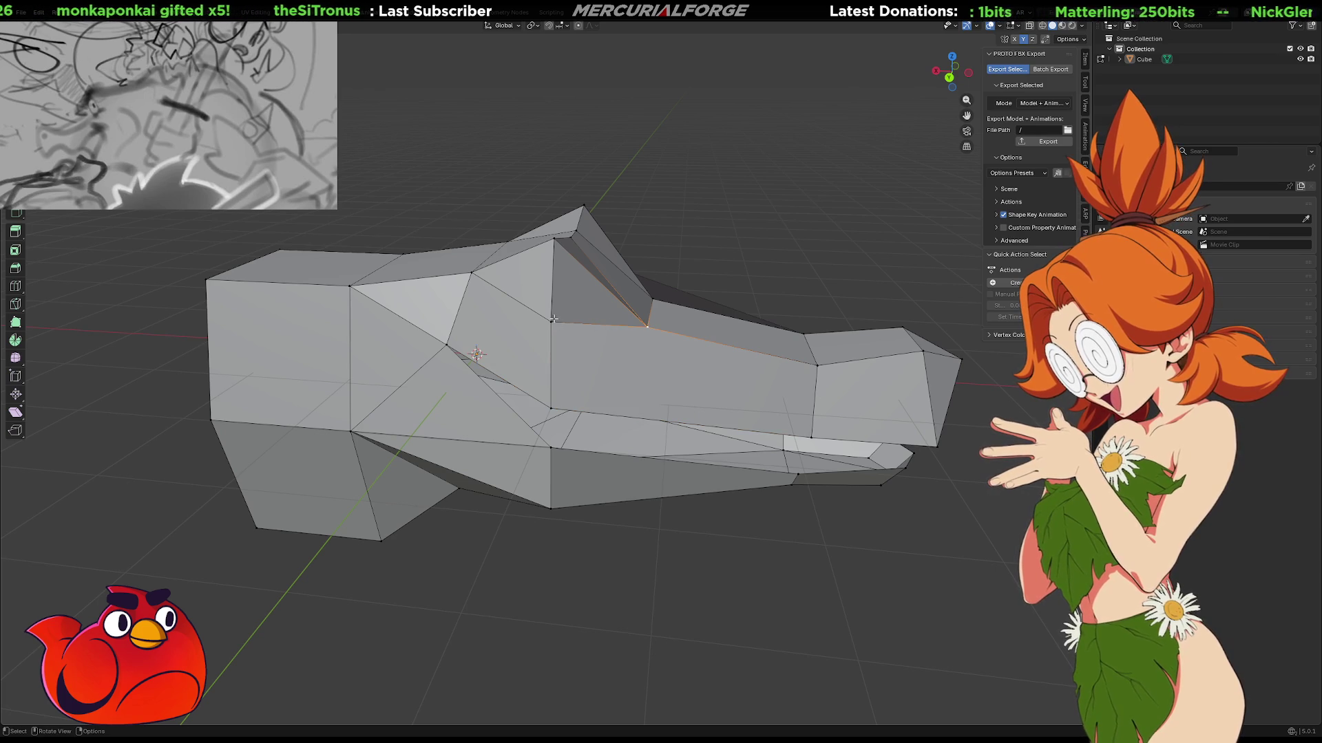
pyautogui.keyDown('shift'); pyautogui.click(813, 438); pyautogui.keyUp('shift')
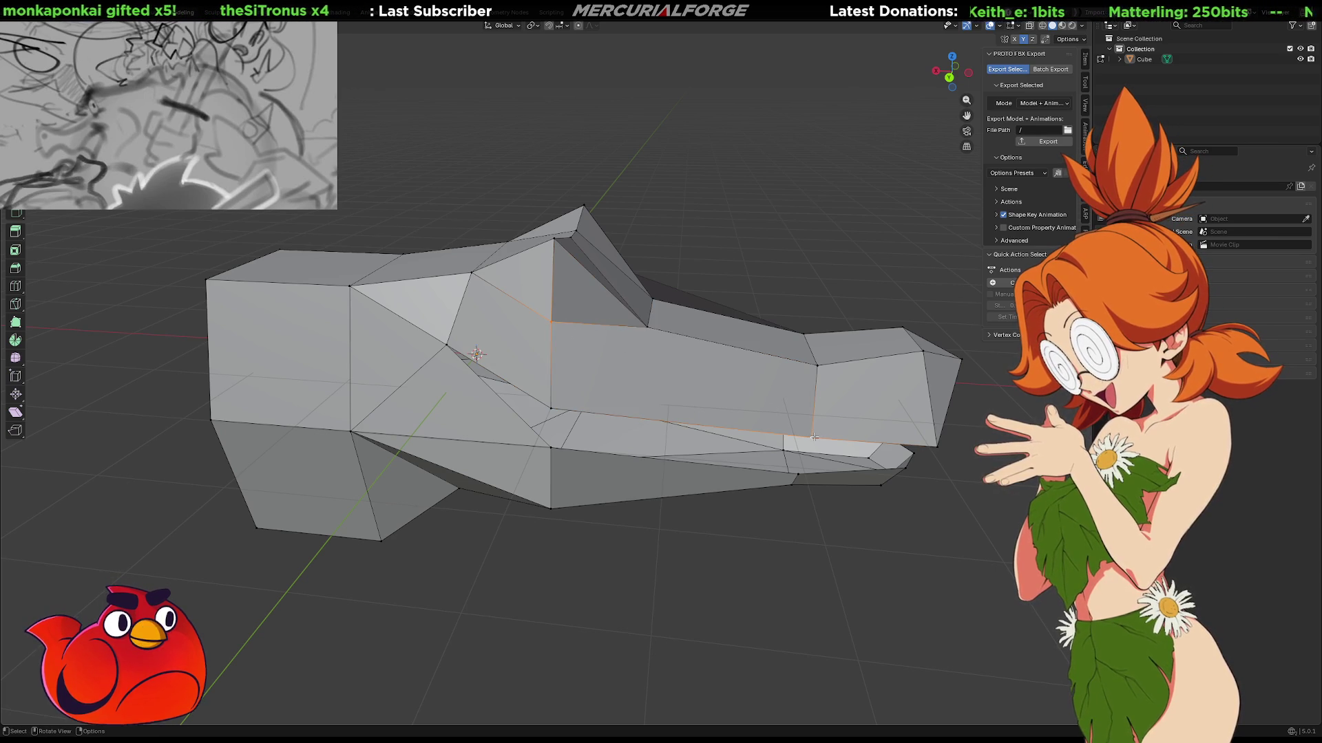
pyautogui.press('j')
pyautogui.moveTo(814, 438)
pyautogui.mouseDown(button='middle')
pyautogui.moveTo(929, 424)
pyautogui.moveTo(714, 398)
pyautogui.mouseUp(button='middle')
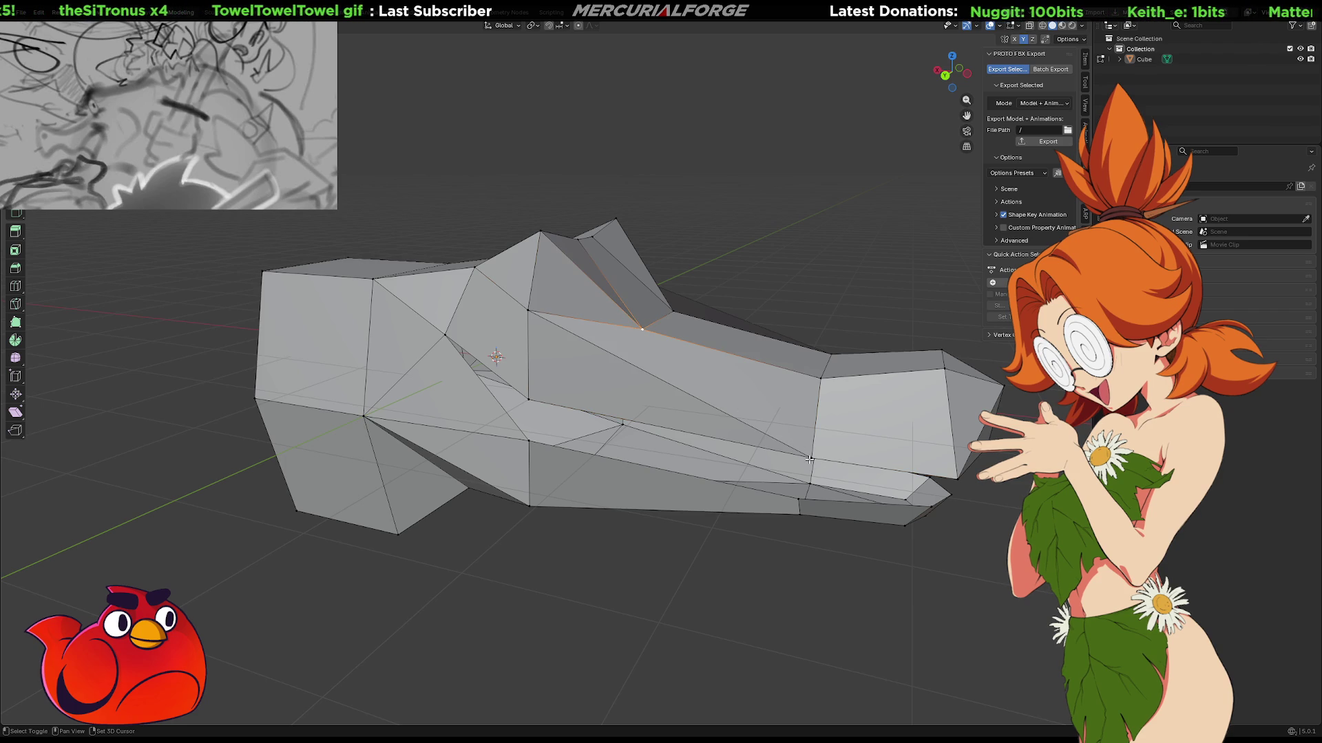
pyautogui.moveTo(786, 303)
pyautogui.mouseDown(button='middle')
pyautogui.moveTo(874, 362)
pyautogui.moveTo(694, 287)
pyautogui.moveTo(825, 388)
pyautogui.moveTo(701, 308)
pyautogui.moveTo(655, 339)
pyautogui.moveTo(779, 281)
pyautogui.moveTo(670, 276)
pyautogui.moveTo(661, 307)
pyautogui.moveTo(613, 345)
pyautogui.moveTo(588, 341)
pyautogui.moveTo(582, 372)
pyautogui.moveTo(619, 324)
pyautogui.moveTo(536, 325)
pyautogui.moveTo(552, 320)
pyautogui.moveTo(572, 363)
pyautogui.moveTo(554, 362)
pyautogui.mouseUp(button='middle')
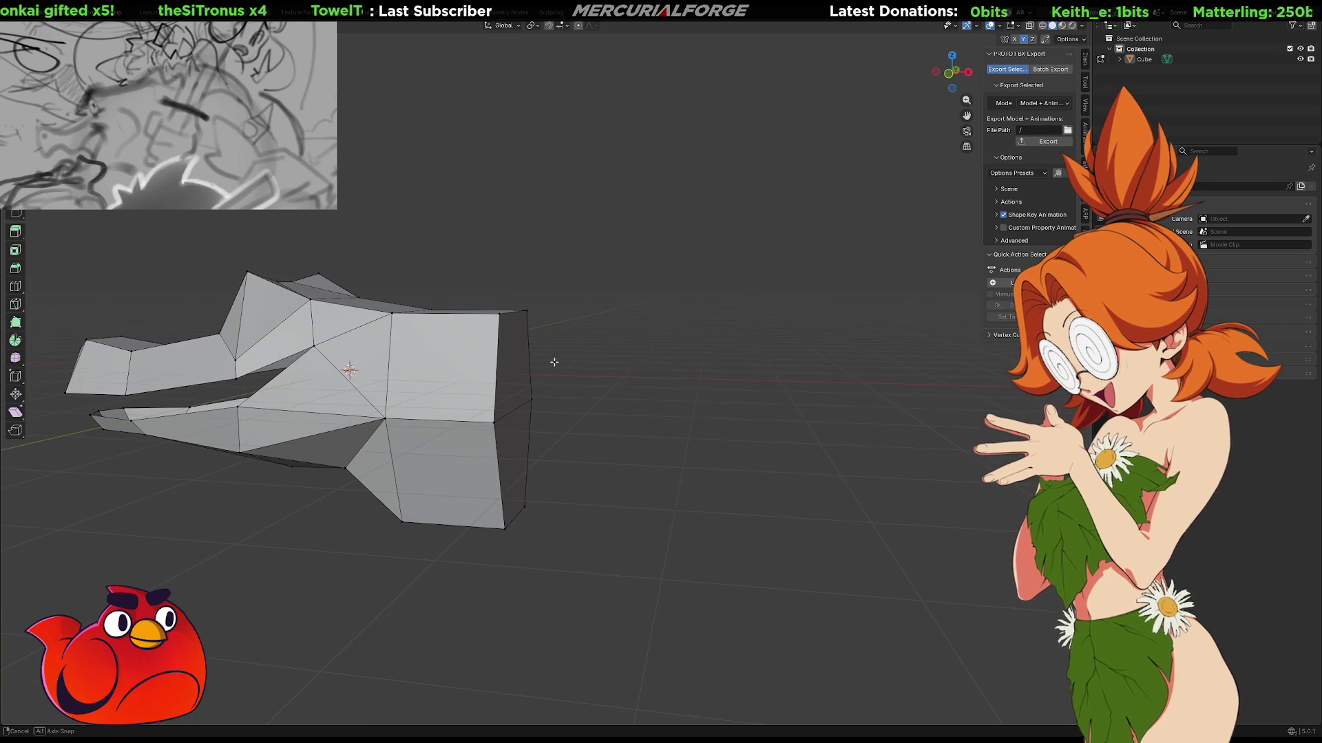
pyautogui.click(513, 363)
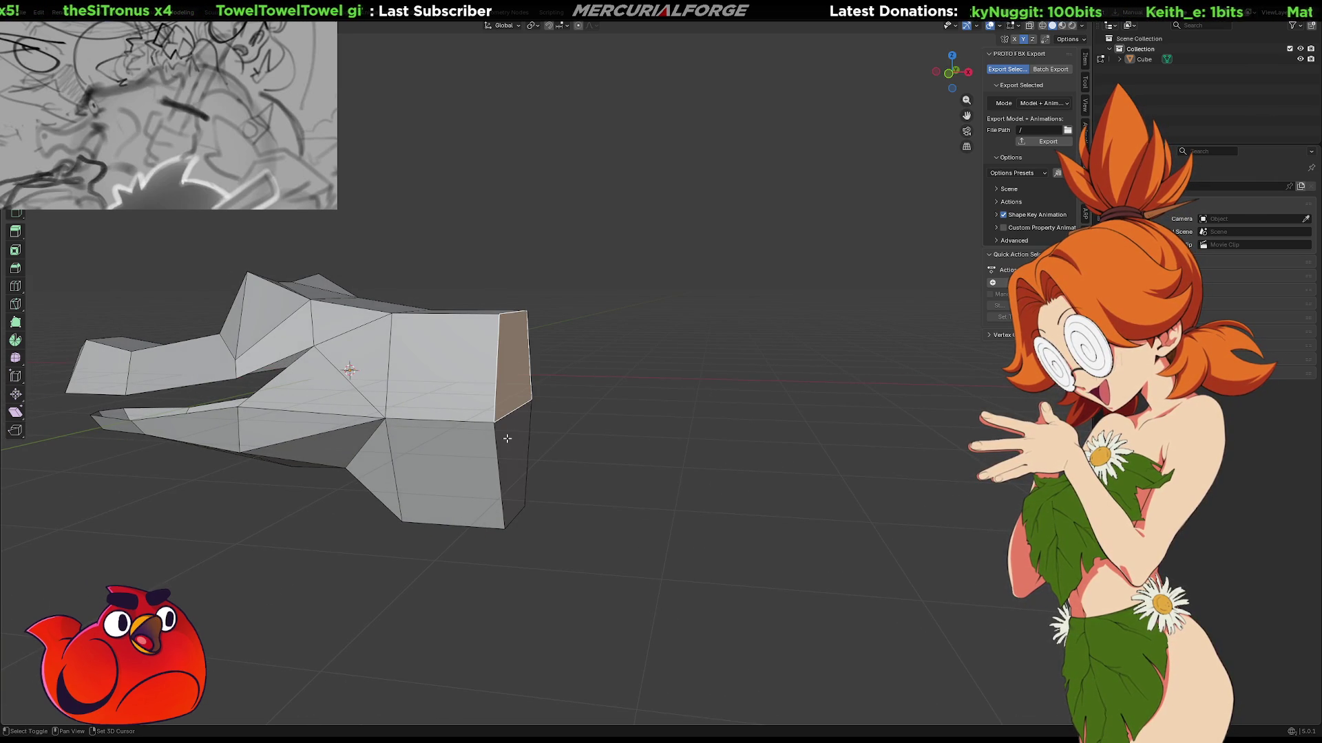
# Extrude both end faces at the head's back into a long block.
pyautogui.keyDown('shift'); pyautogui.click(522, 444); pyautogui.keyUp('shift')
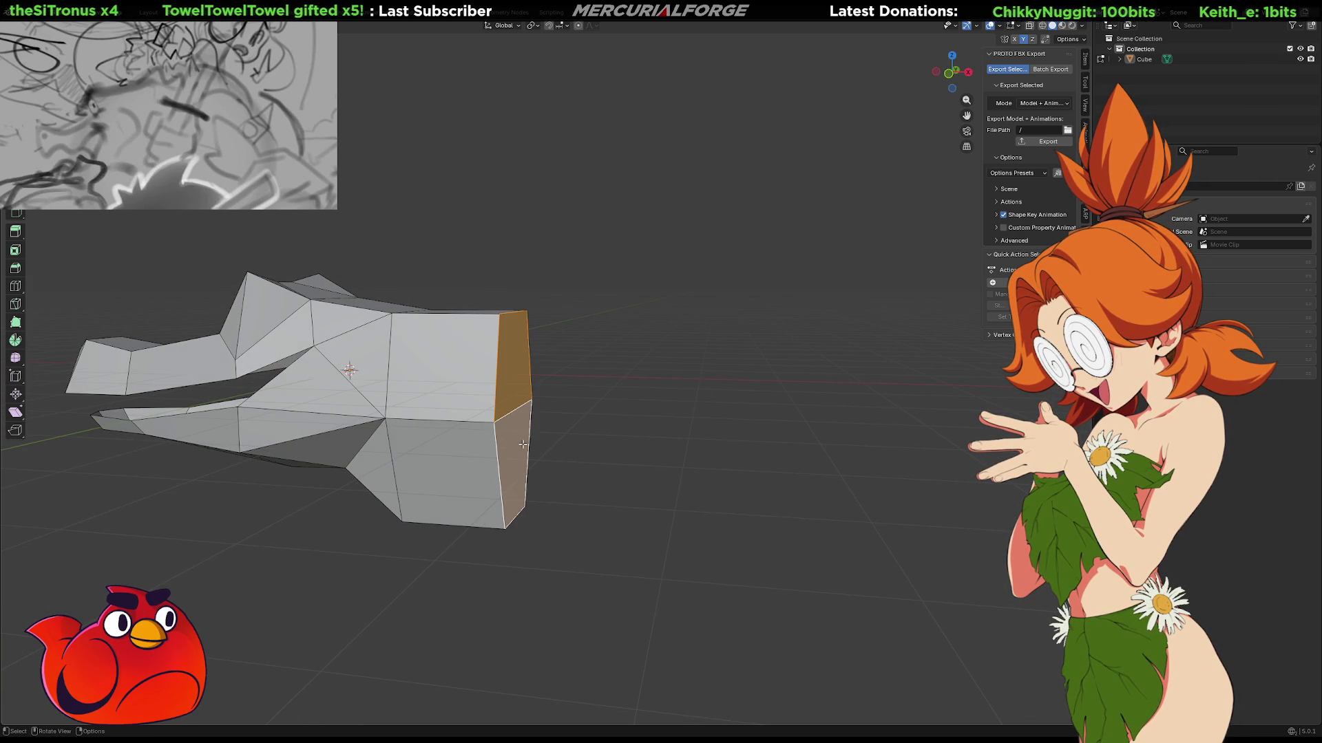
pyautogui.press('e')
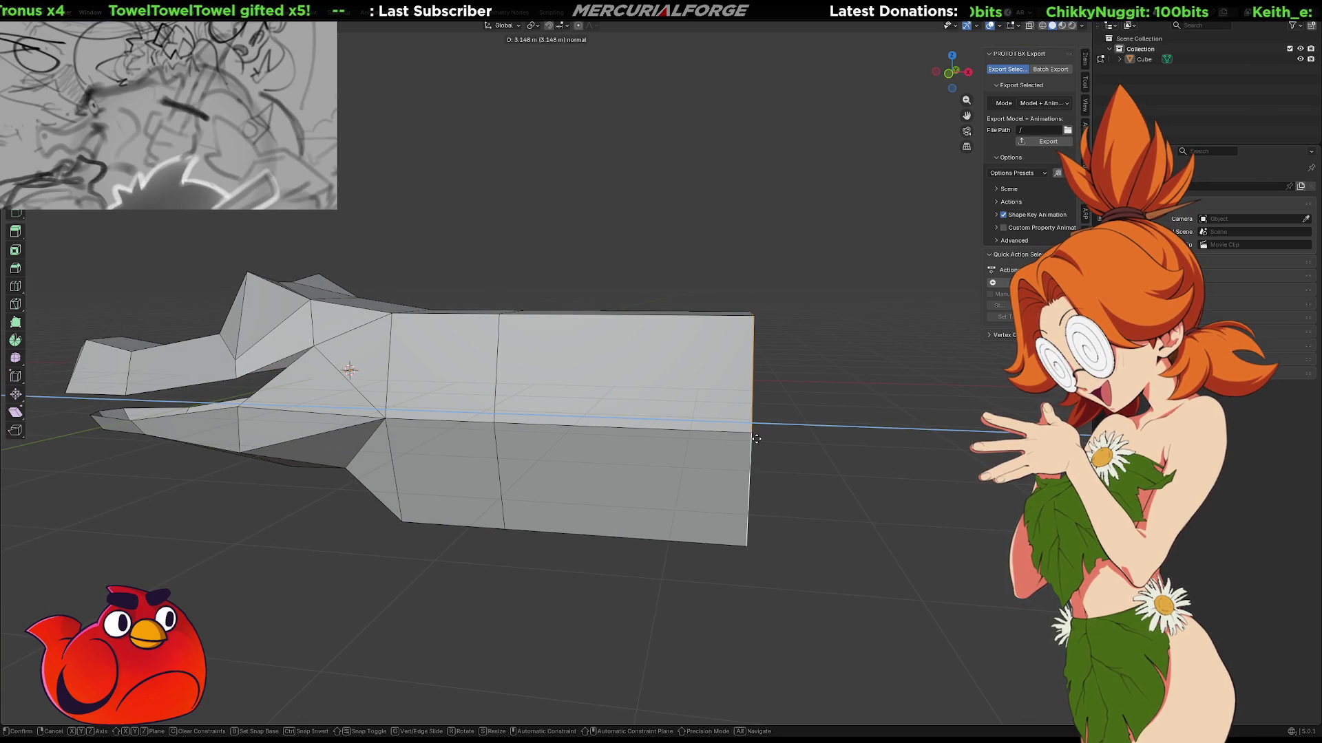
pyautogui.click(751, 439)
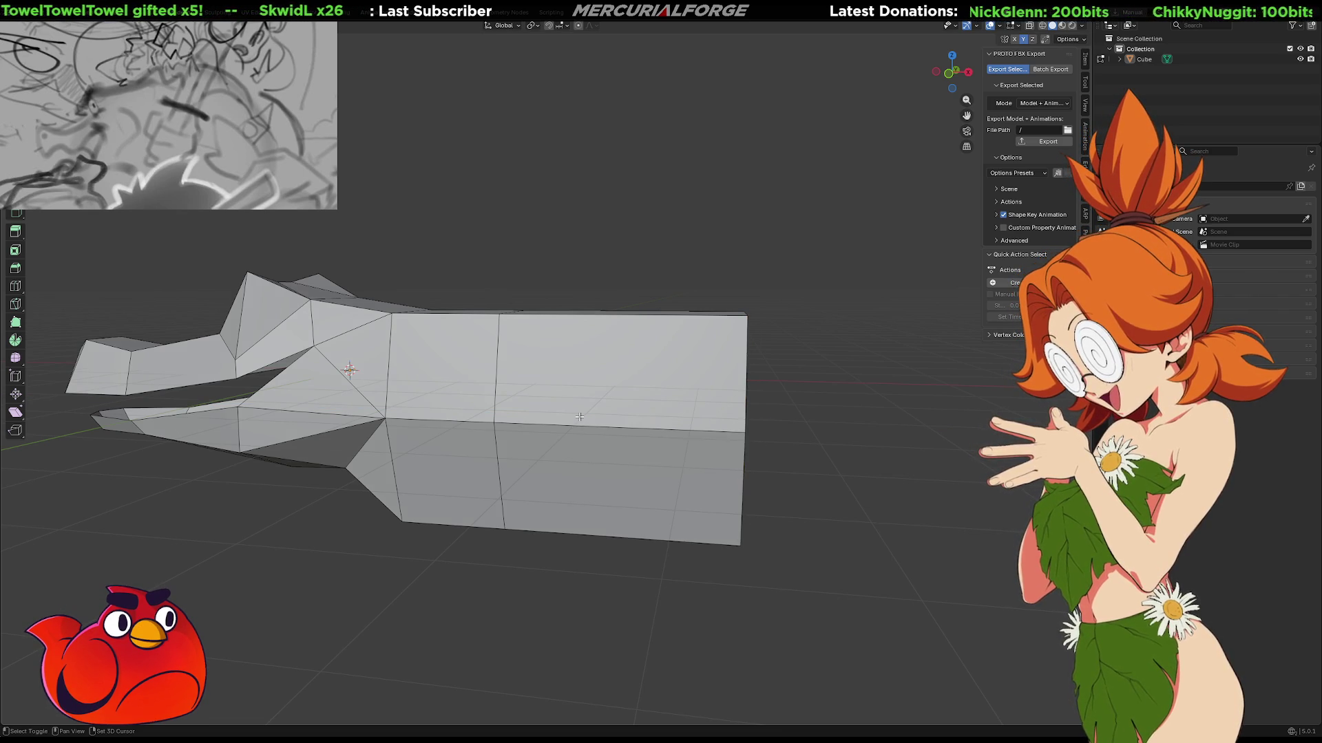
# Subdivide the edge ring around the new block to add an edge loop.
pyautogui.keyDown('ctrl'); pyautogui.keyDown('alt'); pyautogui.click(612, 315); pyautogui.keyUp('alt'); pyautogui.keyUp('ctrl')
pyautogui.rightClick(612, 315)
pyautogui.click(608, 317)
pyautogui.click(619, 298)
pyautogui.moveTo(624, 294)
pyautogui.mouseDown(button='middle')
pyautogui.moveTo(645, 302)
pyautogui.moveTo(662, 282)
pyautogui.mouseUp(button='middle')
# In see-through mode, raise the block's top edges and the top joint vertex along Z.
pyautogui.hotkey('shift', 'z')
pyautogui.moveTo(668, 275)
pyautogui.mouseDown()
pyautogui.moveTo(592, 339)
pyautogui.moveTo(484, 349)
pyautogui.mouseUp()
pyautogui.press('g')
pyautogui.press('z')
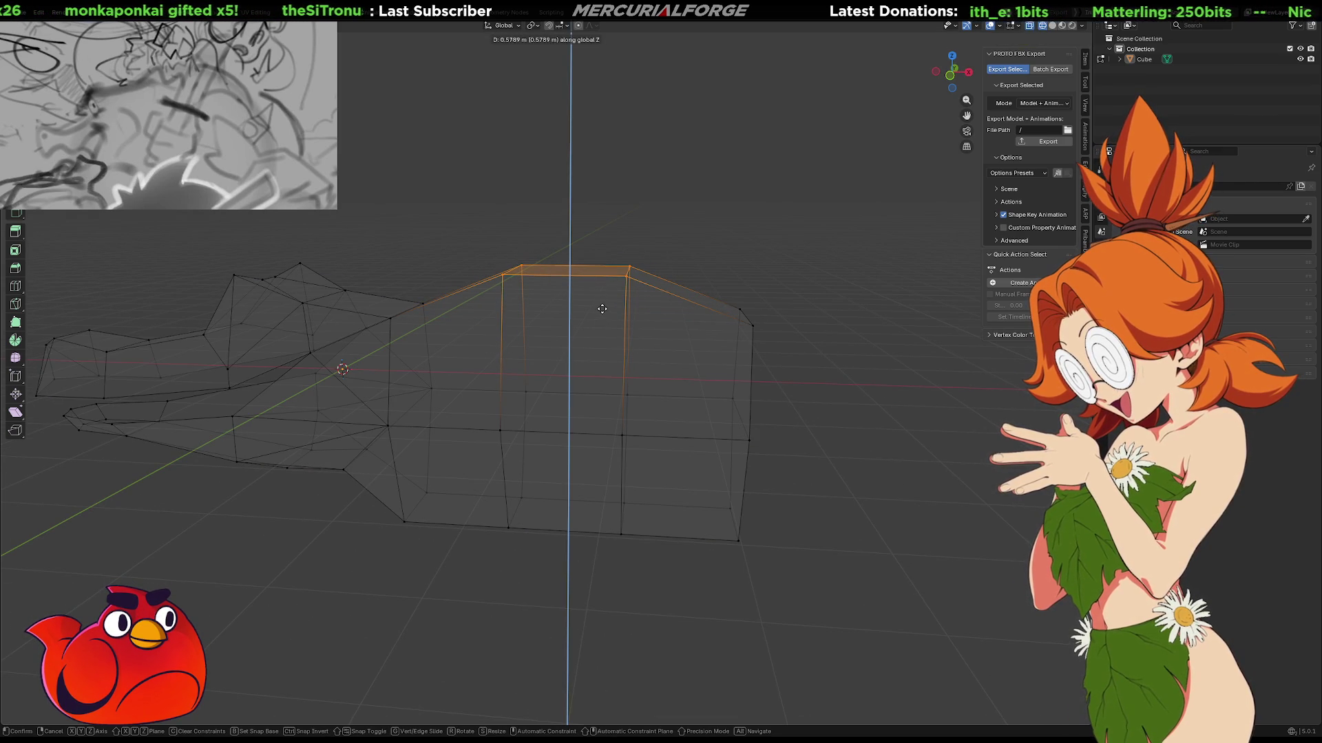
pyautogui.click(602, 310)
pyautogui.moveTo(602, 309)
pyautogui.mouseDown(button='middle')
pyautogui.moveTo(410, 316)
pyautogui.moveTo(540, 272)
pyautogui.mouseUp(button='middle')
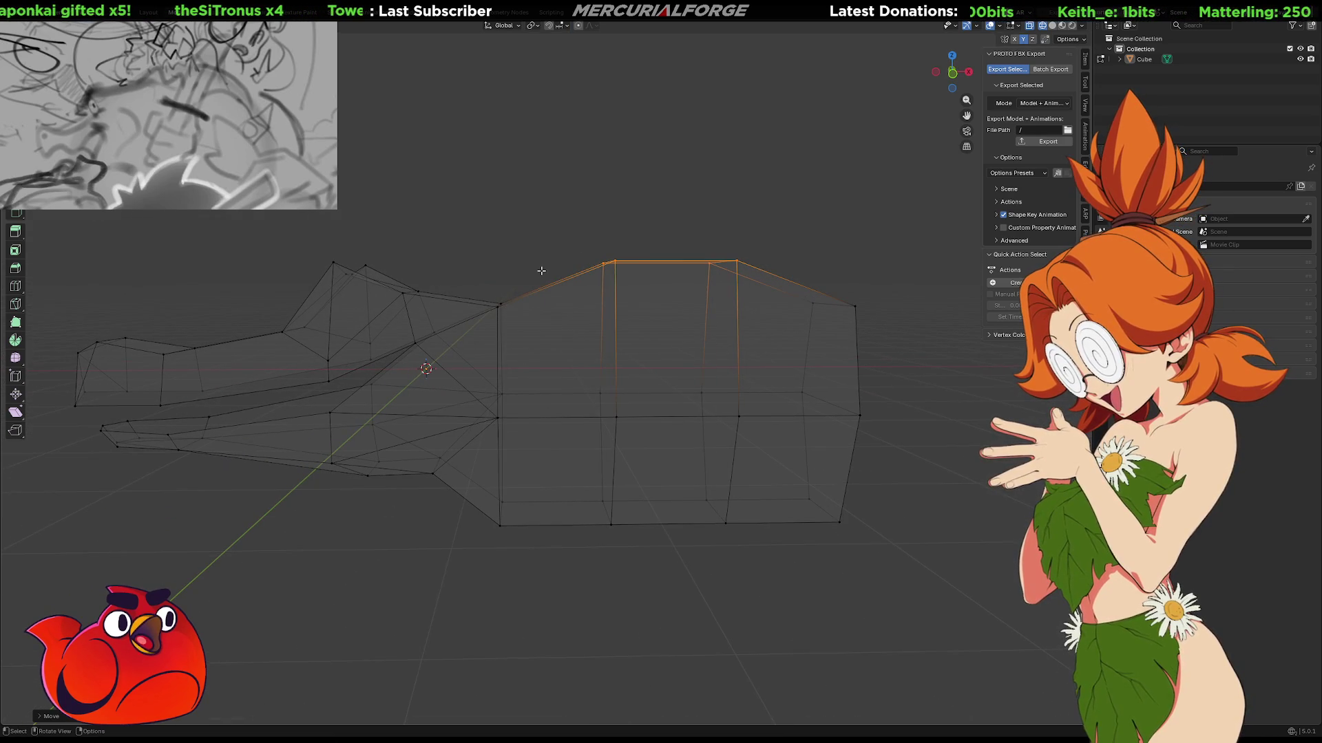
pyautogui.moveTo(479, 329); pyautogui.dragTo(480, 329)
pyautogui.press('g')
pyautogui.press('z')
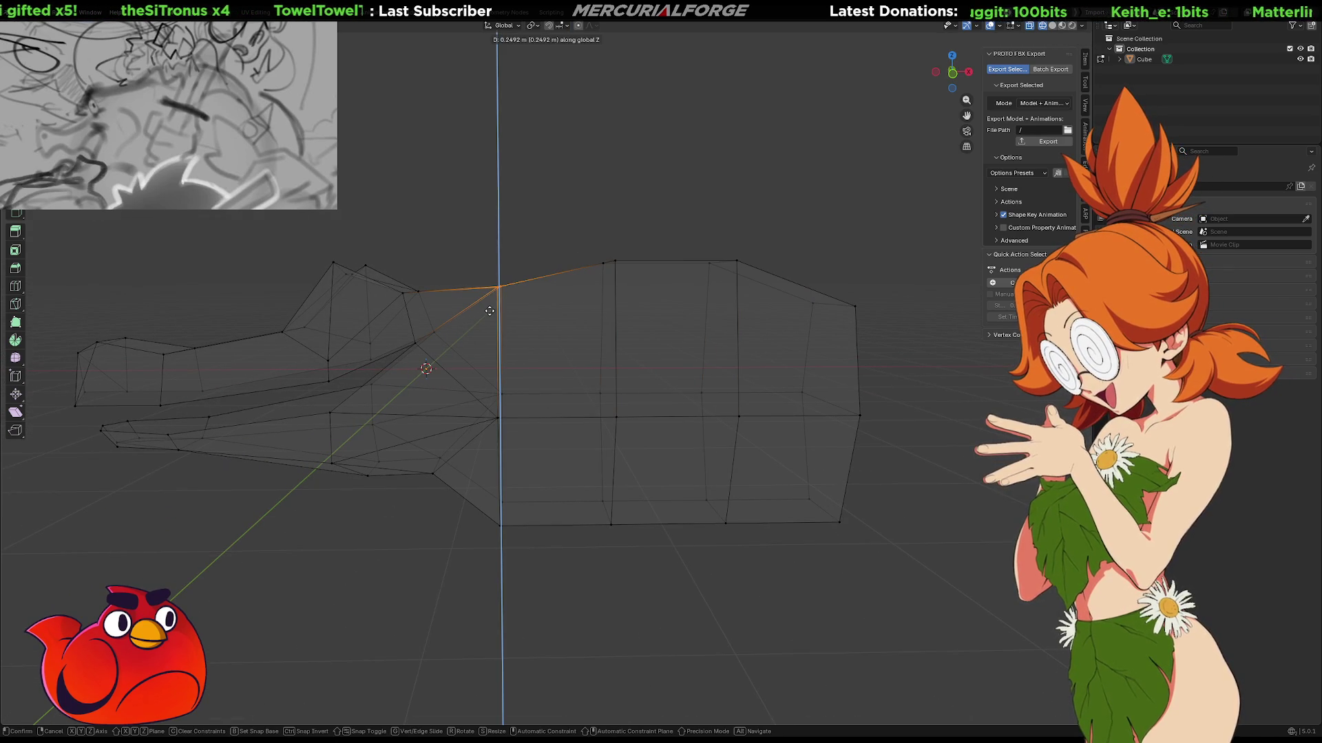
pyautogui.click(488, 315)
# Narrow the rear section by scaling along X and slide it forward lengthwise.
pyautogui.moveTo(914, 166)
pyautogui.mouseDown()
pyautogui.moveTo(627, 469)
pyautogui.moveTo(544, 592)
pyautogui.mouseUp()
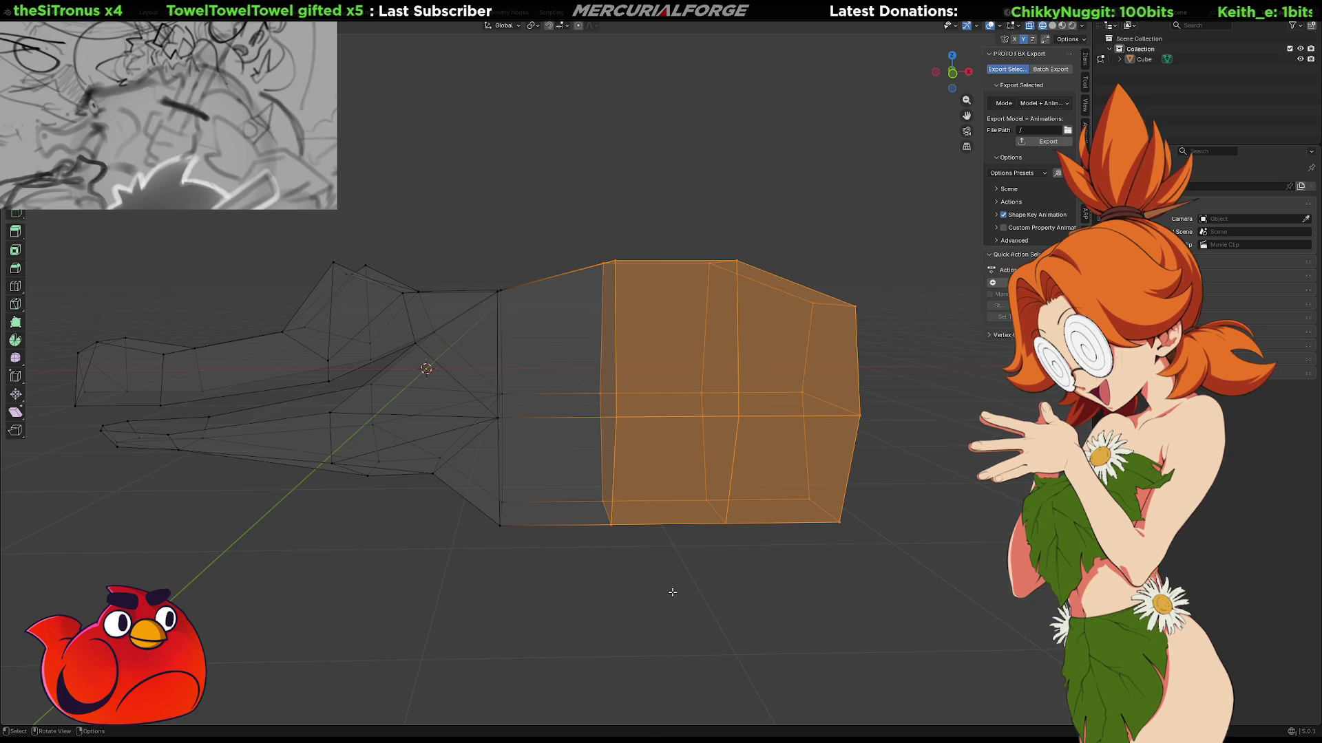
pyautogui.press('z')
pyautogui.press('x')
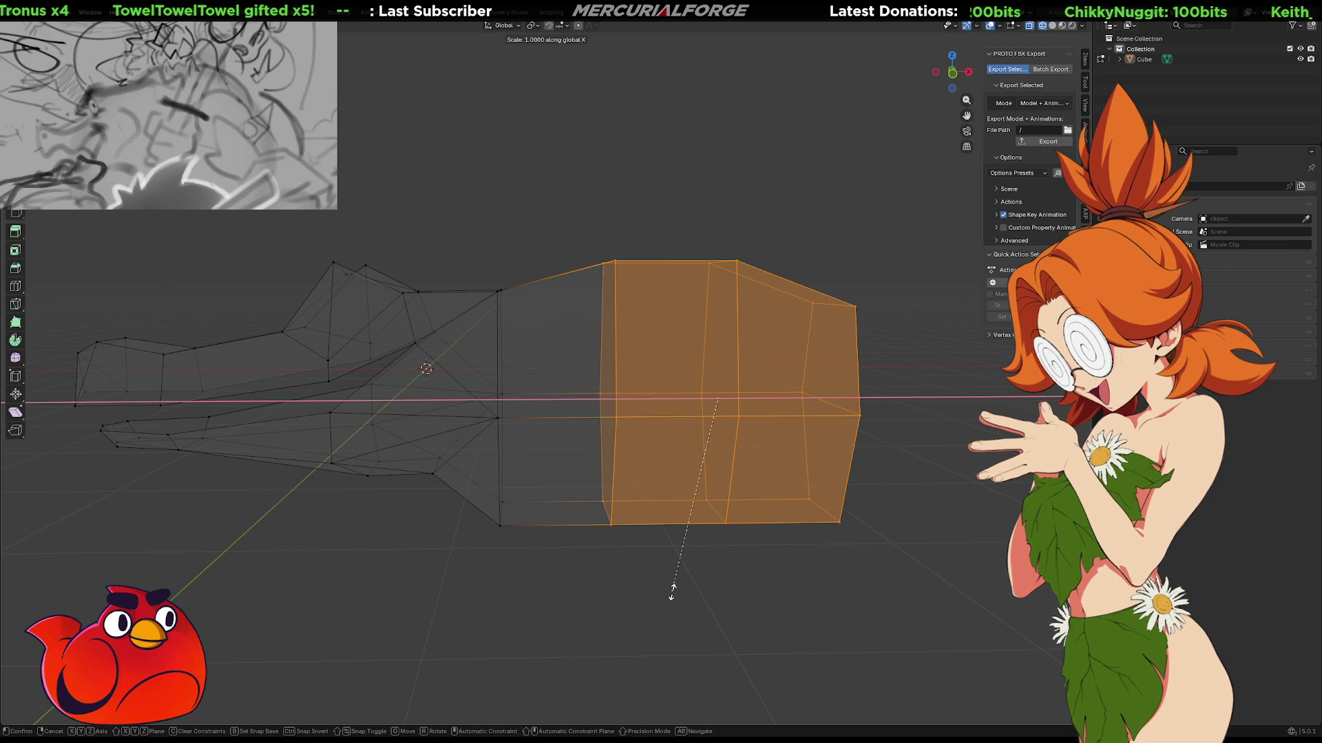
pyautogui.click(765, 522)
pyautogui.press('s')
pyautogui.press('z')
pyautogui.press('x')
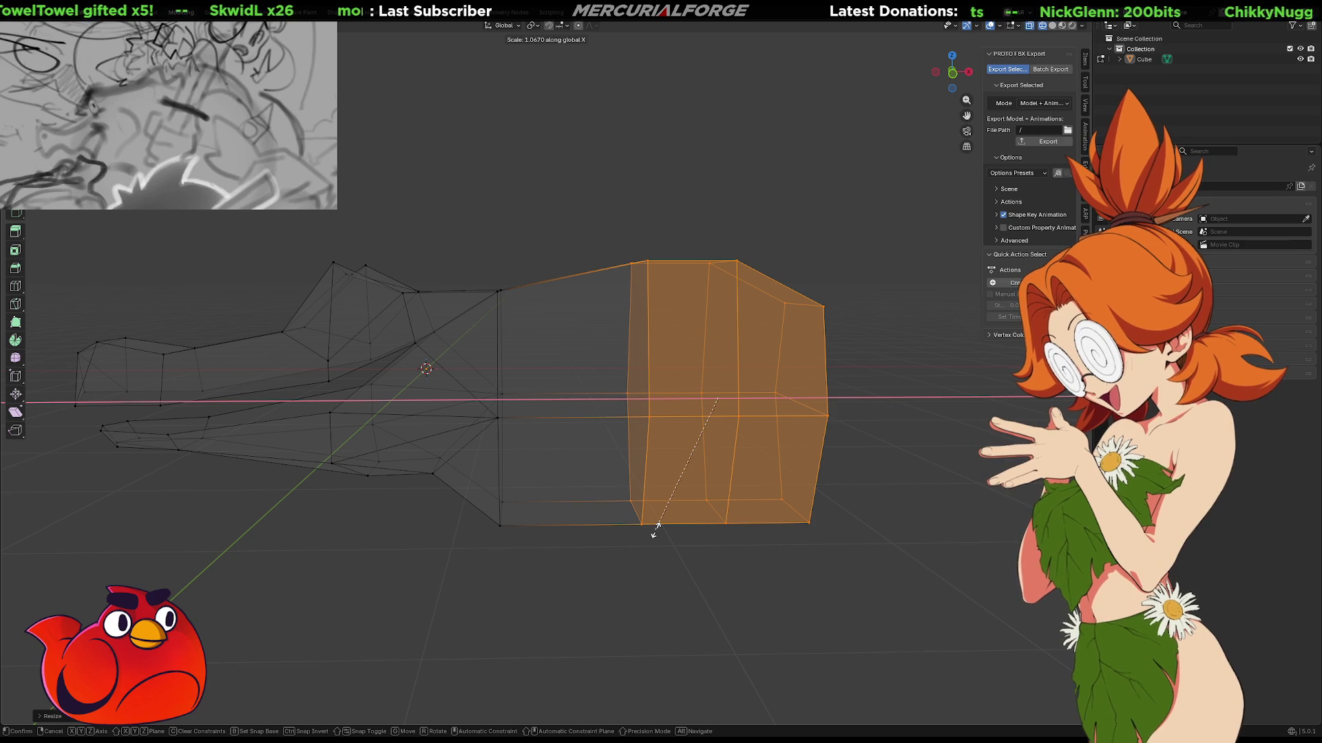
pyautogui.press('g')
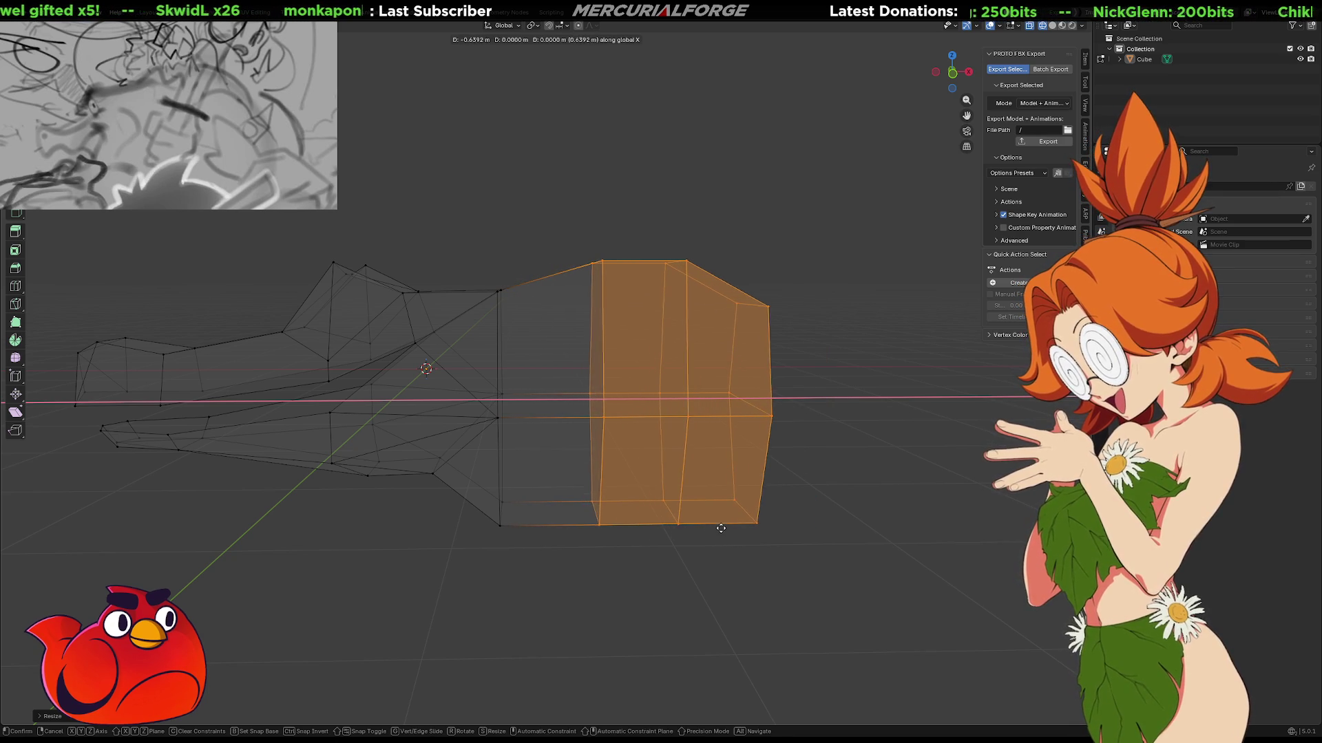
pyautogui.click(728, 527)
pyautogui.moveTo(729, 527)
pyautogui.mouseDown(button='middle')
pyautogui.moveTo(710, 508)
pyautogui.moveTo(590, 496)
pyautogui.moveTo(333, 496)
pyautogui.moveTo(663, 499)
pyautogui.moveTo(609, 496)
pyautogui.moveTo(643, 482)
pyautogui.moveTo(623, 481)
pyautogui.mouseUp(button='middle')
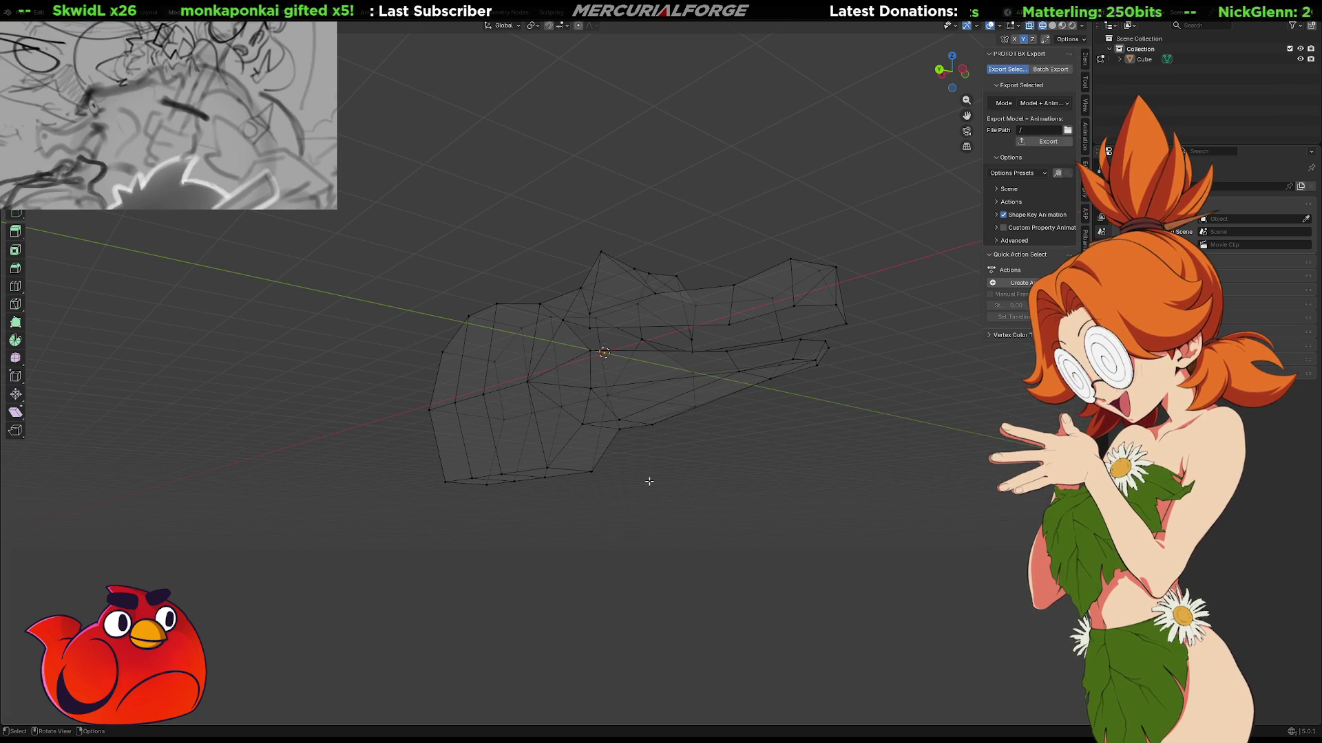
# Move two vertical edge loops across the skull about 0.66 m along Y.
pyautogui.moveTo(688, 487)
pyautogui.mouseDown(button='middle')
pyautogui.moveTo(661, 461)
pyautogui.moveTo(720, 481)
pyautogui.moveTo(686, 489)
pyautogui.moveTo(654, 475)
pyautogui.moveTo(640, 626)
pyautogui.moveTo(580, 456)
pyautogui.mouseUp(button='middle')
pyautogui.hotkey('shift', 'z')
pyautogui.keyDown('alt'); pyautogui.click(575, 456); pyautogui.keyUp('alt')
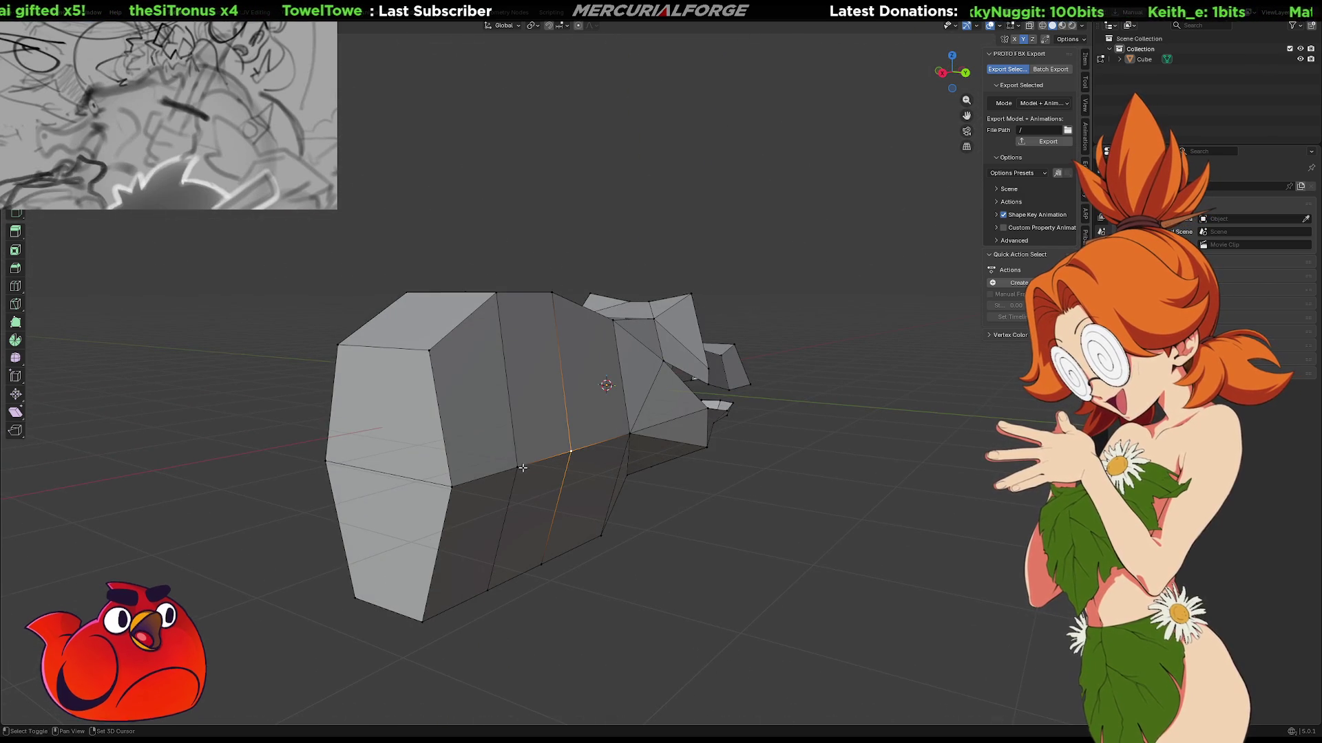
pyautogui.keyDown('alt'); pyautogui.keyDown('shift'); pyautogui.click(511, 495); pyautogui.keyUp('shift'); pyautogui.keyUp('alt')
pyautogui.press('g')
pyautogui.press('z')
pyautogui.press('x')
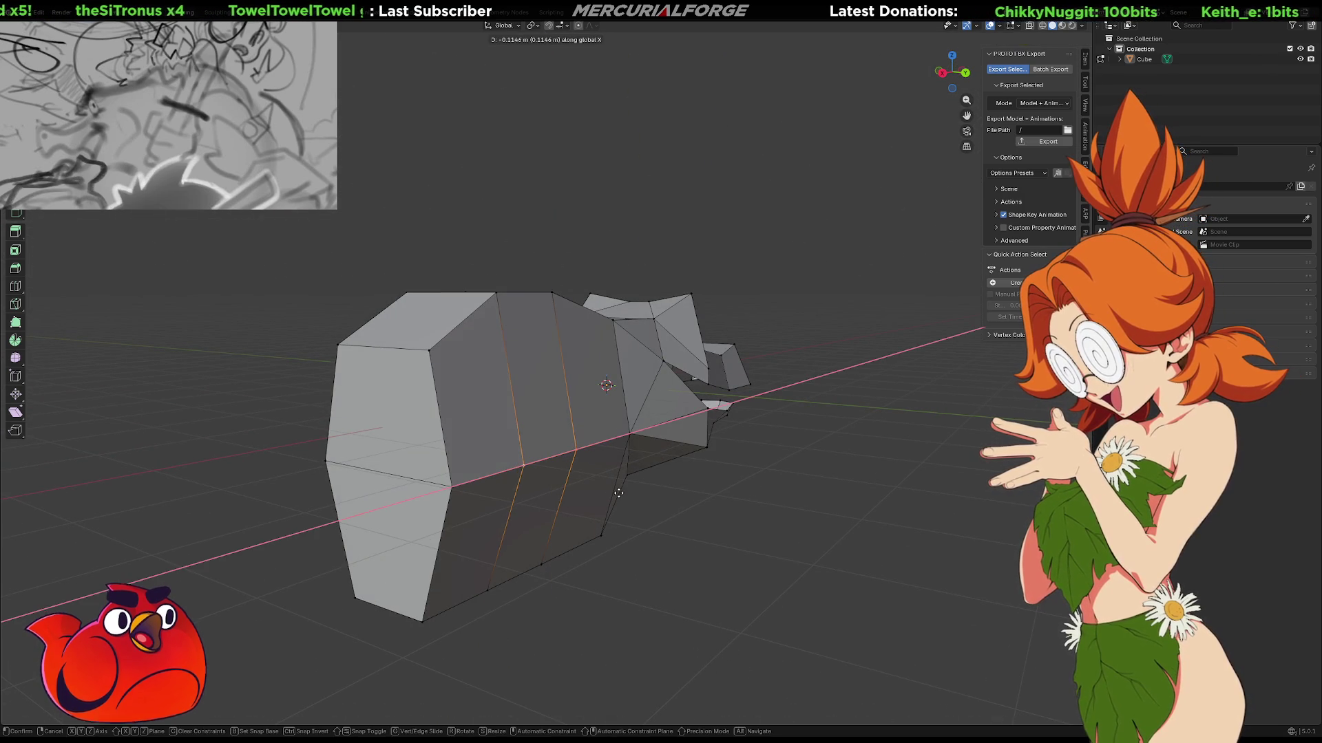
pyautogui.press('y')
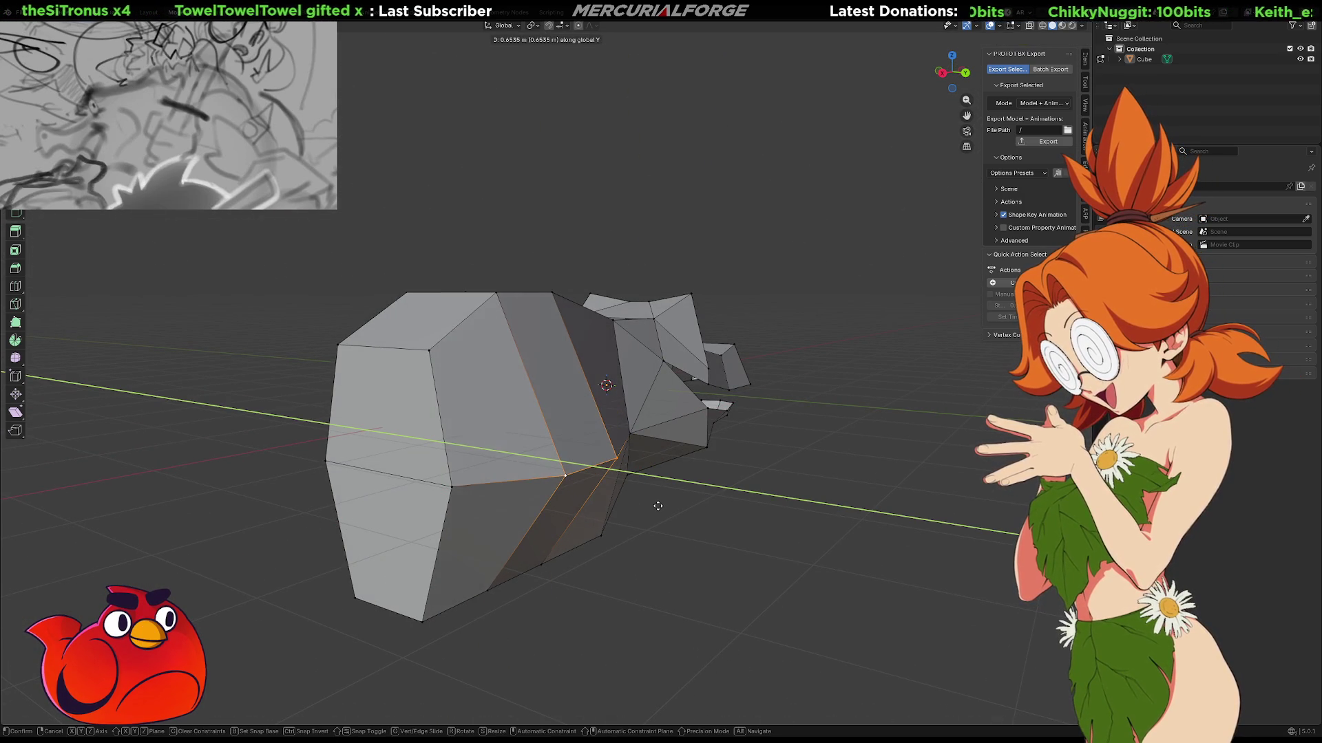
pyautogui.click(658, 506)
pyautogui.moveTo(549, 477)
pyautogui.mouseDown(button='middle')
pyautogui.moveTo(896, 484)
pyautogui.moveTo(586, 538)
pyautogui.moveTo(661, 426)
pyautogui.moveTo(659, 449)
pyautogui.moveTo(546, 291)
pyautogui.mouseUp(button='middle')
pyautogui.moveTo(715, 305)
pyautogui.mouseDown(button='middle')
pyautogui.moveTo(527, 330)
pyautogui.moveTo(588, 375)
pyautogui.moveTo(602, 448)
pyautogui.moveTo(622, 459)
pyautogui.moveTo(598, 410)
pyautogui.moveTo(592, 442)
pyautogui.moveTo(545, 430)
pyautogui.moveTo(831, 358)
pyautogui.mouseUp(button='middle')
pyautogui.keyDown('ctrl'); pyautogui.click(601, 424); pyautogui.keyUp('ctrl')
# Adjust the height of a vertex under the skull's rear along Z.
pyautogui.hotkey('alt', 'a')
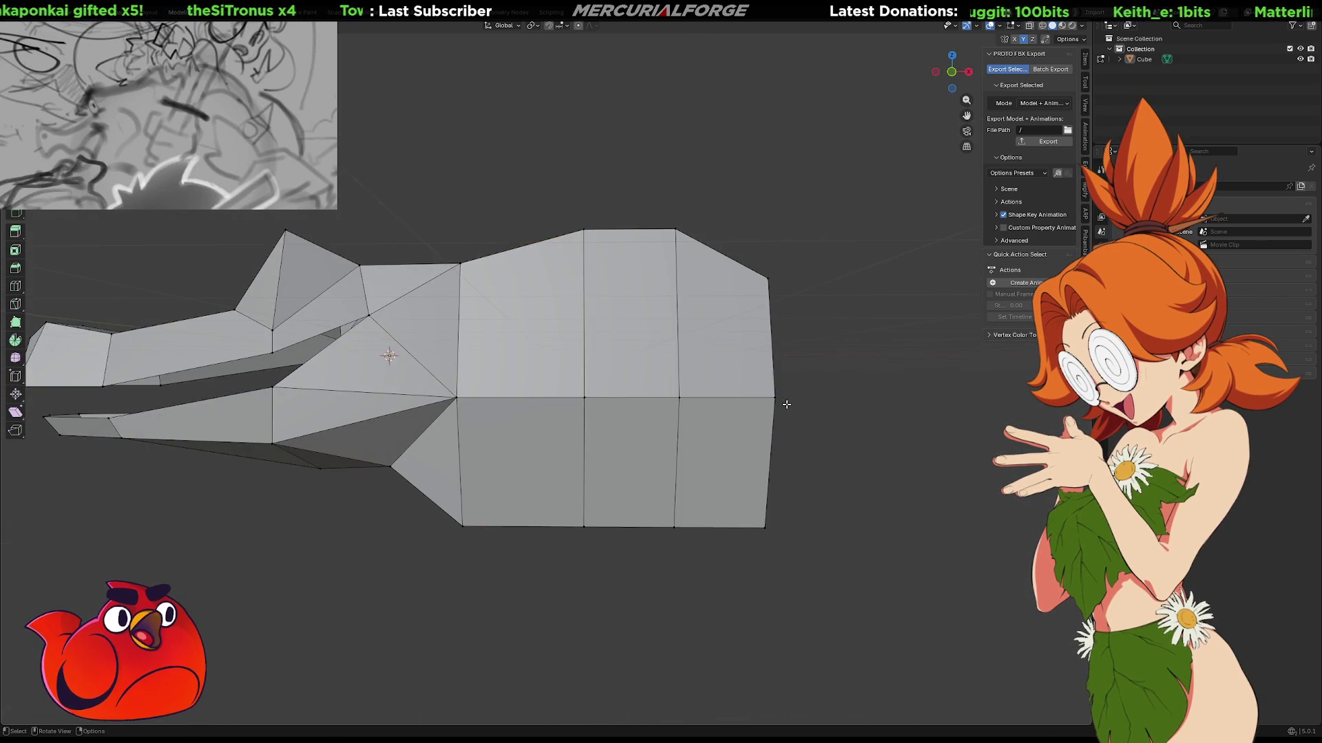
pyautogui.scroll(-4, 757, 399)
pyautogui.moveTo(702, 404)
pyautogui.mouseDown(button='middle')
pyautogui.moveTo(712, 378)
pyautogui.moveTo(703, 399)
pyautogui.moveTo(616, 410)
pyautogui.mouseUp(button='middle')
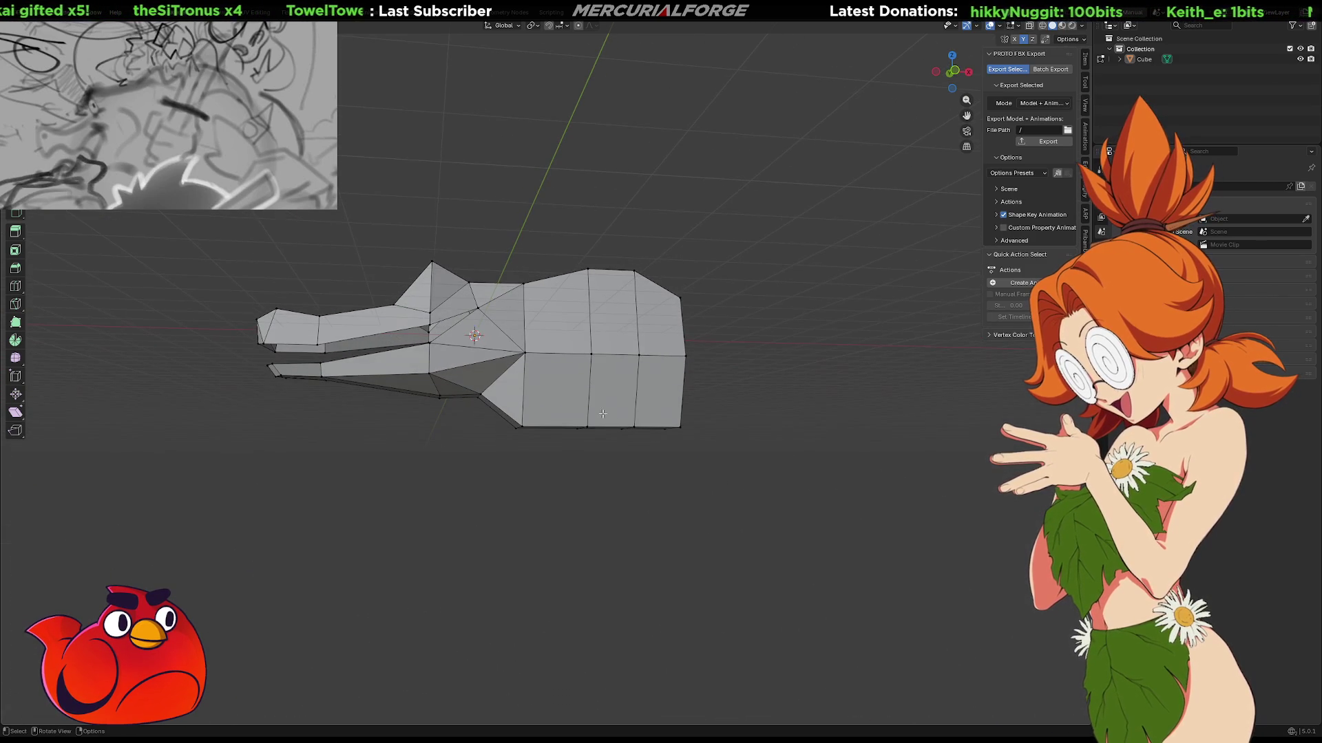
pyautogui.press('g')
pyautogui.press('z')
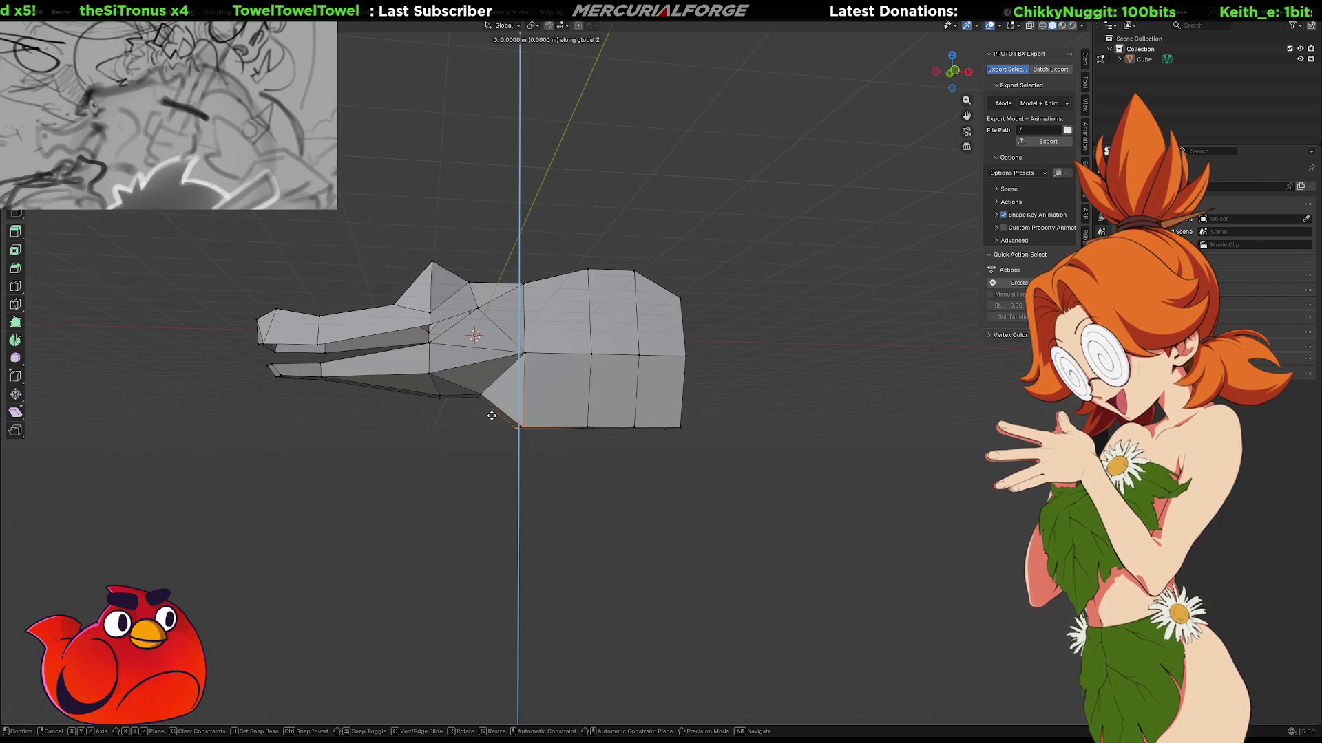
pyautogui.click(490, 411)
pyautogui.moveTo(598, 453)
pyautogui.mouseDown(button='middle')
pyautogui.moveTo(581, 457)
pyautogui.moveTo(581, 431)
pyautogui.mouseUp(button='middle')
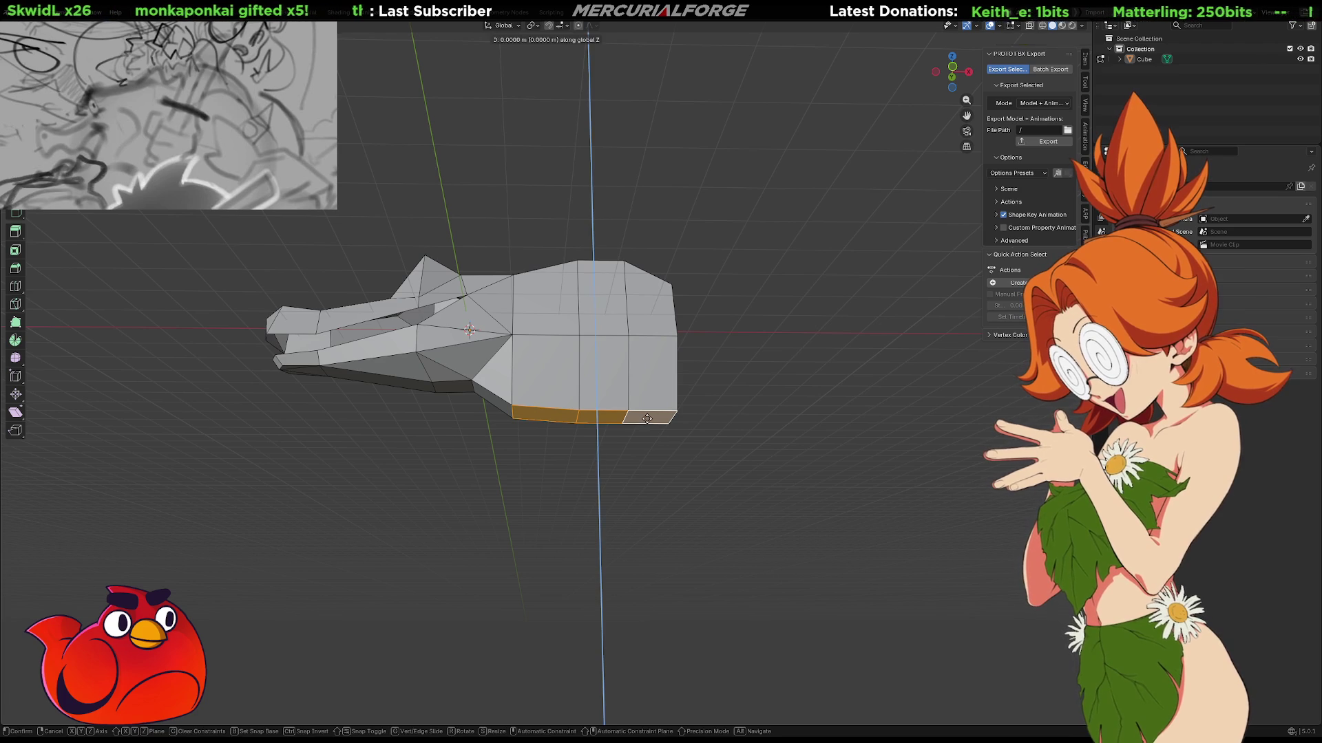
# Extrude the skull's bottom rear faces straight down into a tall neck block.
pyautogui.press('z')
pyautogui.press('z')
pyautogui.press('z')
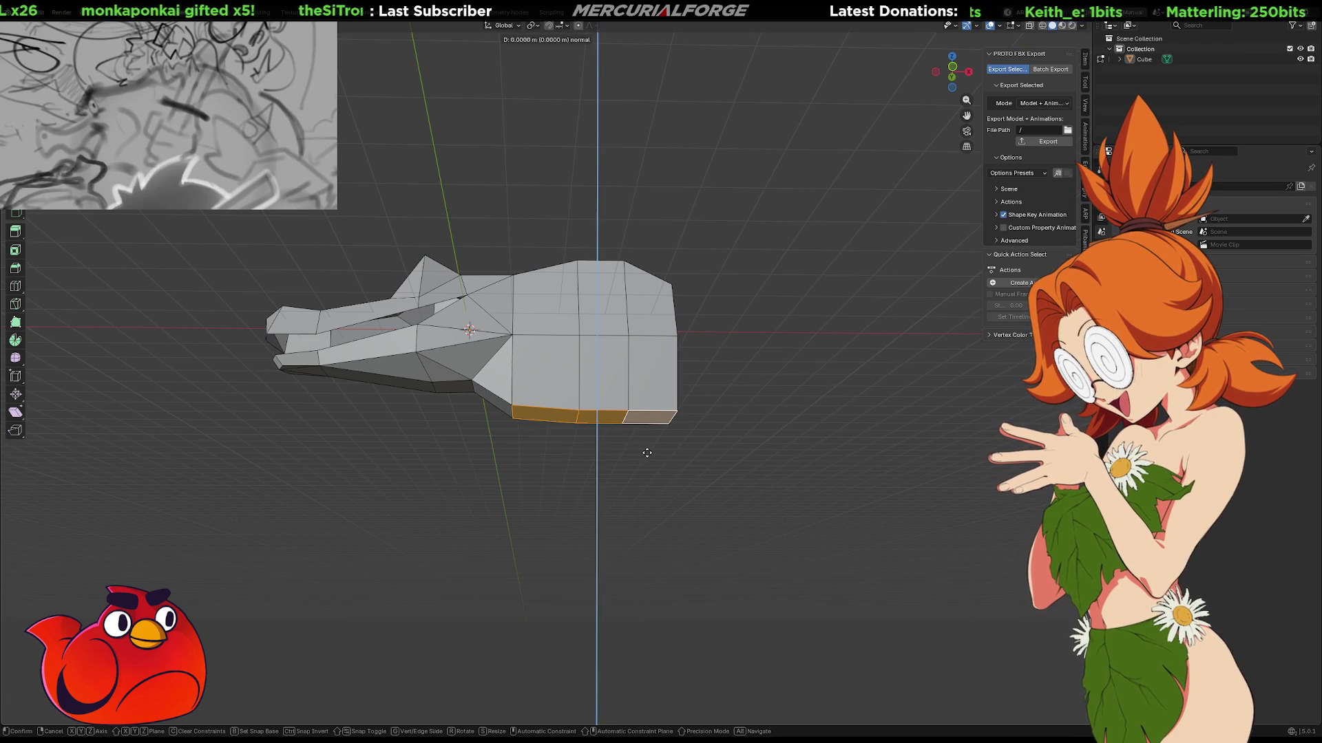
pyautogui.click(662, 622)
pyautogui.moveTo(488, 440)
pyautogui.mouseDown(button='middle')
pyautogui.moveTo(667, 451)
pyautogui.moveTo(526, 447)
pyautogui.mouseUp(button='middle')
pyautogui.moveTo(460, 453)
pyautogui.mouseDown(button='middle')
pyautogui.moveTo(143, 464)
pyautogui.moveTo(557, 468)
pyautogui.moveTo(599, 410)
pyautogui.moveTo(533, 418)
pyautogui.moveTo(570, 396)
pyautogui.moveTo(586, 421)
pyautogui.mouseUp(button='middle')
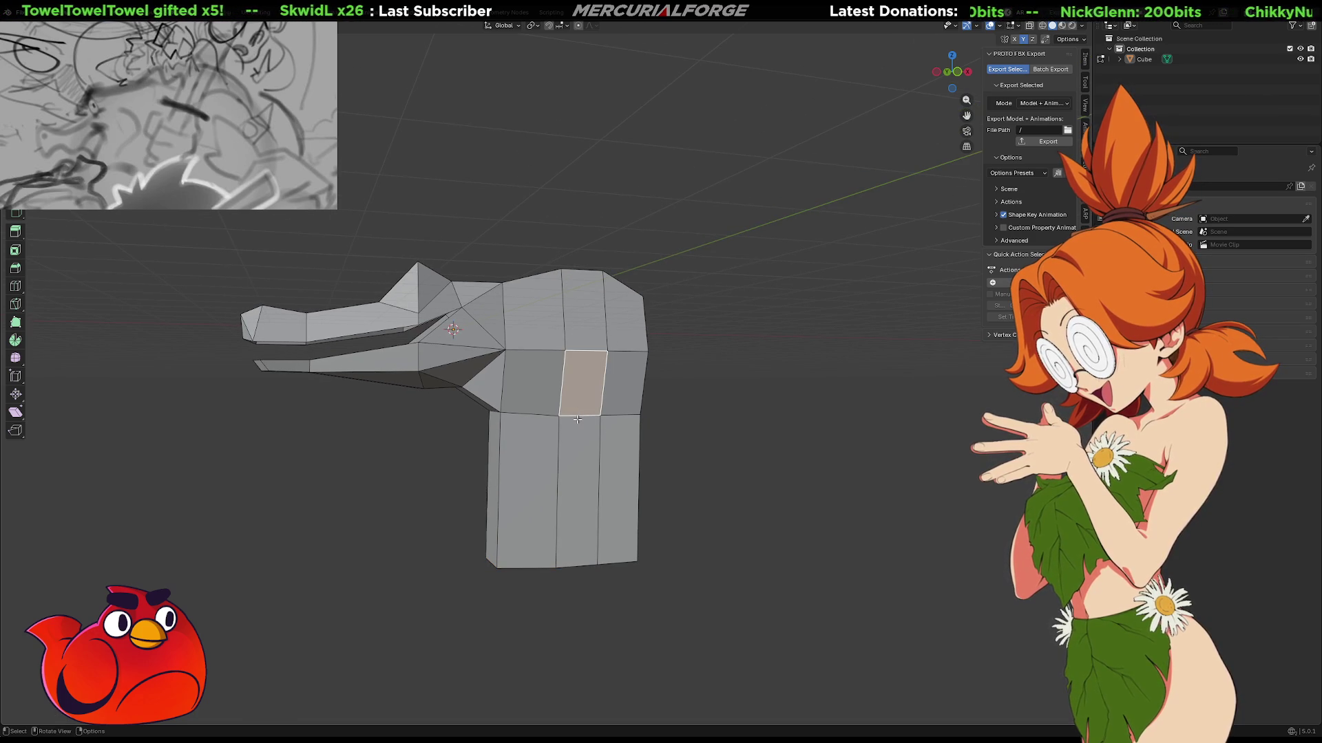
# Slide the selected neck vertices along Y.
pyautogui.moveTo(577, 419); pyautogui.dragTo(601, 416, button='middle')
pyautogui.press('g')
pyautogui.press('x')
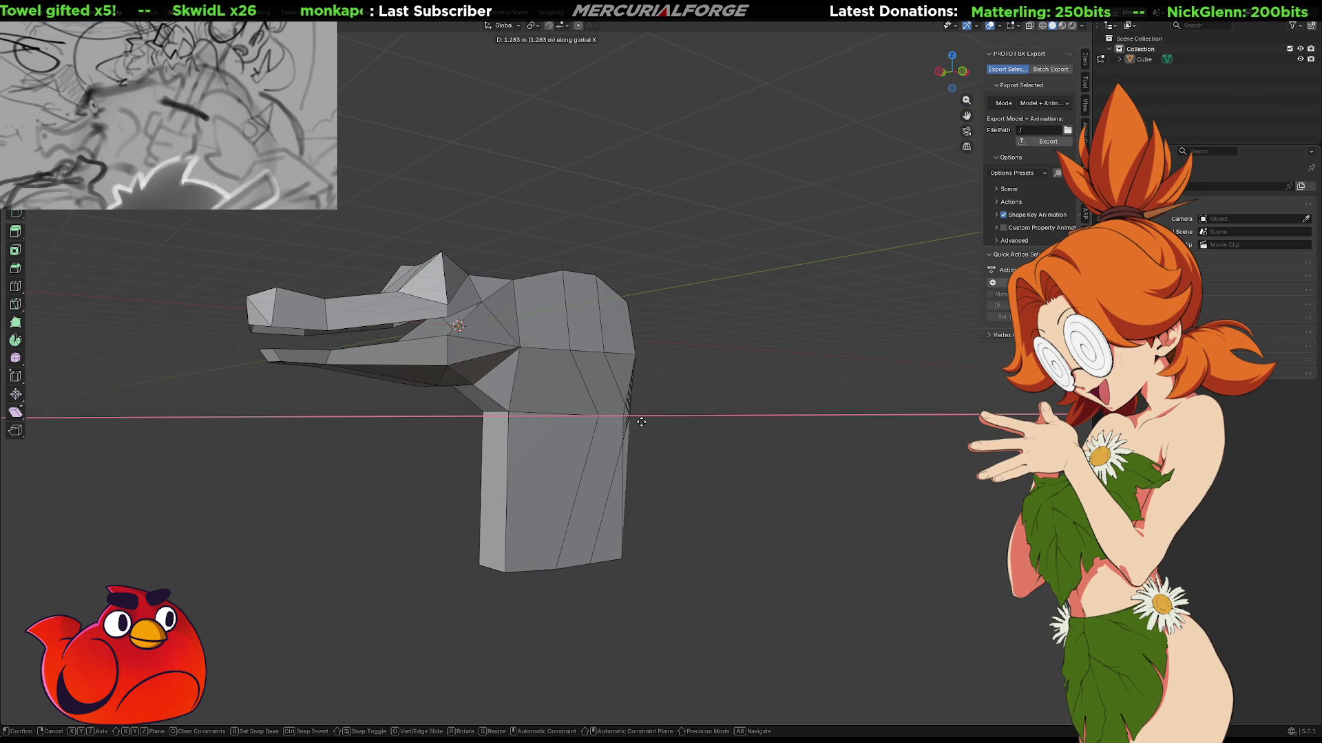
pyautogui.press('y')
pyautogui.click(634, 427)
pyautogui.moveTo(634, 427)
pyautogui.mouseDown(button='middle')
pyautogui.moveTo(684, 386)
pyautogui.moveTo(776, 401)
pyautogui.mouseUp(button='middle')
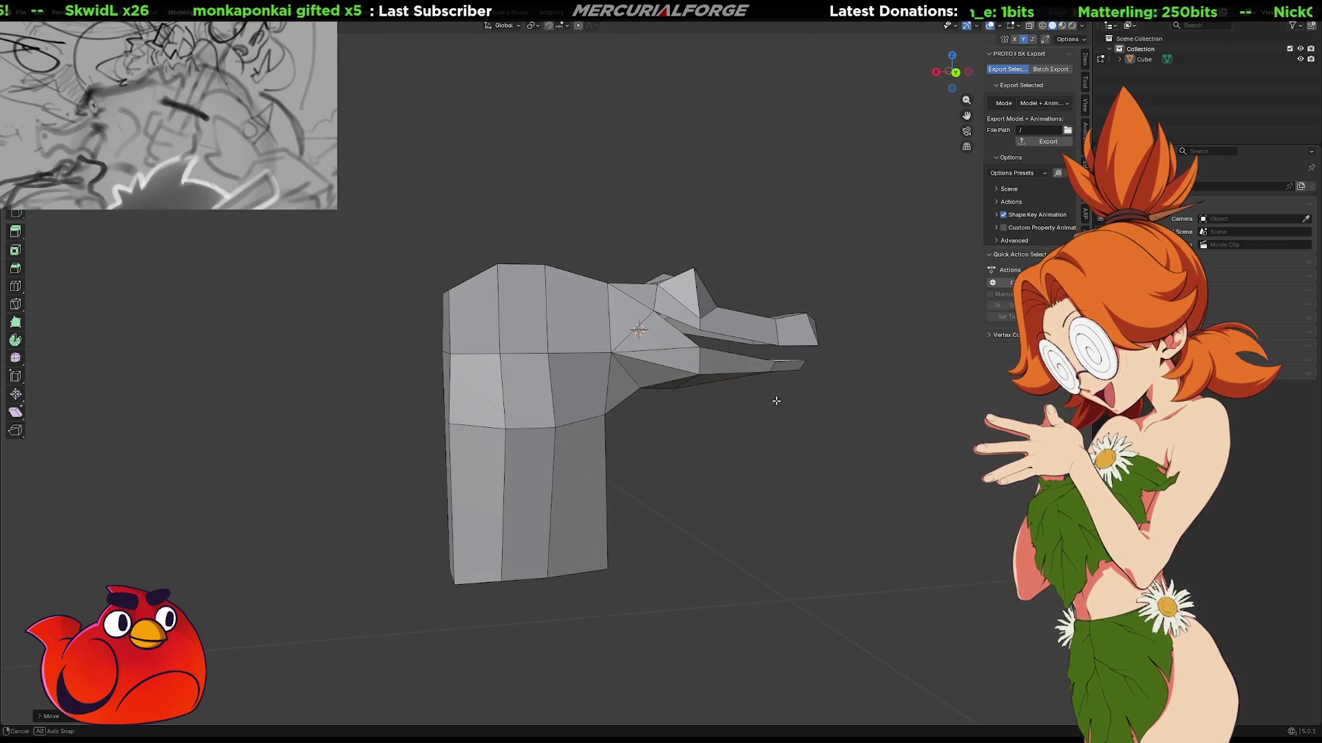
# On the model's other side, shift the selected vertices along Y.
pyautogui.press('g')
pyautogui.press('z')
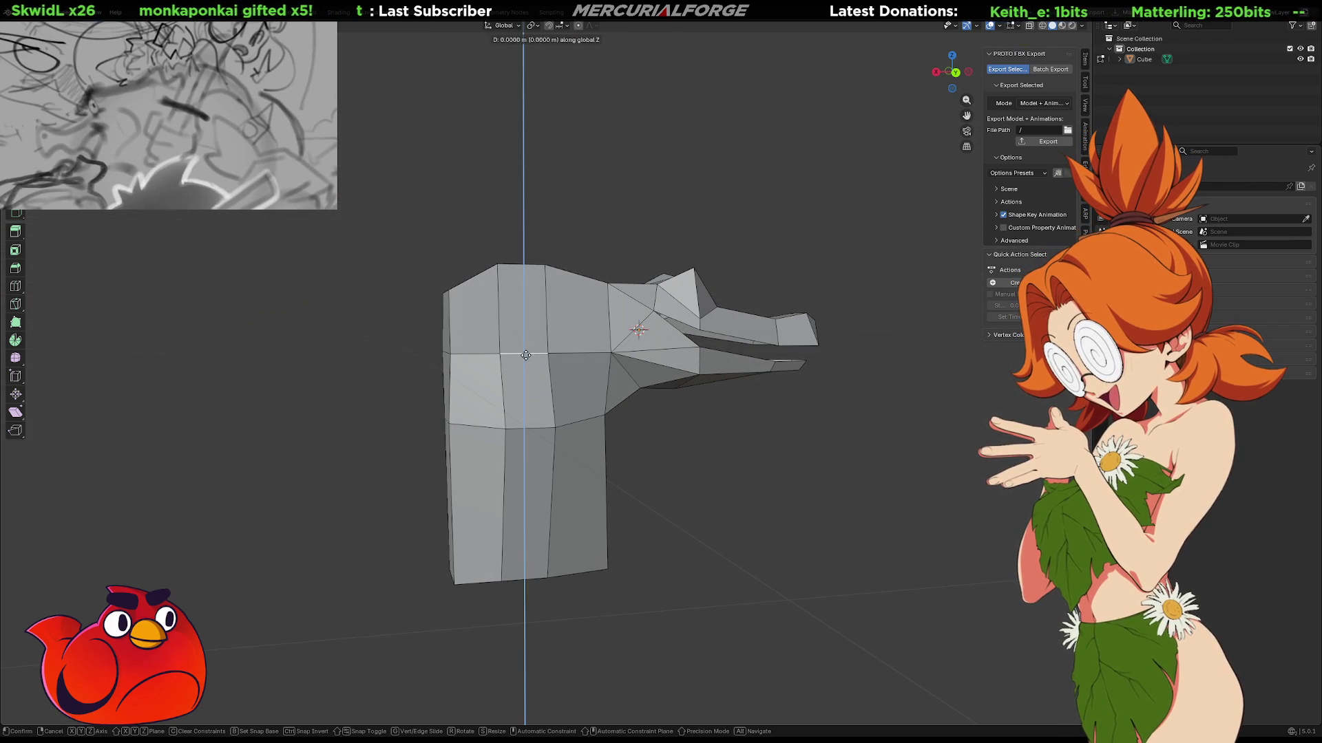
pyautogui.press('Escape')
pyautogui.press('g')
pyautogui.press('y')
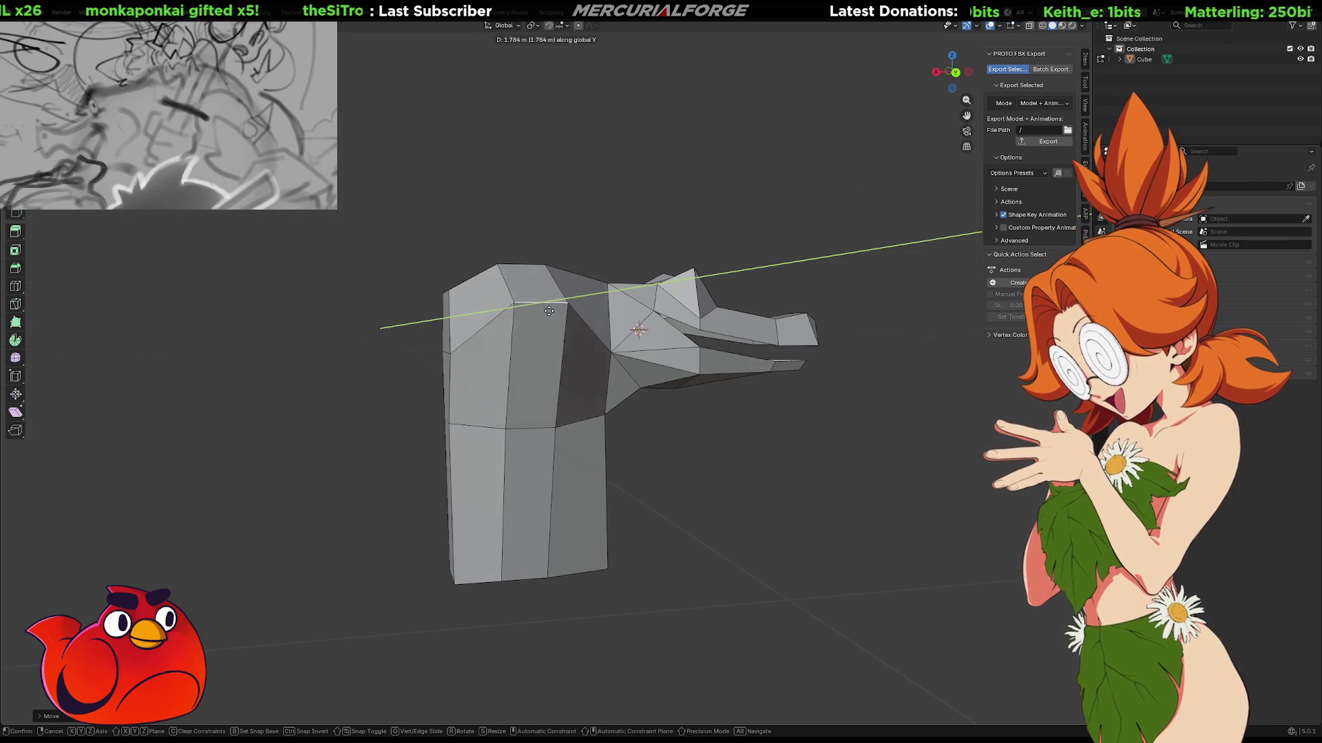
pyautogui.click(545, 312)
pyautogui.moveTo(581, 360)
pyautogui.mouseDown(button='middle')
pyautogui.moveTo(14, 347)
pyautogui.moveTo(112, 363)
pyautogui.moveTo(90, 365)
pyautogui.moveTo(83, 346)
pyautogui.moveTo(10, 346)
pyautogui.mouseUp(button='middle')
# Raise the selected edge slightly along Z, then shift it along Y.
pyautogui.moveTo(701, 506)
pyautogui.mouseDown(button='middle')
pyautogui.moveTo(646, 502)
pyautogui.moveTo(649, 303)
pyautogui.mouseUp(button='middle')
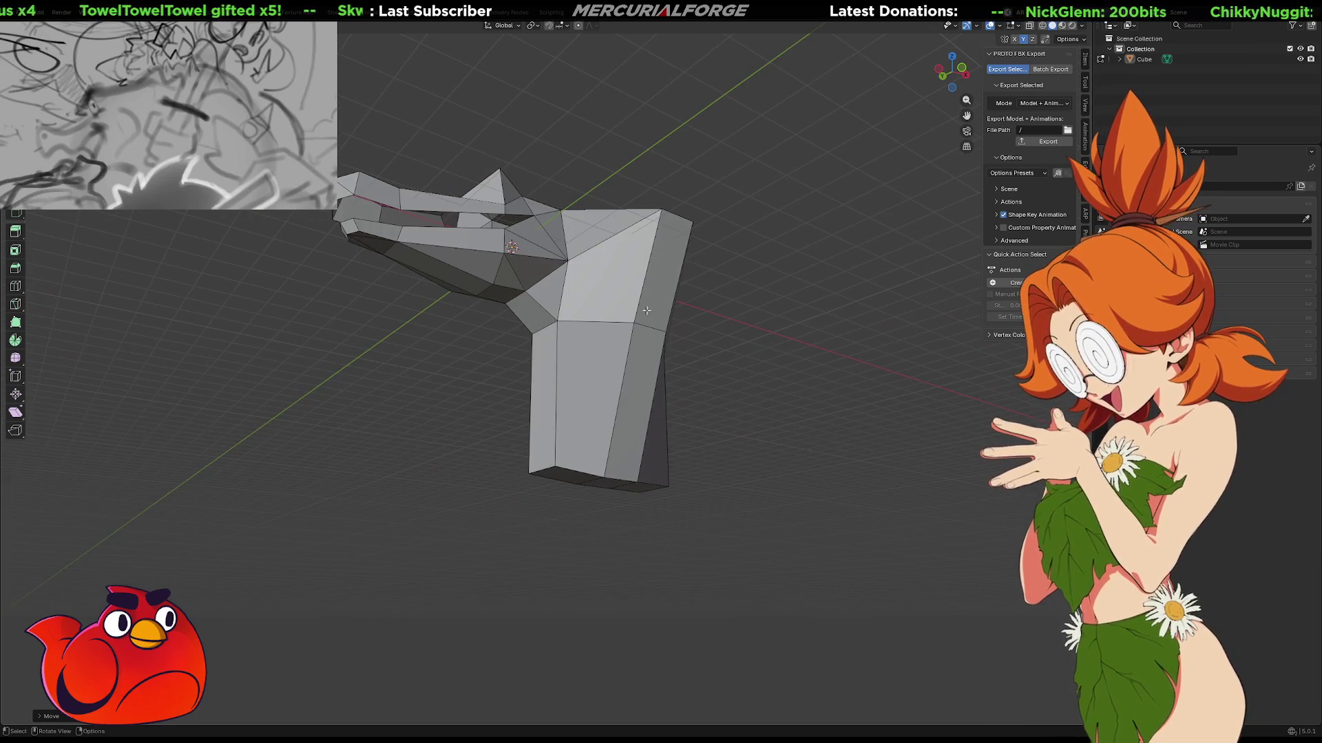
pyautogui.press('g')
pyautogui.press('z')
pyautogui.click(652, 318)
pyautogui.press('g')
pyautogui.press('y')
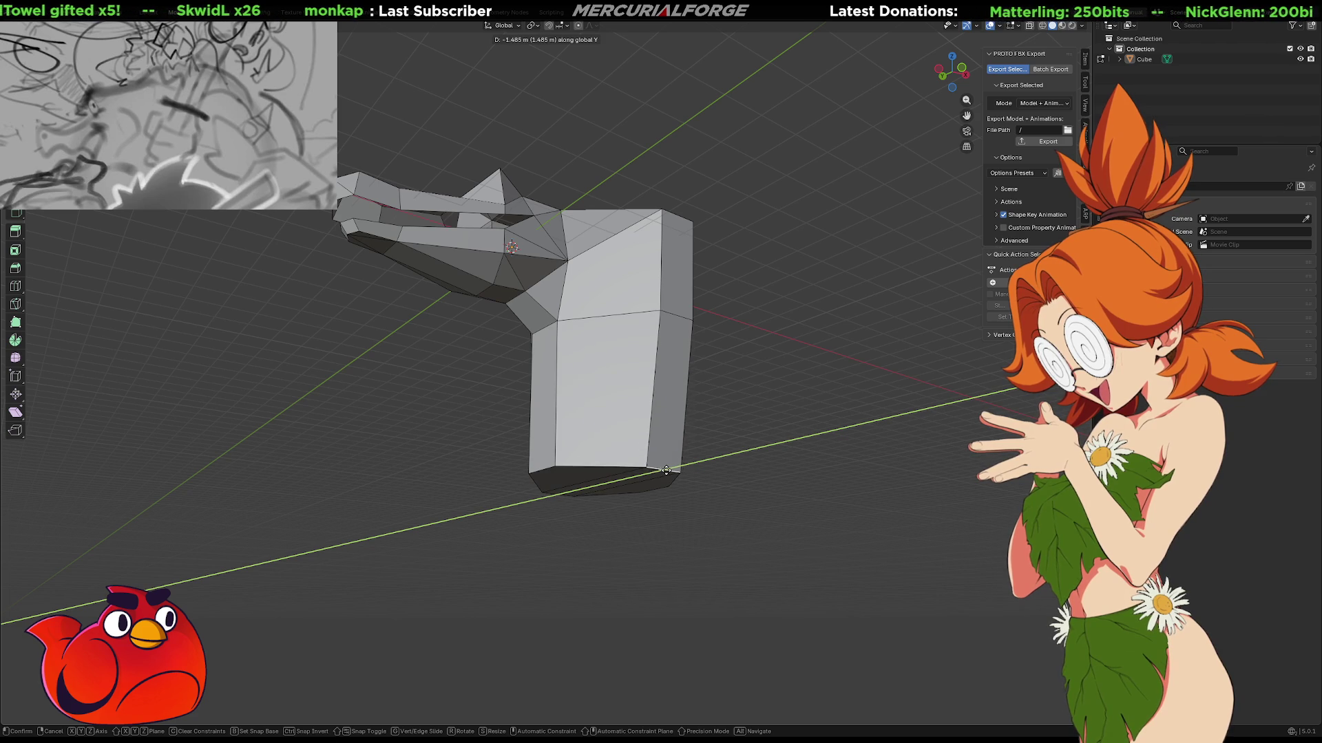
pyautogui.click(665, 475)
pyautogui.moveTo(665, 475)
pyautogui.mouseDown(button='middle')
pyautogui.moveTo(554, 477)
pyautogui.moveTo(556, 463)
pyautogui.mouseUp(button='middle')
# Shift the selected vertices along X to angle the skull's rear.
pyautogui.press('g')
pyautogui.press('z')
pyautogui.press('x')
pyautogui.click(595, 468)
pyautogui.rightClick(706, 475)
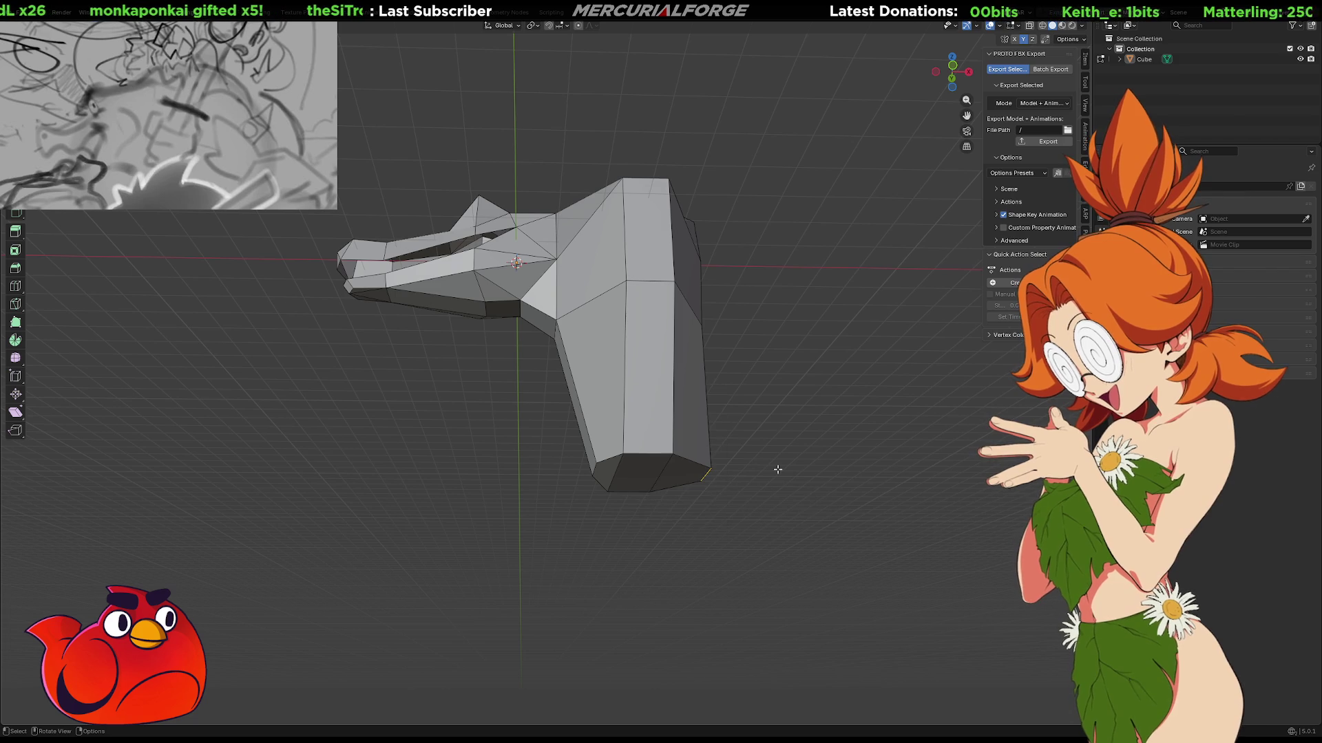
# Move the neck's bottom corner left along X in two passes.
pyautogui.press('g')
pyautogui.press('x')
pyautogui.click(692, 483)
pyautogui.press('g')
pyautogui.press('x')
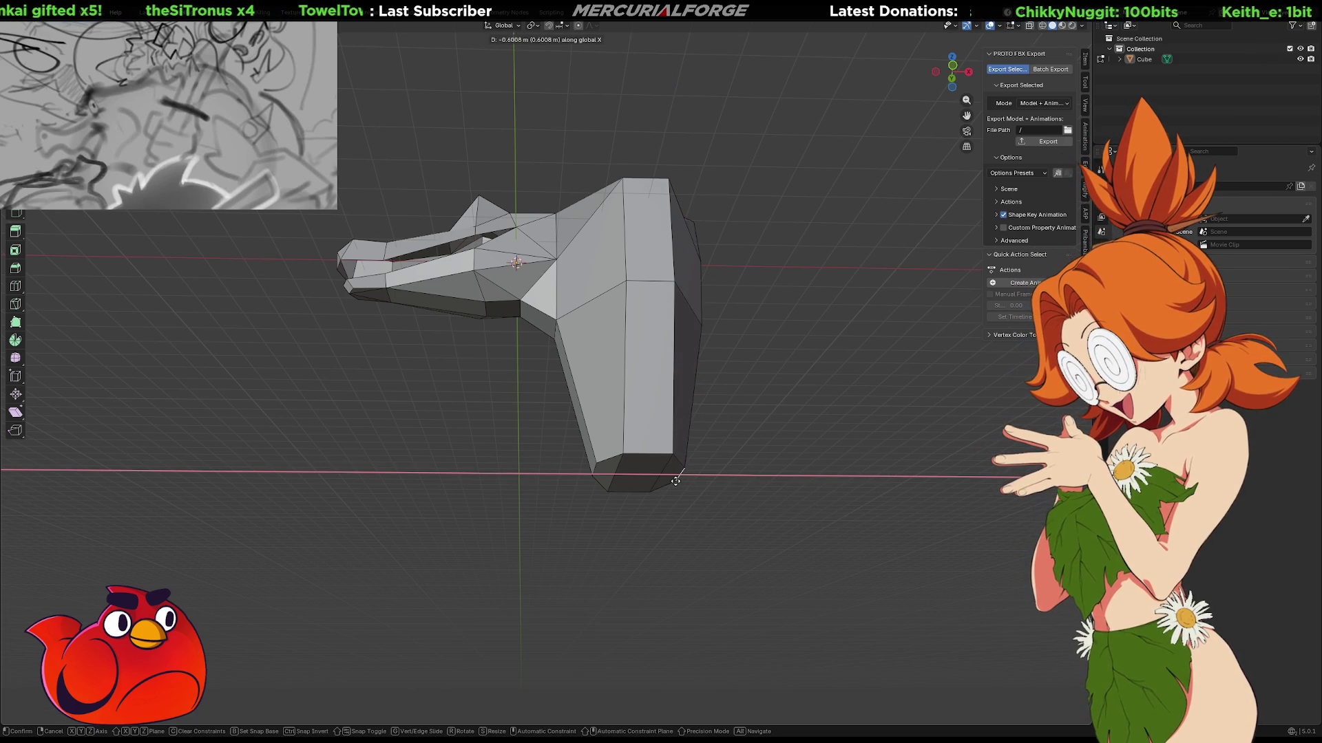
pyautogui.click(675, 481)
# Push the selected edge and a vertex outward along X.
pyautogui.moveTo(791, 396)
pyautogui.mouseDown(button='middle')
pyautogui.moveTo(703, 407)
pyautogui.moveTo(673, 426)
pyautogui.moveTo(741, 369)
pyautogui.mouseUp(button='middle')
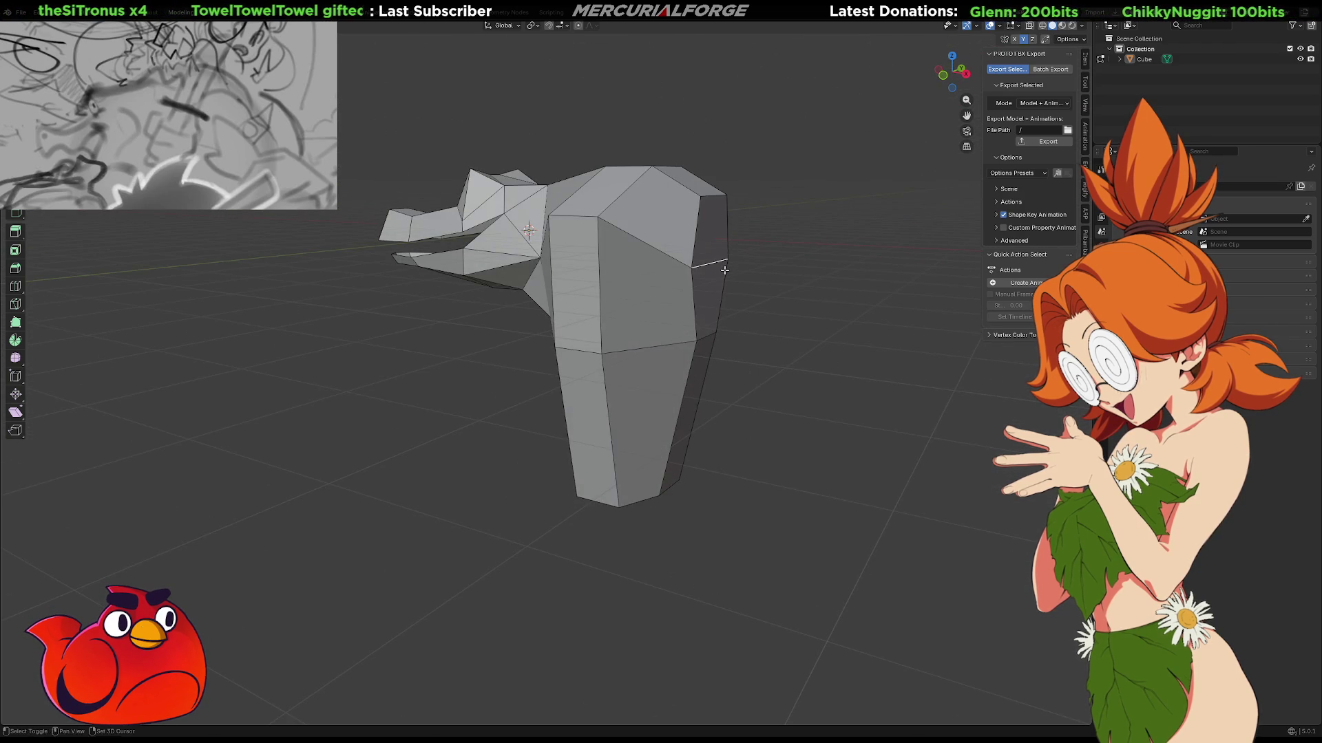
pyautogui.press('g')
pyautogui.press('x')
pyautogui.click(692, 276)
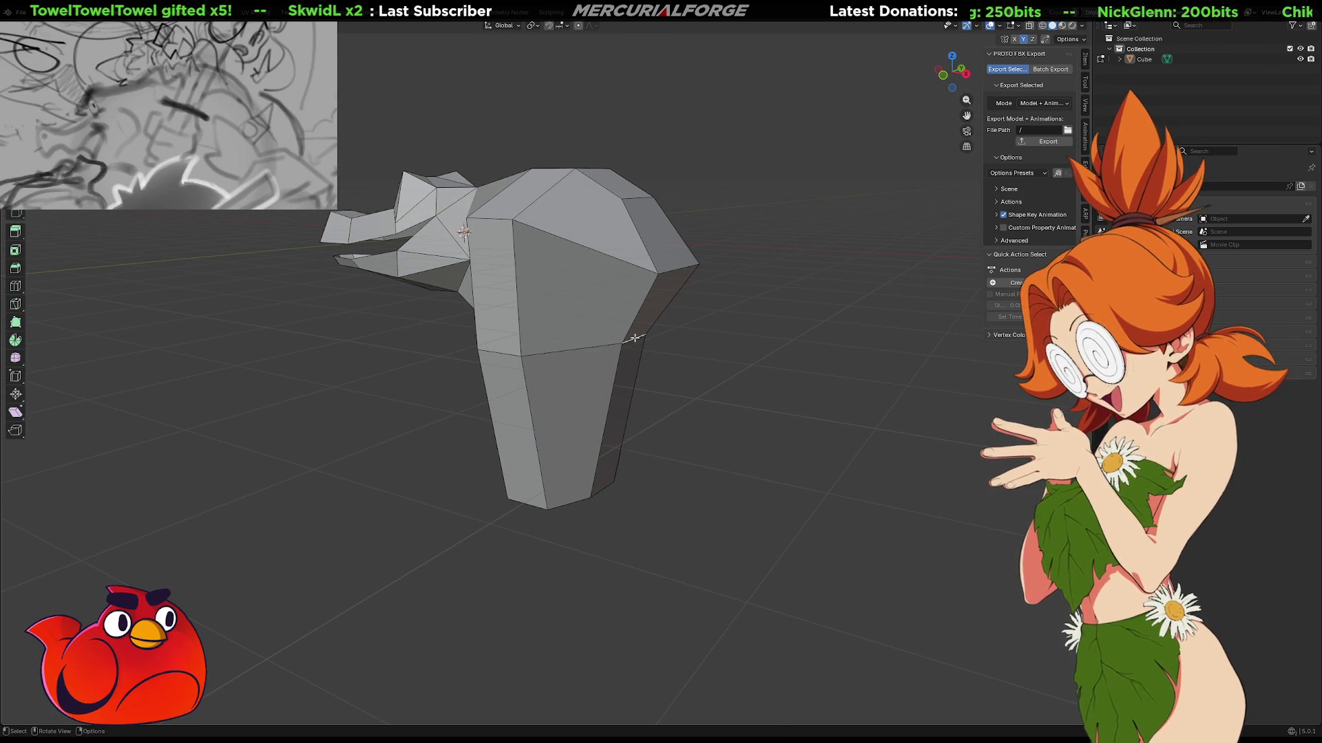
pyautogui.press('g')
pyautogui.press('x')
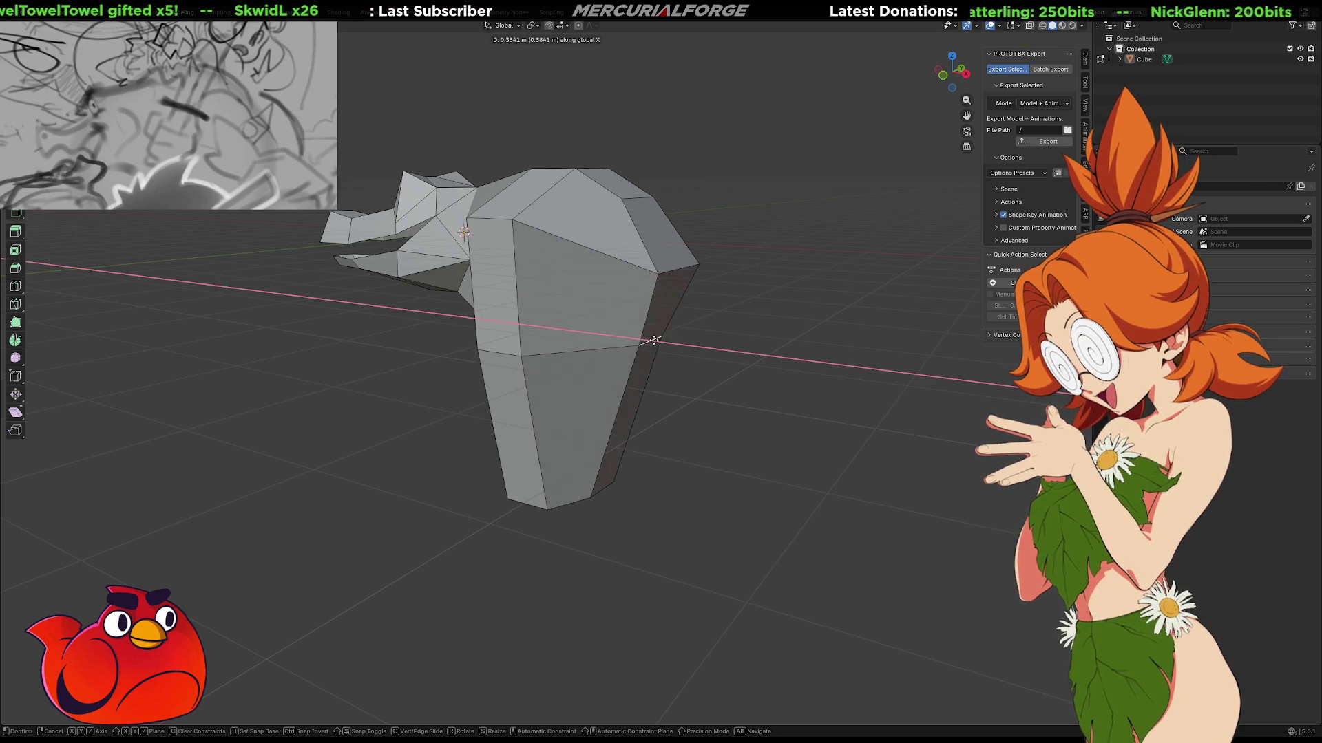
pyautogui.click(711, 351)
pyautogui.moveTo(702, 328)
pyautogui.mouseDown(button='middle')
pyautogui.moveTo(824, 310)
pyautogui.moveTo(765, 345)
pyautogui.moveTo(732, 386)
pyautogui.moveTo(733, 422)
pyautogui.moveTo(746, 291)
pyautogui.moveTo(772, 280)
pyautogui.mouseUp(button='middle')
# In X-ray, box-select all rear faces of the head and push them outward along X.
pyautogui.hotkey('alt', 'z')
pyautogui.moveTo(802, 75)
pyautogui.mouseDown()
pyautogui.moveTo(583, 727)
pyautogui.moveTo(596, 728)
pyautogui.mouseUp()
pyautogui.press('g')
pyautogui.press('z')
pyautogui.press('x')
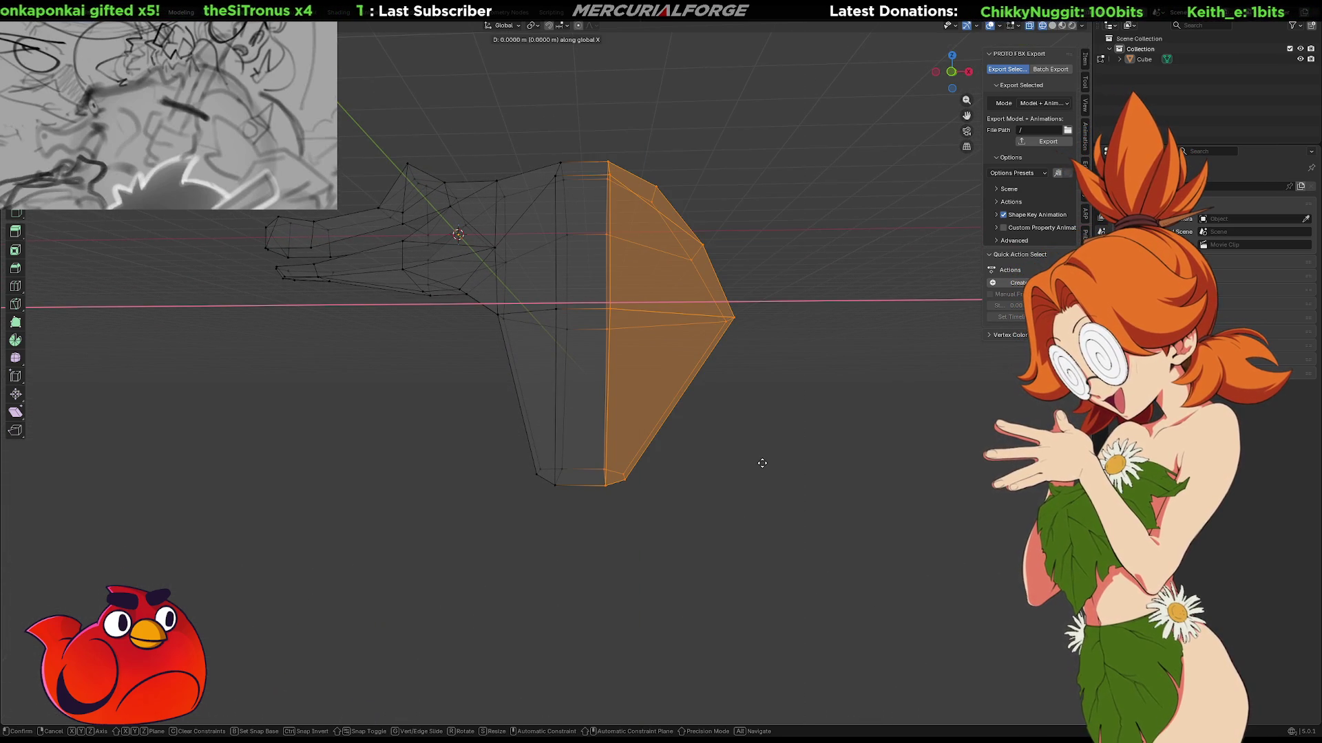
pyautogui.click(802, 466)
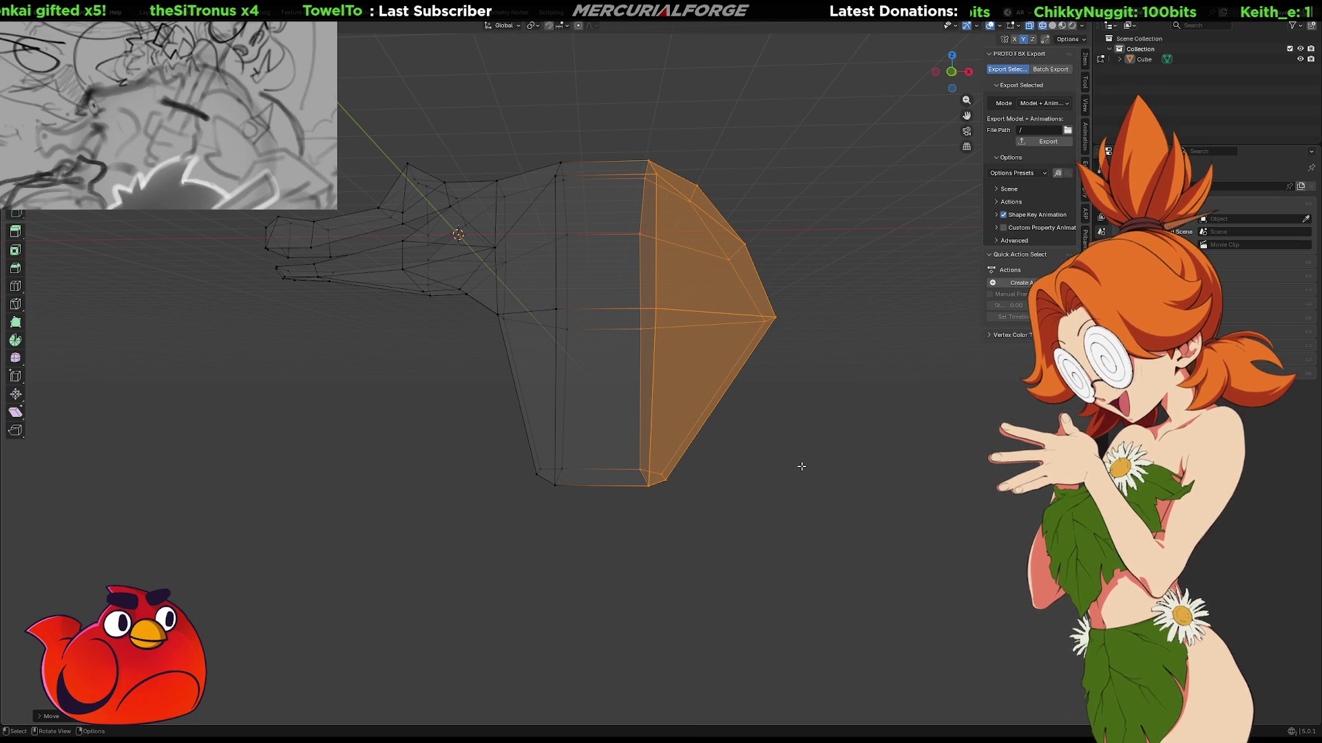
pyautogui.hotkey('alt', 'z')
pyautogui.hotkey('alt', 'a')
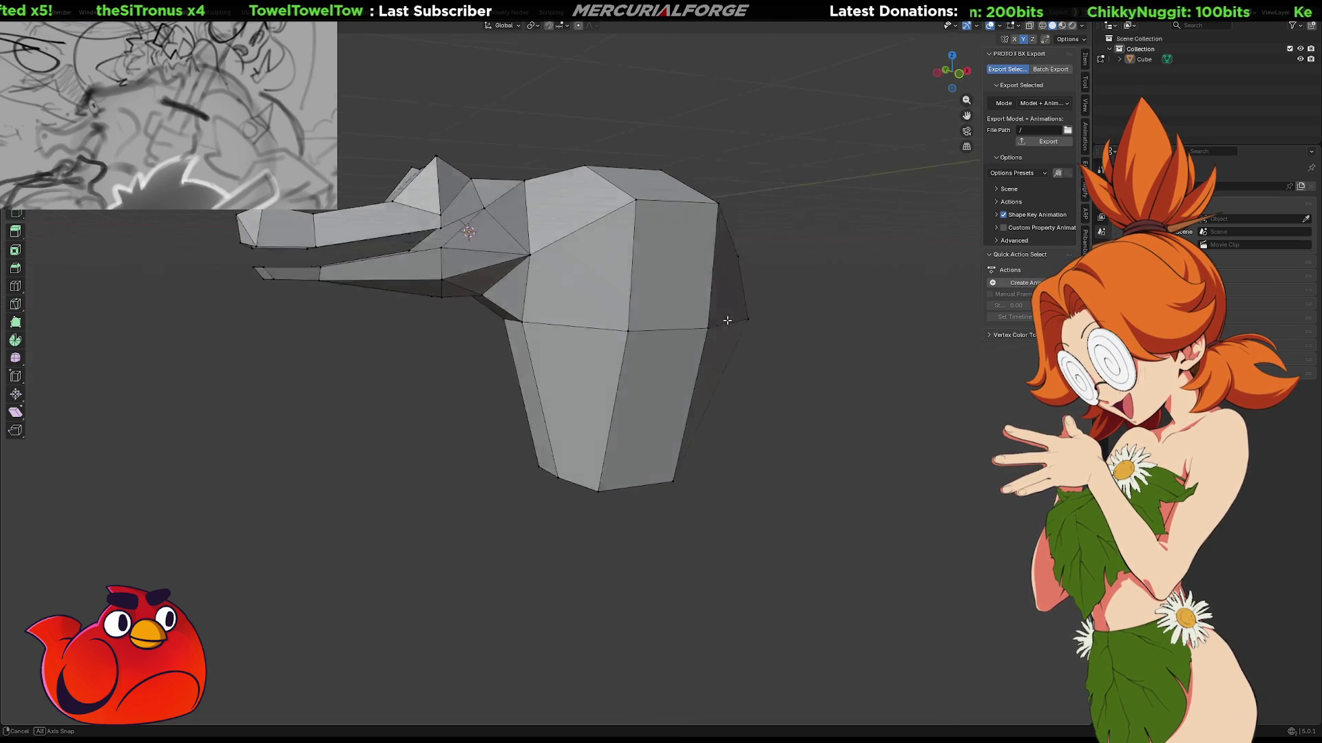